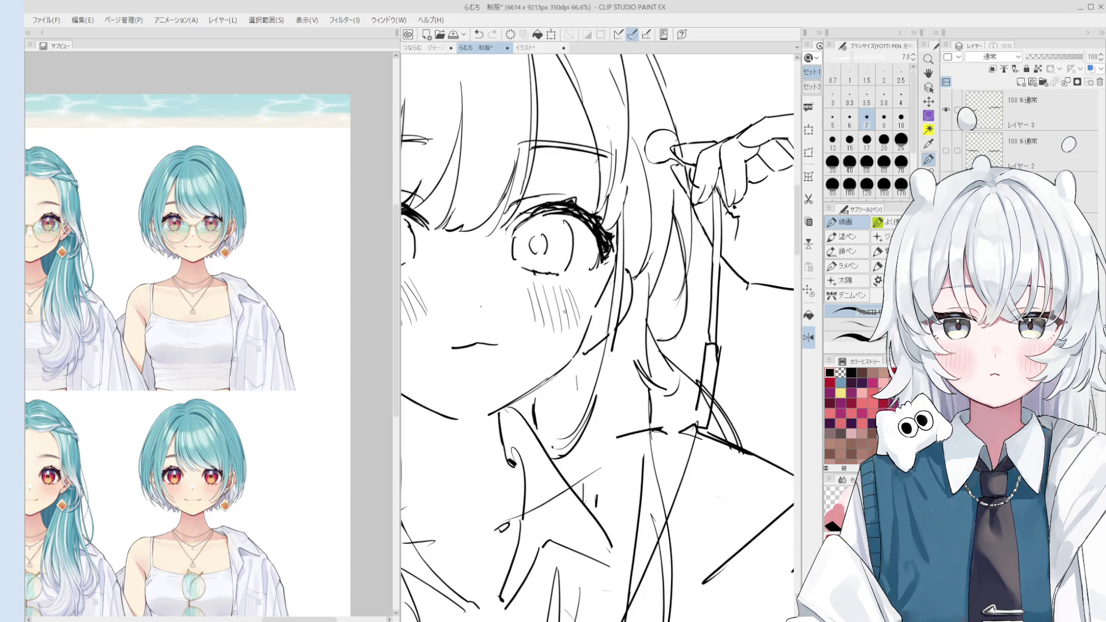
Zoom in on the left eye and add bolder lash strokes with the pen.
{"action": "key", "text": "space"}
{"action": "left_click_drag", "start_coordinate": [564, 312], "coordinate": [568, 319]}
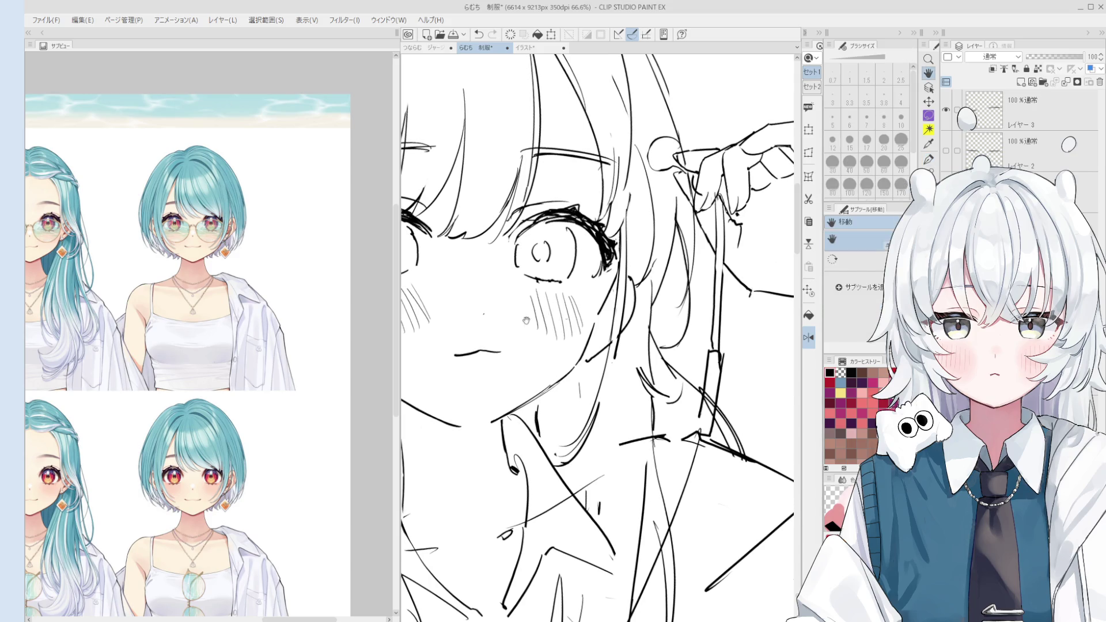
{"action": "key", "text": "o"}
{"action": "scroll", "coordinate": [542, 280], "scroll_direction": "up", "scroll_amount": 2}
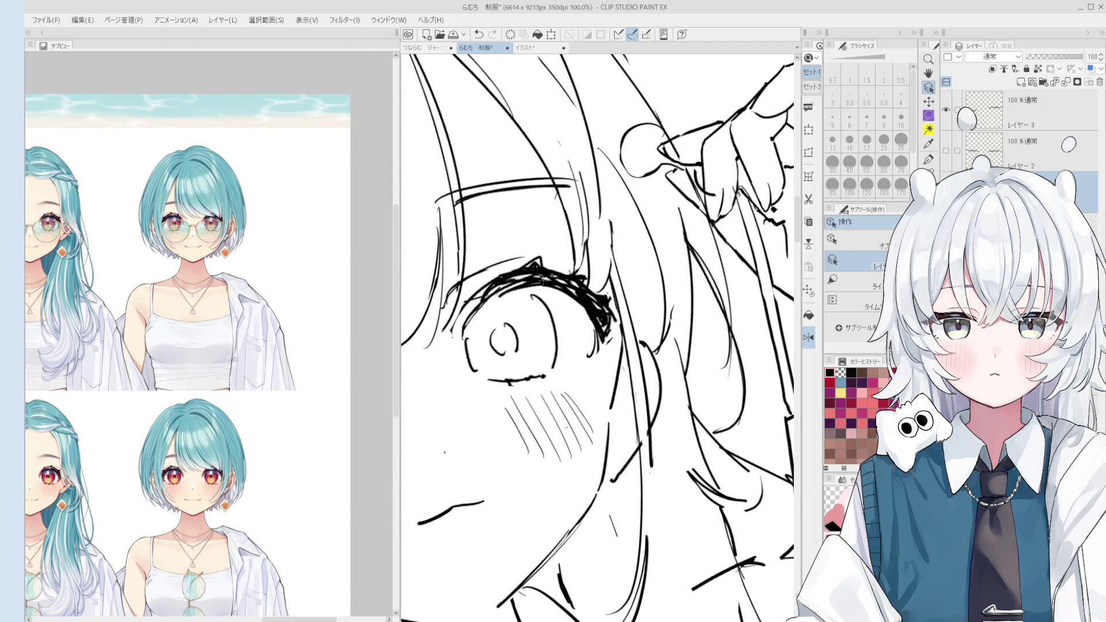
{"action": "scroll", "coordinate": [542, 280], "scroll_direction": "up", "scroll_amount": 2}
{"action": "key", "text": "p"}
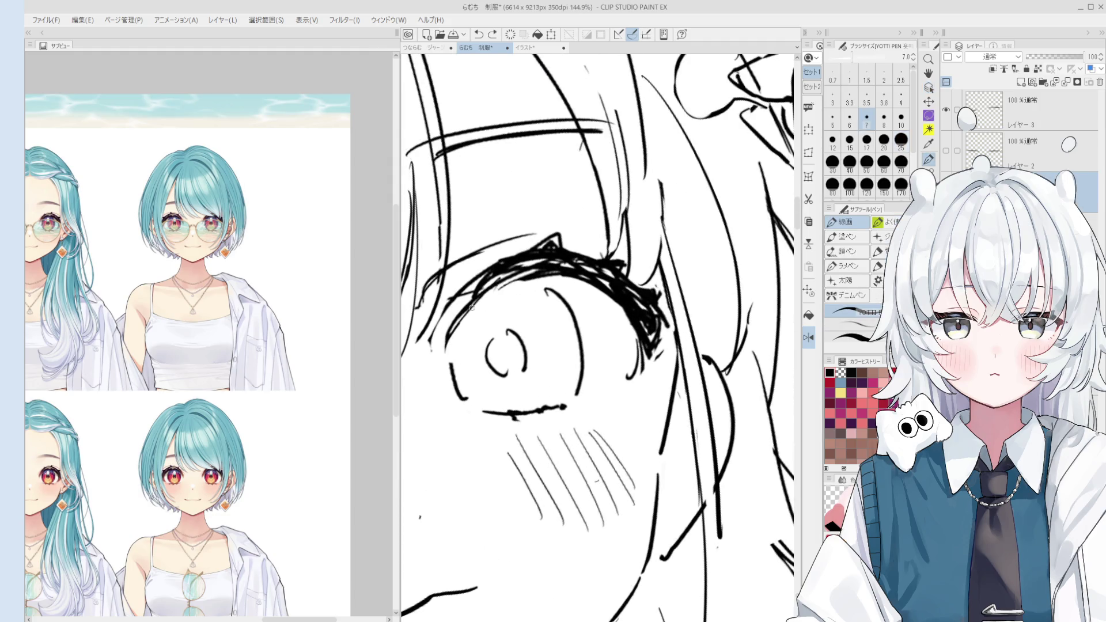
{"action": "scroll", "coordinate": [475, 299], "scroll_direction": "down", "scroll_amount": 2}
{"action": "left_click_drag", "start_coordinate": [495, 284], "coordinate": [535, 266]}
Draw a fine size-4 curved line to the left of the iris.
{"action": "key", "text": "e"}
{"action": "scroll", "coordinate": [472, 351], "scroll_direction": "up", "scroll_amount": 2}
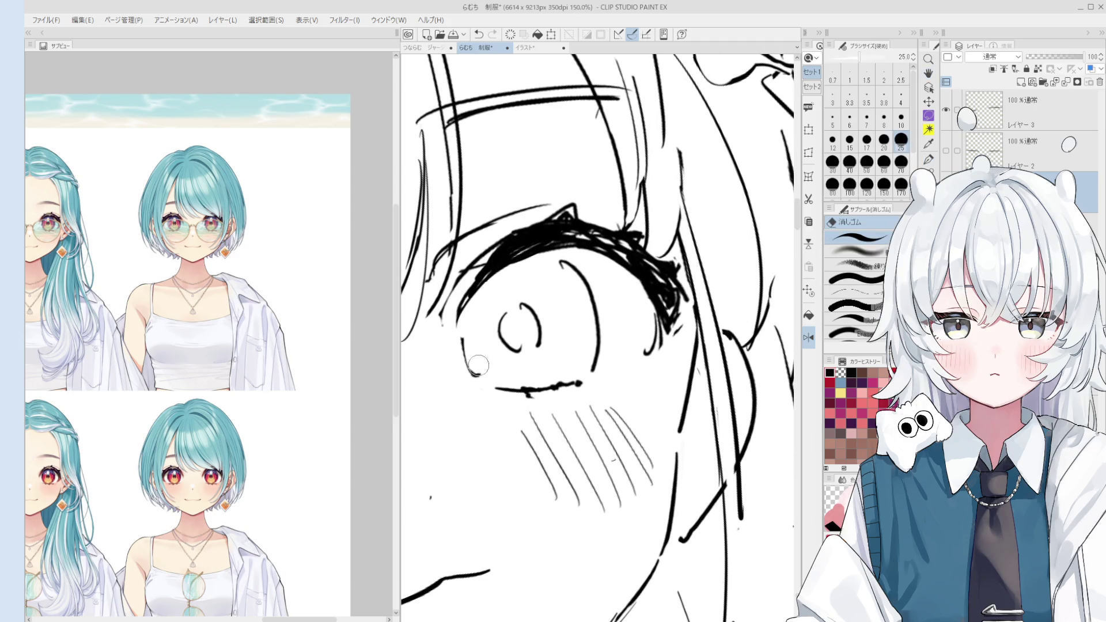
{"action": "key", "text": "p"}
{"action": "key", "text": "bracketleft"}
{"action": "key", "text": "bracketleft"}
{"action": "left_click_drag", "start_coordinate": [470, 325], "coordinate": [486, 383]}
Undo the curve and erase part of the curl inside the eye with a large eraser.
{"action": "key", "text": "ctrl+z"}
{"action": "key", "text": "e"}
{"action": "key", "text": "bracketright"}
{"action": "key", "text": "bracketright"}
{"action": "key", "text": "bracketright"}
{"action": "mouse_move", "coordinate": [527, 347]}
{"action": "left_mouse_down"}
{"action": "mouse_move", "coordinate": [513, 346]}
{"action": "mouse_move", "coordinate": [520, 352]}
{"action": "left_mouse_up"}
Redraw the curl inside the iris, then zoom out to the whole upper body.
{"action": "key", "text": "p"}
{"action": "scroll", "coordinate": [518, 334], "scroll_direction": "down", "scroll_amount": 1}
{"action": "scroll", "coordinate": [519, 334], "scroll_direction": "up", "scroll_amount": 1}
{"action": "key", "text": "ctrl+z"}
{"action": "left_click_drag", "start_coordinate": [510, 304], "coordinate": [521, 350]}
{"action": "scroll", "coordinate": [530, 334], "scroll_direction": "down", "scroll_amount": 2}
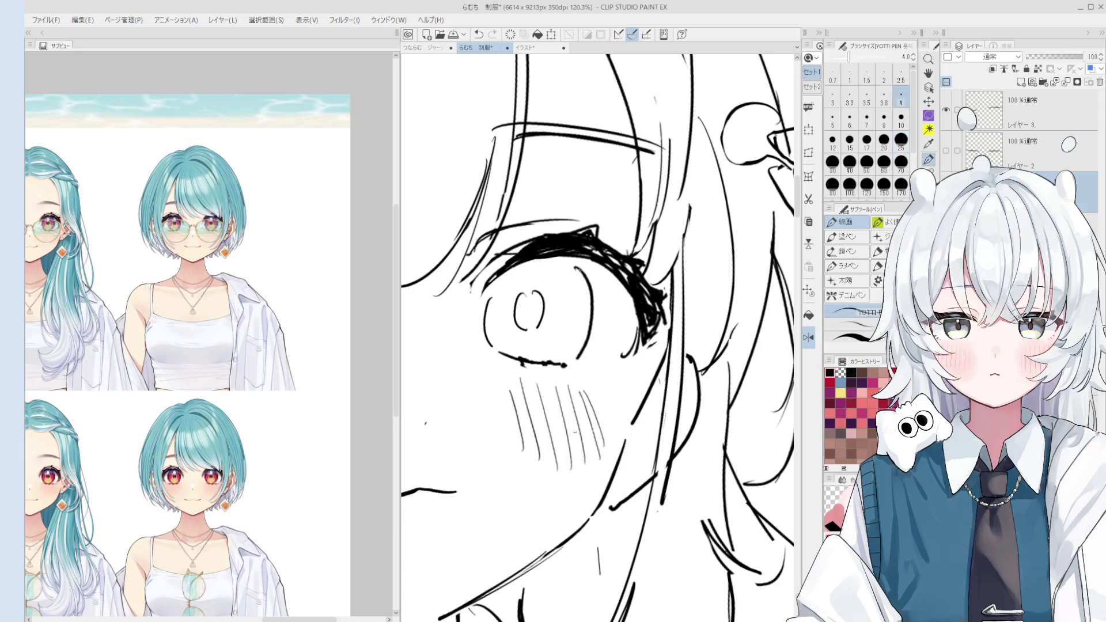
{"action": "scroll", "coordinate": [547, 346], "scroll_direction": "down", "scroll_amount": 6}
{"action": "left_click_drag", "start_coordinate": [520, 349], "coordinate": [549, 345]}
{"action": "scroll", "coordinate": [550, 345], "scroll_direction": "down", "scroll_amount": 2}
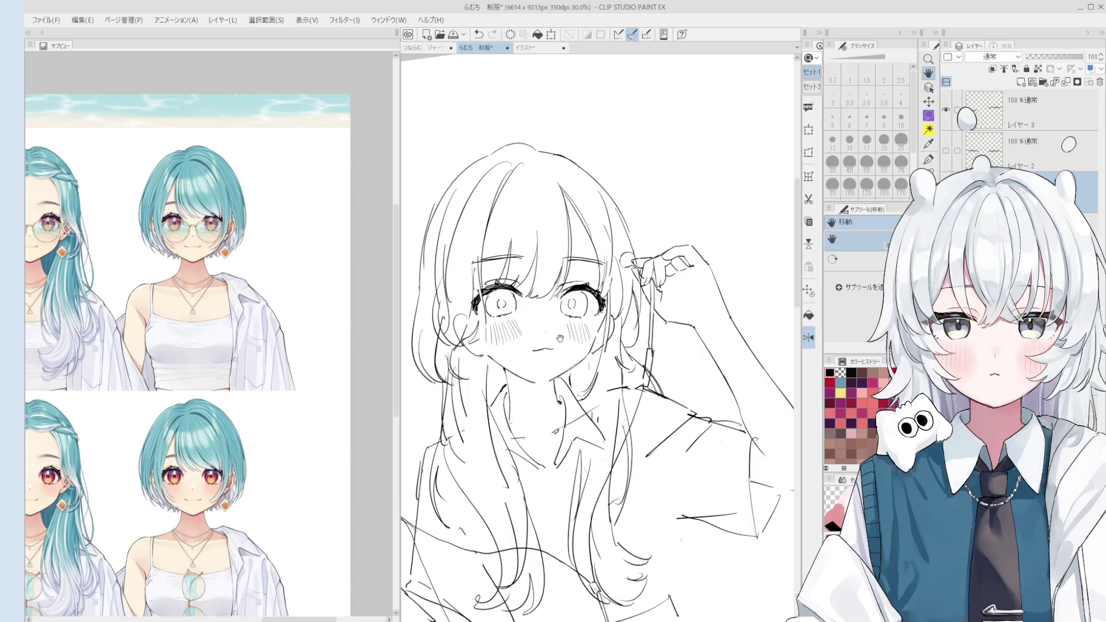
Tidy the face sketch with the line-art pen and a size-50 eraser.
{"action": "key", "text": "p"}
{"action": "scroll", "coordinate": [587, 211], "scroll_direction": "up", "scroll_amount": 2}
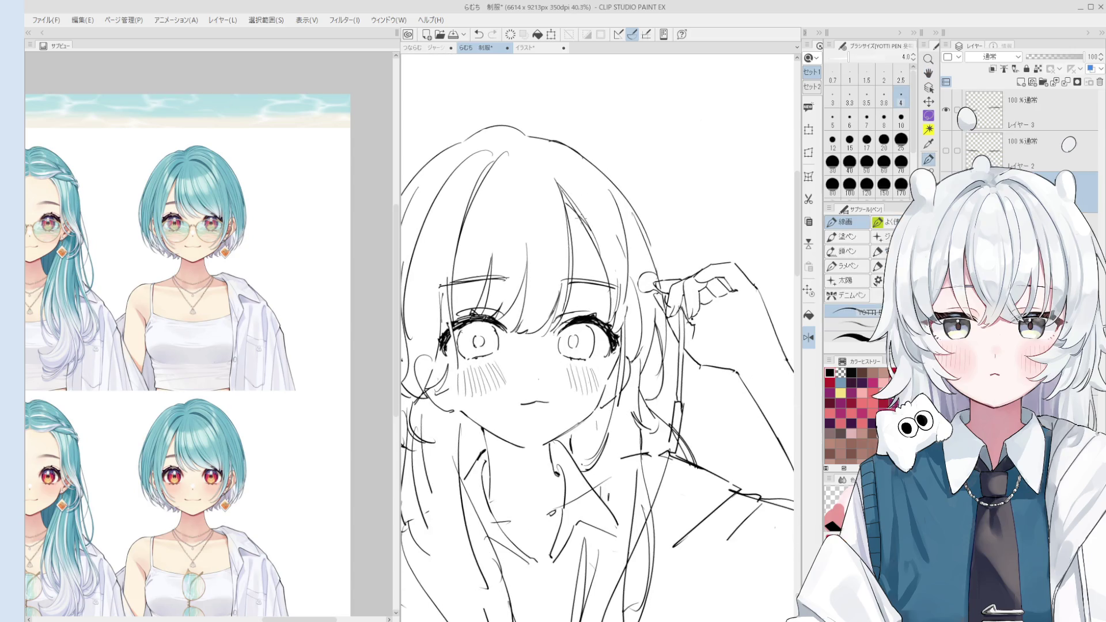
{"action": "scroll", "coordinate": [584, 210], "scroll_direction": "up", "scroll_amount": 3}
{"action": "key", "text": "e"}
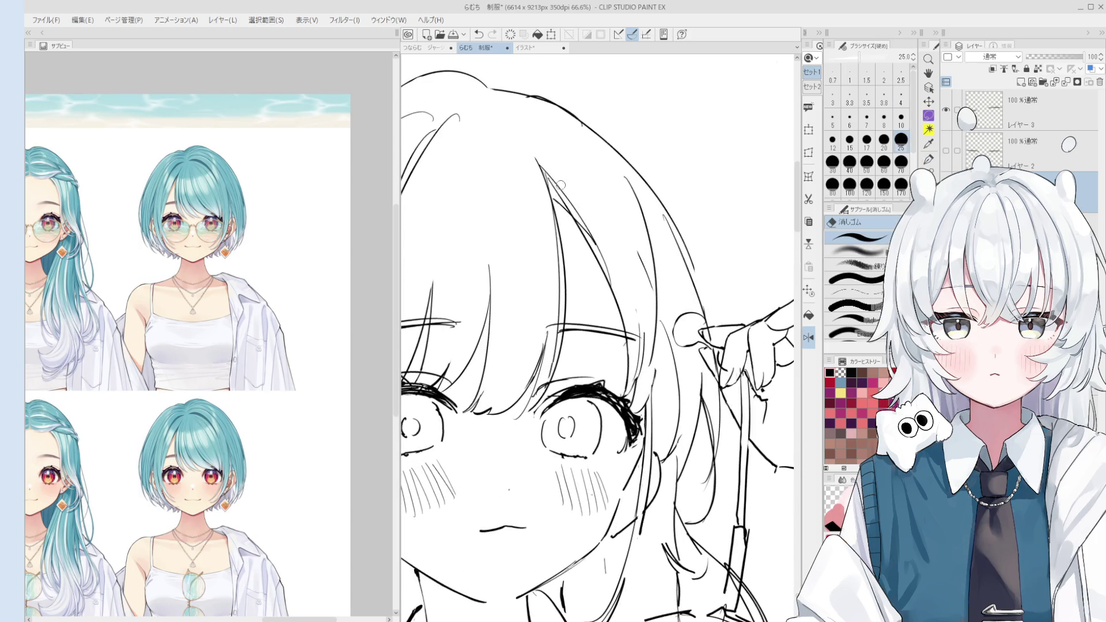
{"action": "key", "text": "bracketright"}
{"action": "key", "text": "bracketright"}
{"action": "key", "text": "bracketright"}
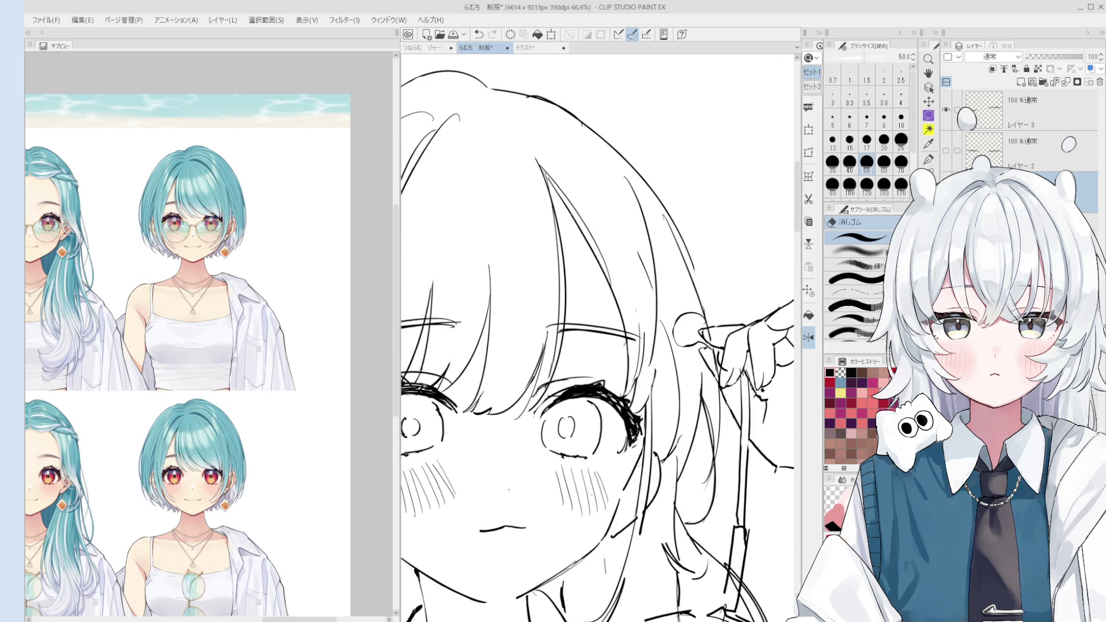
{"action": "key", "text": "p"}
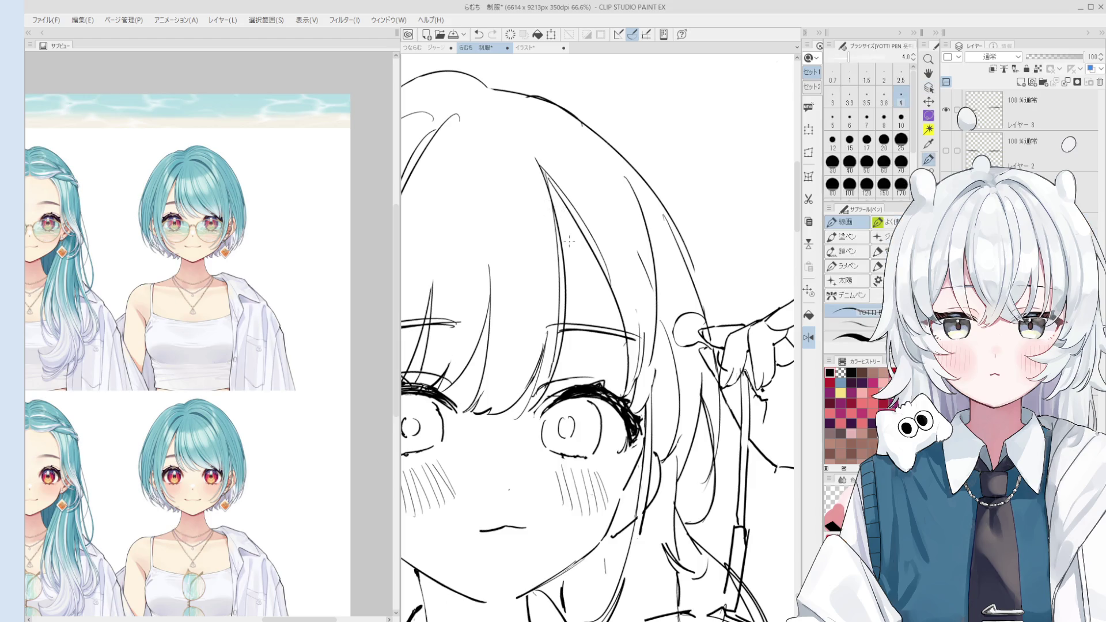
Mirror and rotate the canvas view to check the face's proportions.
{"action": "key", "text": "h"}
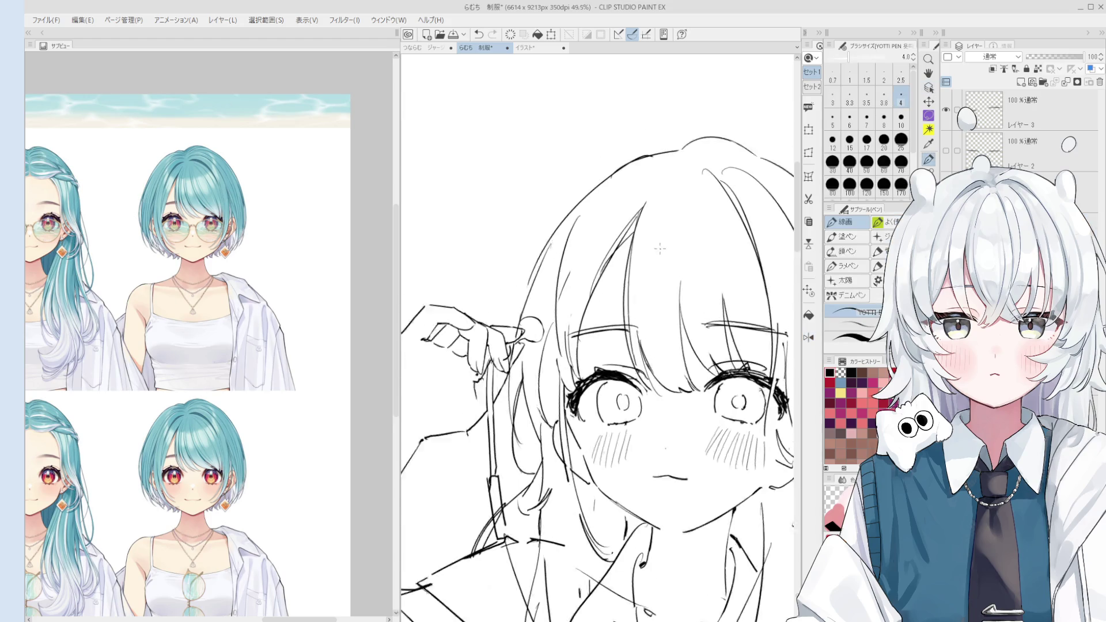
{"action": "left_click_drag", "start_coordinate": [626, 228], "coordinate": [531, 211]}
{"action": "scroll", "coordinate": [603, 223], "scroll_direction": "down", "scroll_amount": 2}
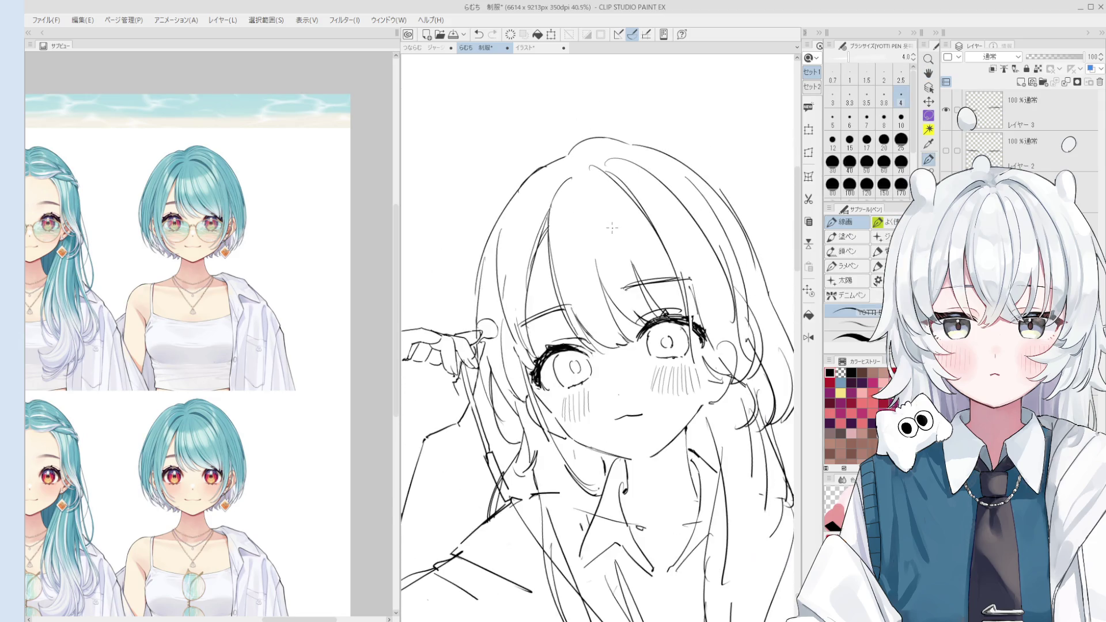
{"action": "key", "text": "p"}
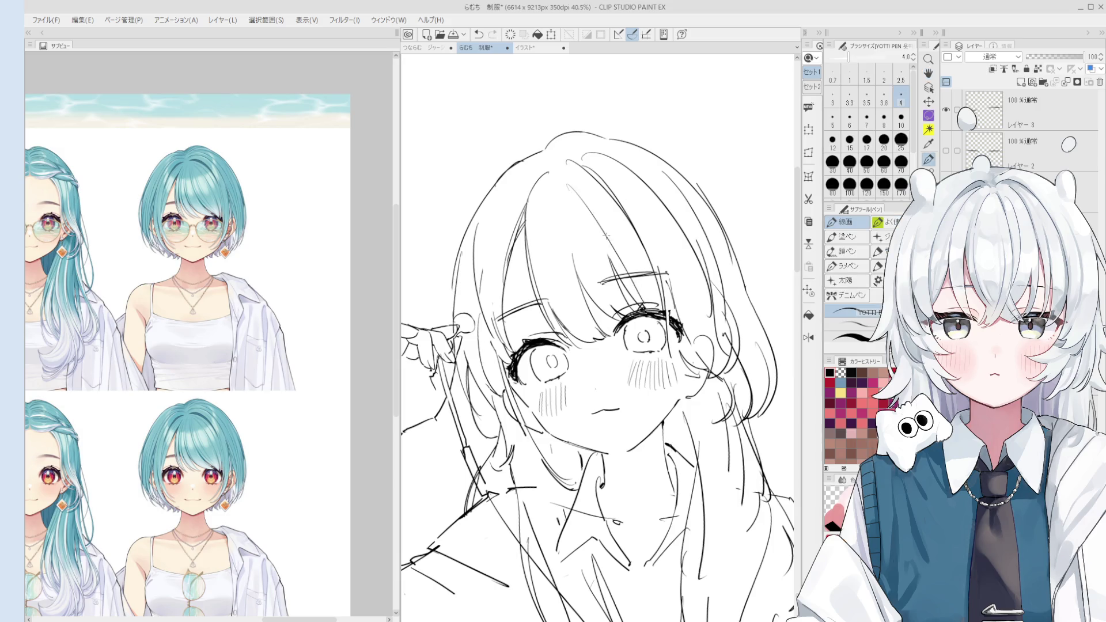
{"action": "scroll", "coordinate": [594, 190], "scroll_direction": "down", "scroll_amount": 2}
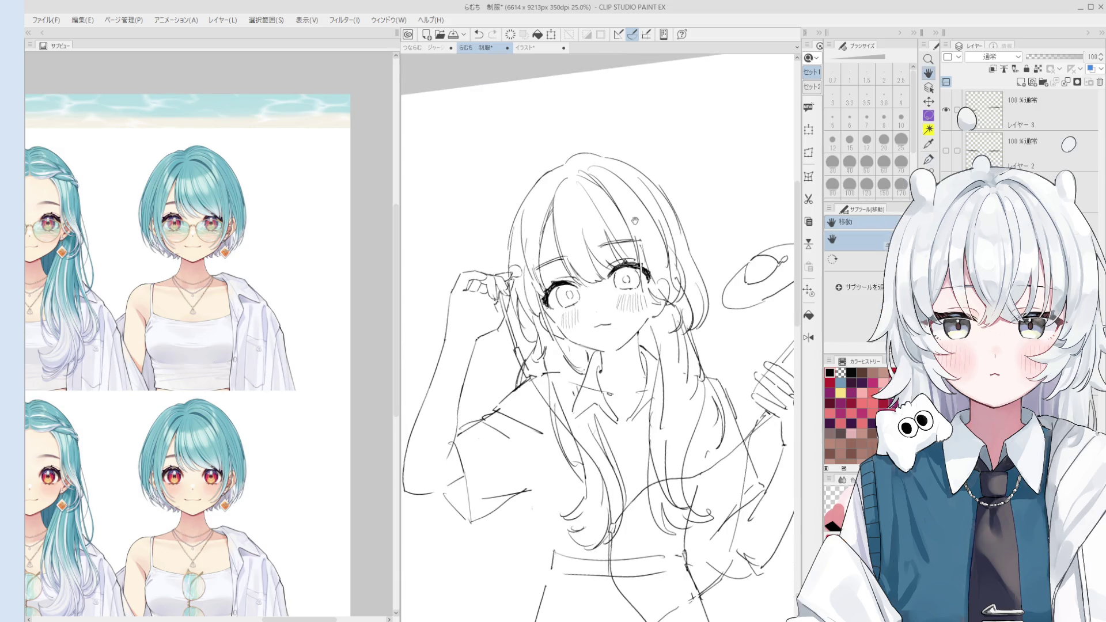
{"action": "scroll", "coordinate": [641, 198], "scroll_direction": "up", "scroll_amount": 1}
{"action": "key", "text": "e"}
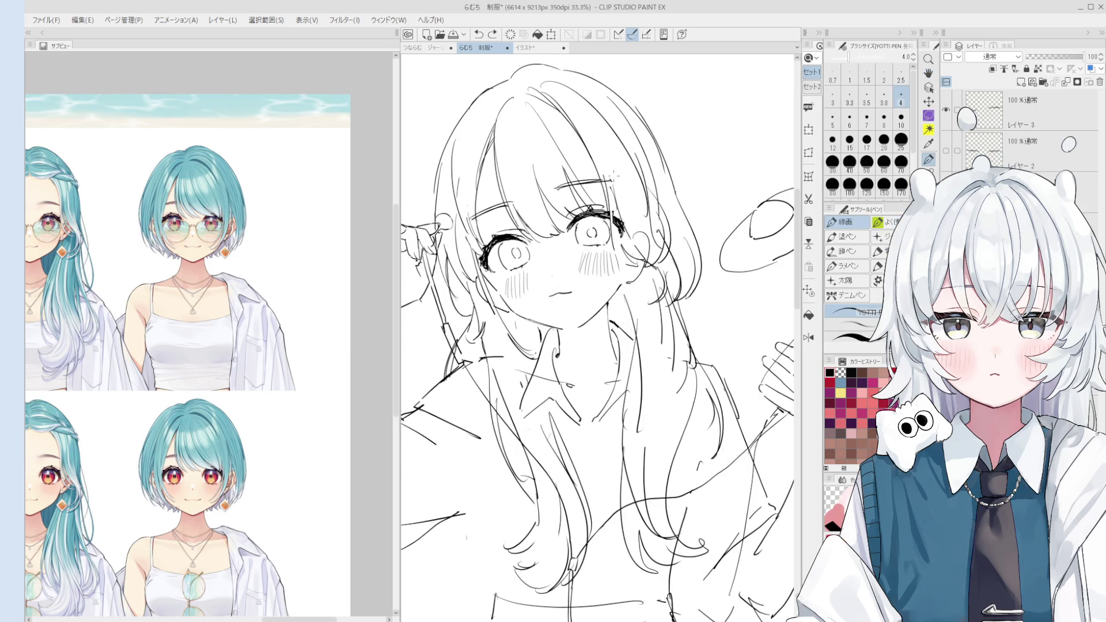
{"action": "key", "text": "p"}
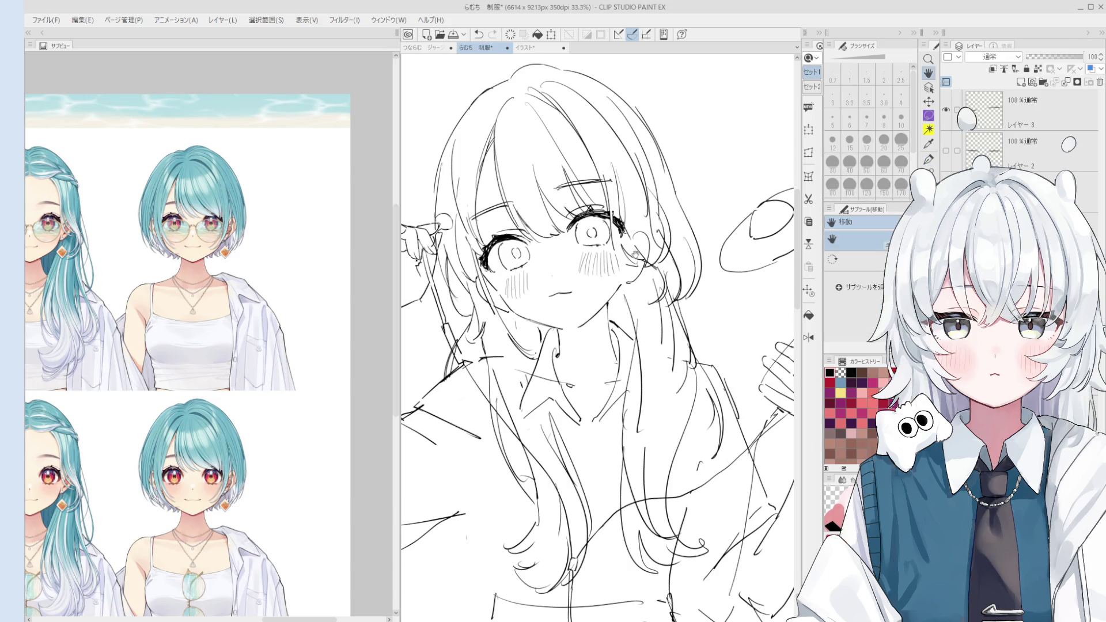
Undo a stray stroke near the right eye, erase a mark at the hair top, and enlarge the eraser to 70.
{"action": "key", "text": "space"}
{"action": "left_click_drag", "start_coordinate": [644, 231], "coordinate": [624, 181]}
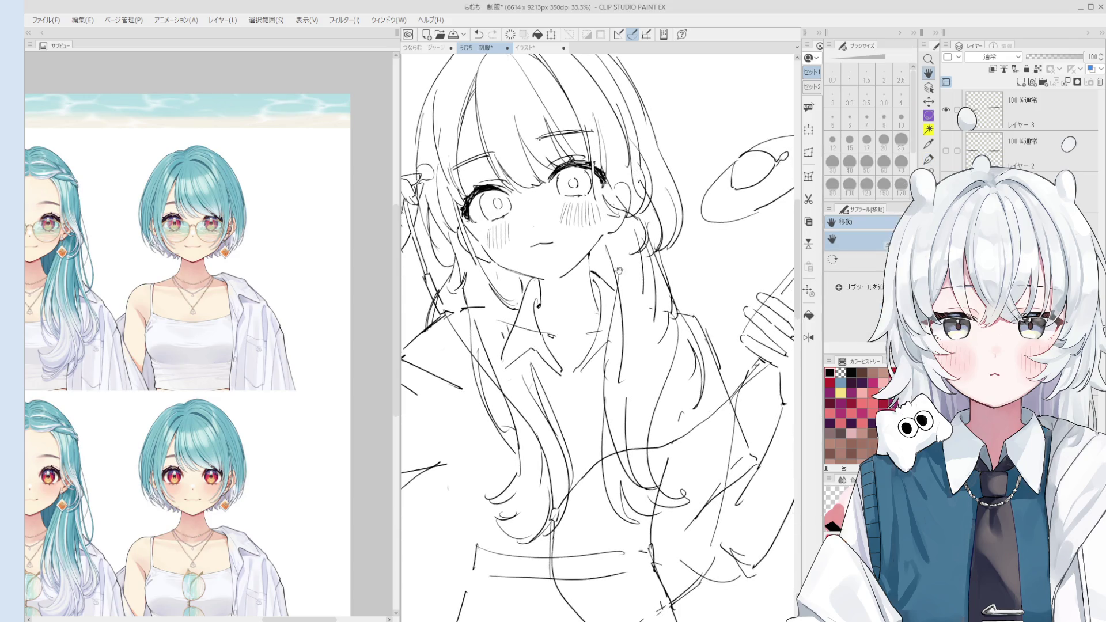
{"action": "scroll", "coordinate": [610, 225], "scroll_direction": "up", "scroll_amount": 3}
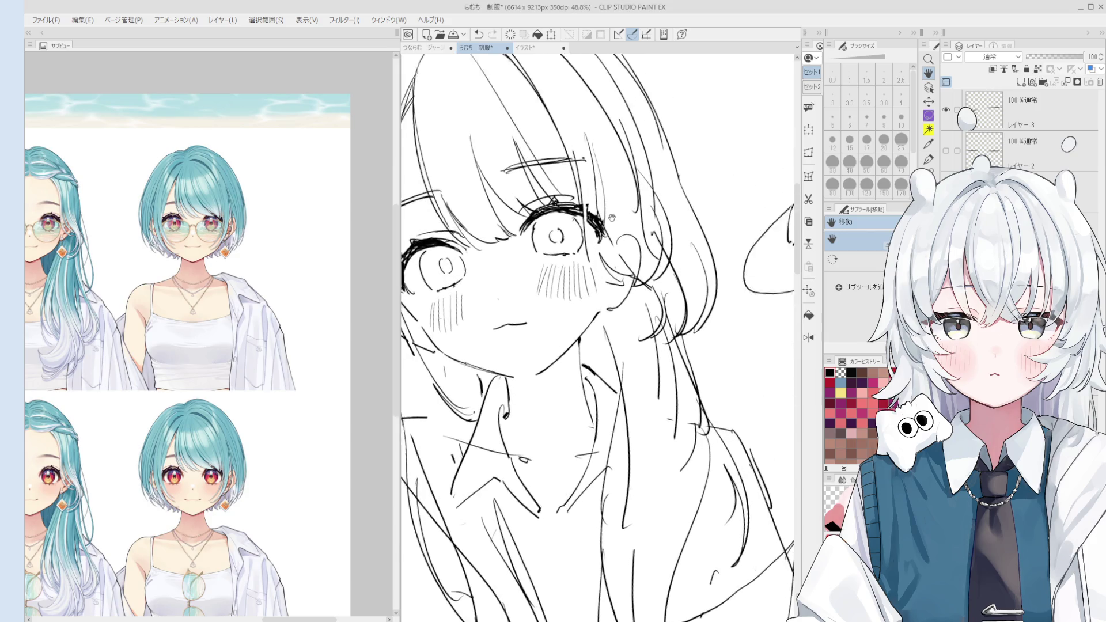
{"action": "key", "text": "e"}
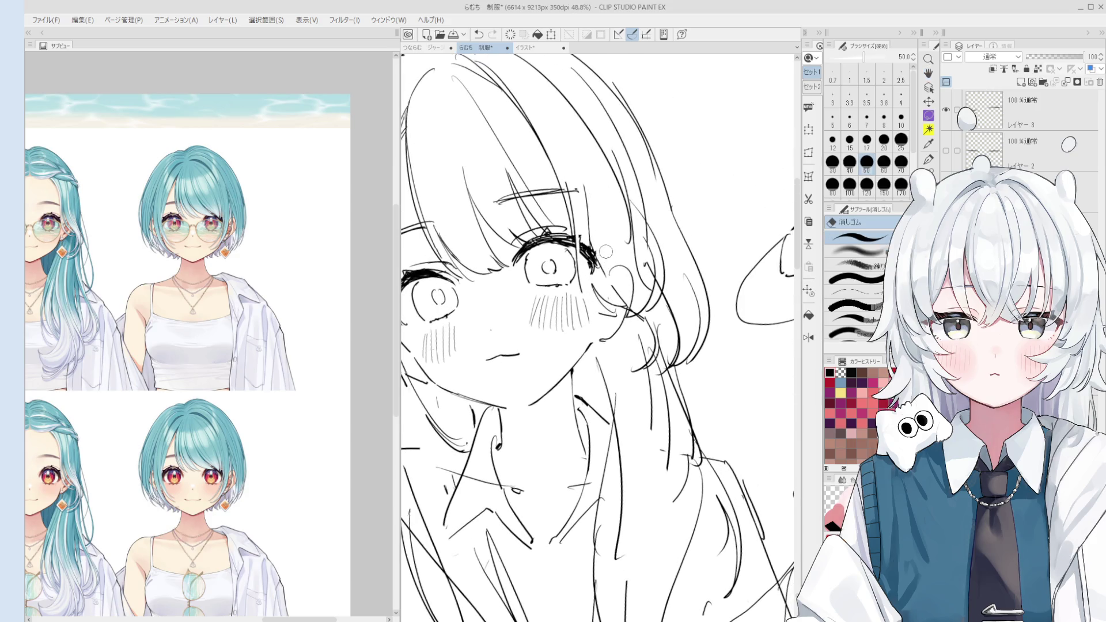
{"action": "key", "text": "p"}
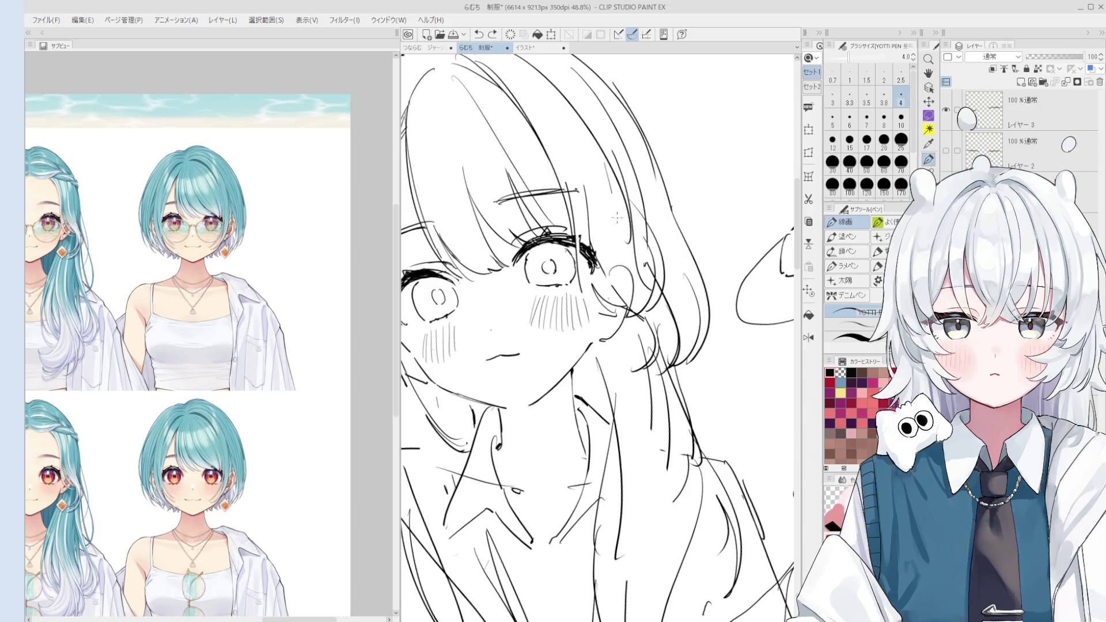
{"action": "key", "text": "ctrl+z"}
{"action": "scroll", "coordinate": [693, 176], "scroll_direction": "down", "scroll_amount": 3}
{"action": "key", "text": "e"}
{"action": "left_click_drag", "start_coordinate": [529, 194], "coordinate": [553, 207]}
{"action": "key", "text": "bracketright"}
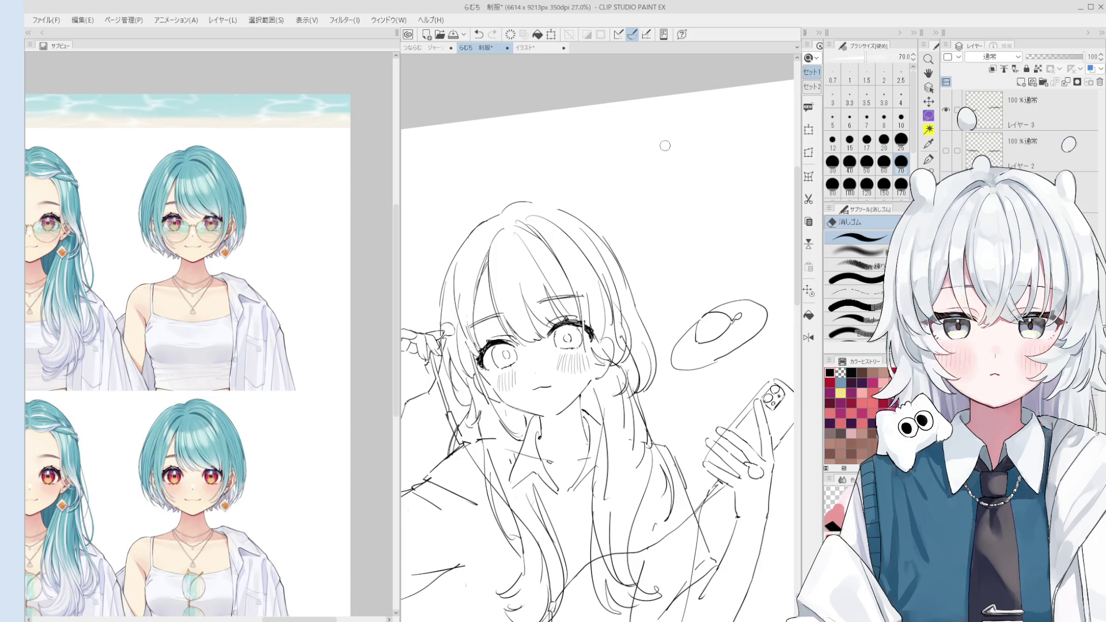
Rotate the view about 10° and redraw the head's top-right outline over several tries.
{"action": "key", "text": "asciicircum"}
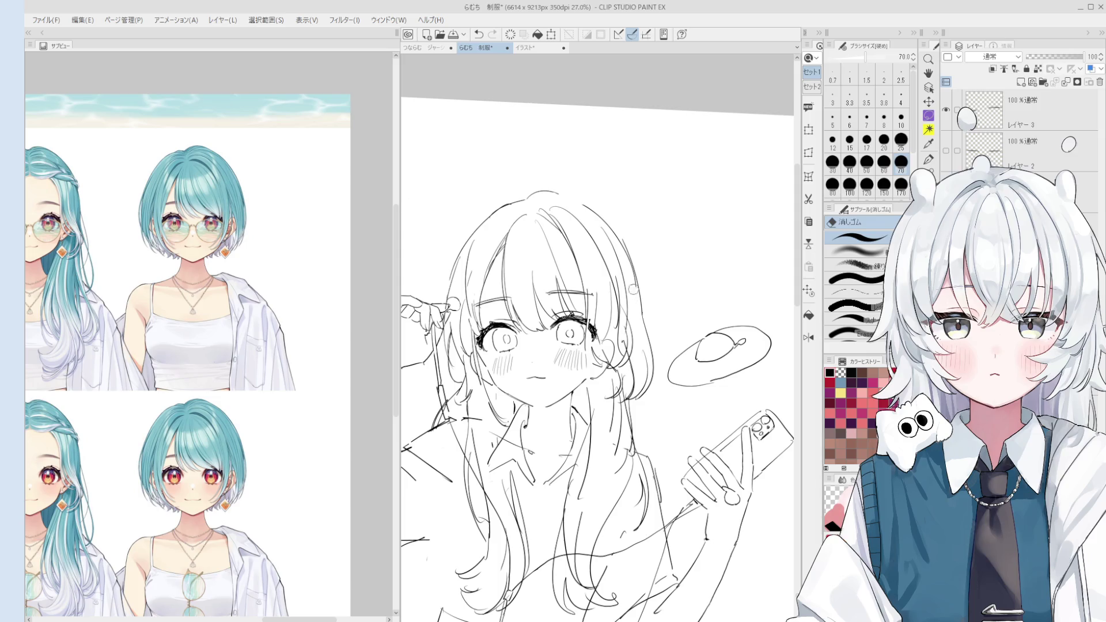
{"action": "key", "text": "p"}
{"action": "key", "text": "ctrl+z"}
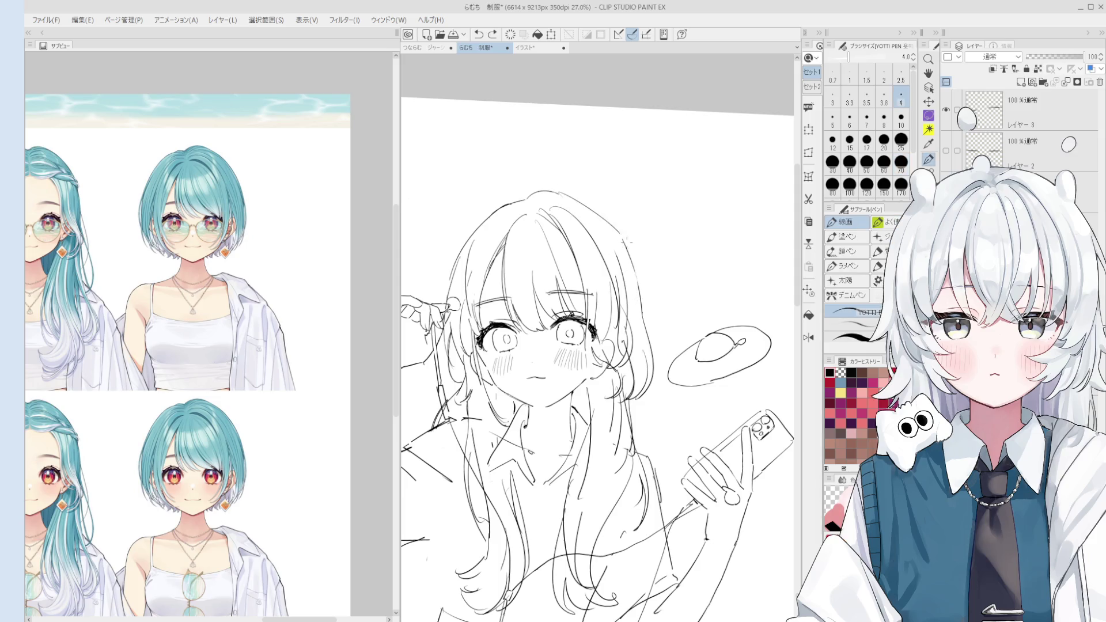
{"action": "scroll", "coordinate": [628, 239], "scroll_direction": "down", "scroll_amount": 1}
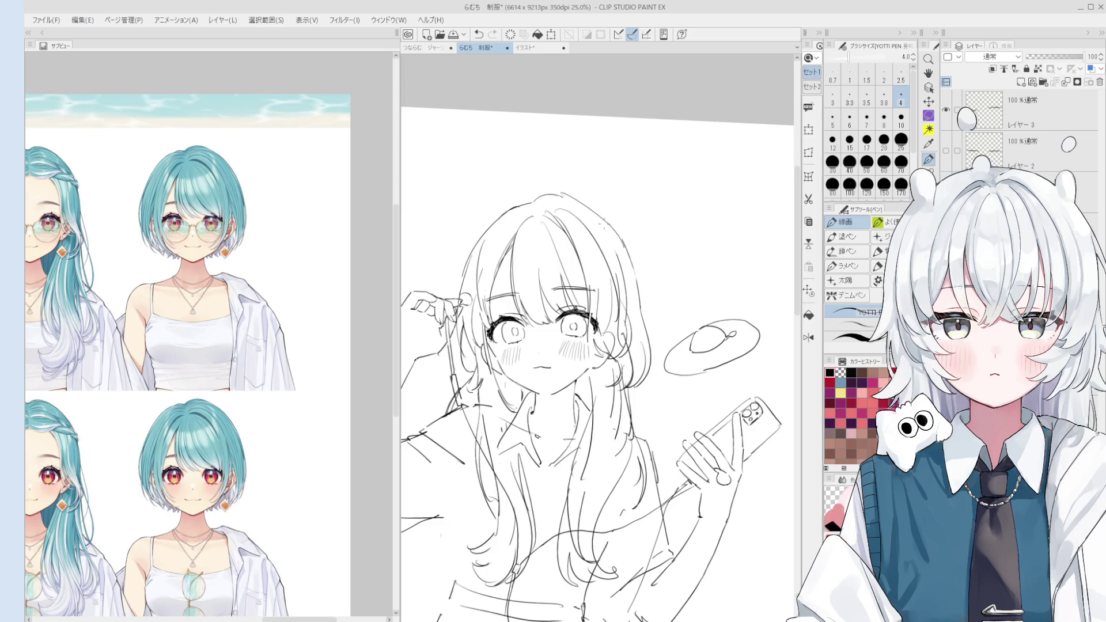
{"action": "scroll", "coordinate": [609, 229], "scroll_direction": "down", "scroll_amount": 1}
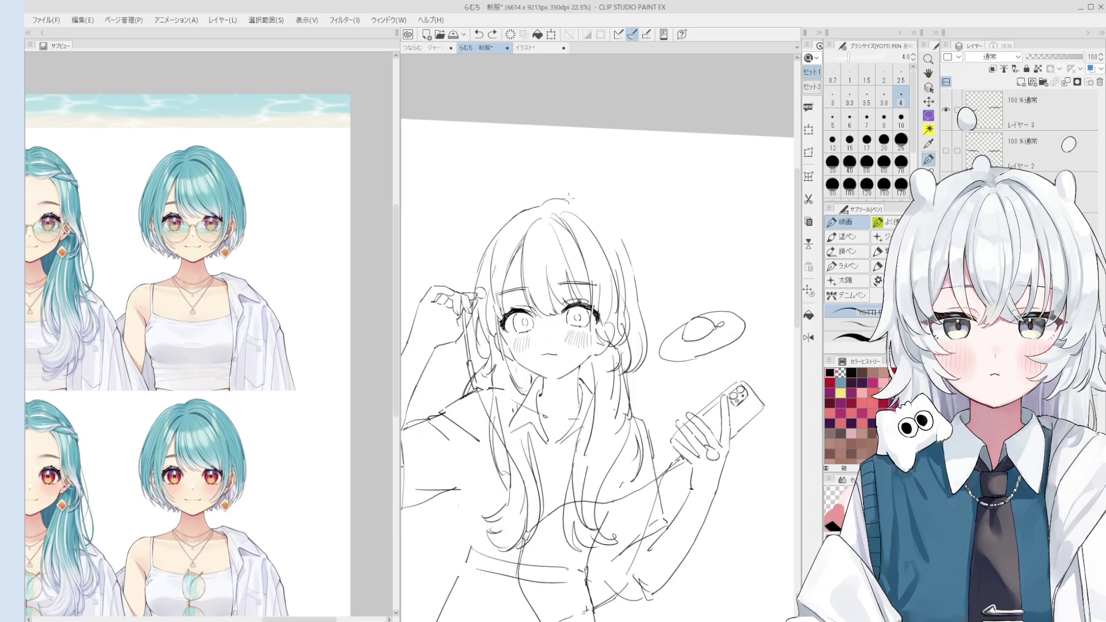
{"action": "left_click_drag", "start_coordinate": [568, 198], "coordinate": [617, 232]}
{"action": "key", "text": "ctrl+z"}
{"action": "key", "text": "ctrl+z"}
{"action": "left_click_drag", "start_coordinate": [568, 197], "coordinate": [617, 232]}
{"action": "scroll", "coordinate": [626, 227], "scroll_direction": "up", "scroll_amount": 2}
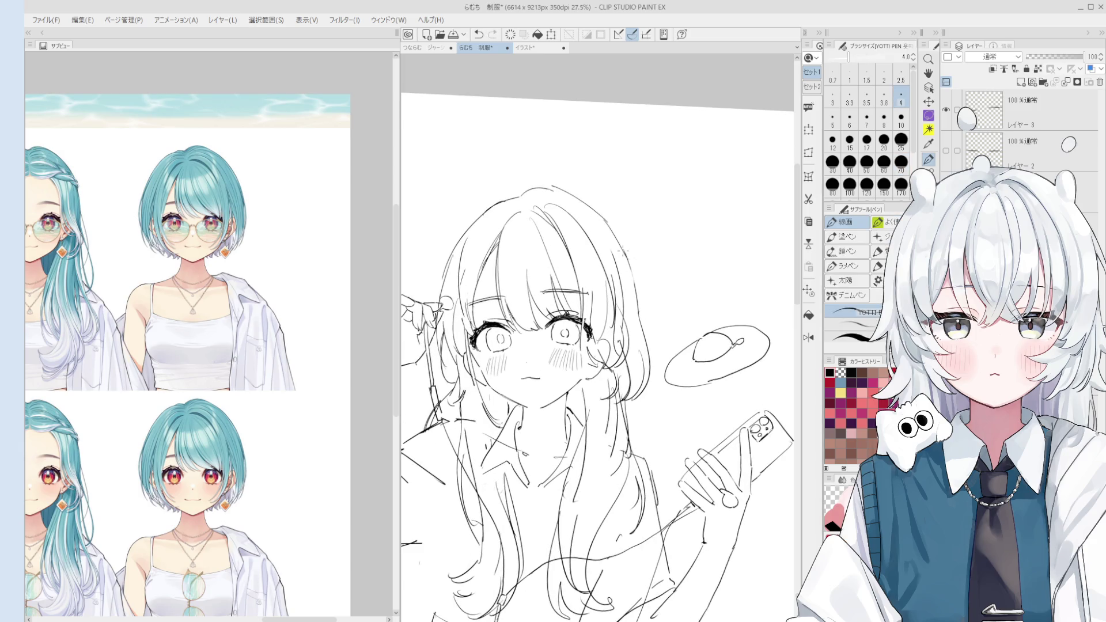
{"action": "key", "text": "ctrl+z"}
{"action": "left_click_drag", "start_coordinate": [605, 221], "coordinate": [627, 260]}
Draw the top outline of the head curving up to the right.
{"action": "key", "text": "e"}
{"action": "scroll", "coordinate": [555, 196], "scroll_direction": "up", "scroll_amount": 1}
{"action": "scroll", "coordinate": [532, 190], "scroll_direction": "up", "scroll_amount": 1}
{"action": "key", "text": "p"}
{"action": "scroll", "coordinate": [513, 199], "scroll_direction": "up", "scroll_amount": 1}
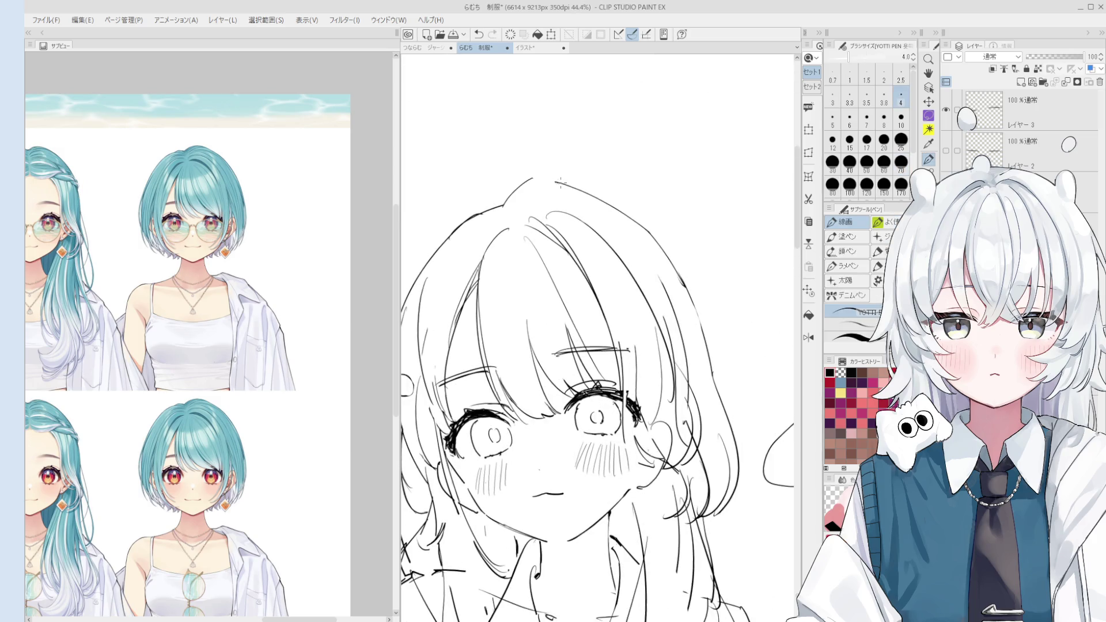
{"action": "left_click_drag", "start_coordinate": [499, 205], "coordinate": [537, 180]}
{"action": "scroll", "coordinate": [540, 180], "scroll_direction": "down", "scroll_amount": 2}
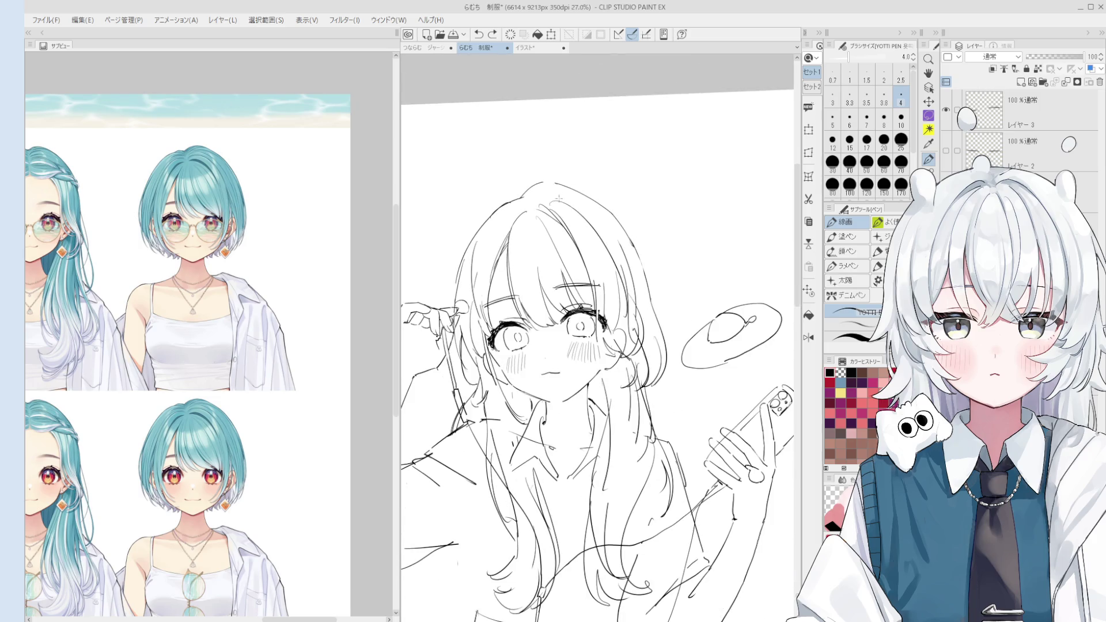
Try trial strokes for the left hair outline, undoing each one.
{"action": "key", "text": "e"}
{"action": "scroll", "coordinate": [536, 187], "scroll_direction": "up", "scroll_amount": 2}
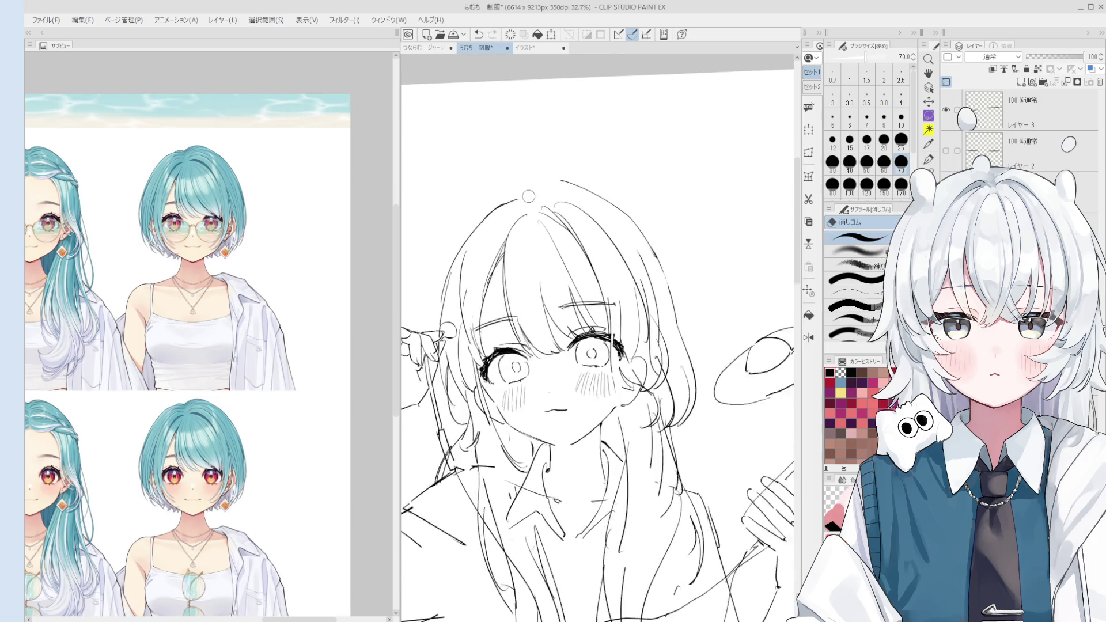
{"action": "key", "text": "p"}
{"action": "left_click_drag", "start_coordinate": [410, 369], "coordinate": [467, 210]}
{"action": "key", "text": "ctrl+z"}
{"action": "key", "text": "e"}
{"action": "key", "text": "p"}
{"action": "left_click_drag", "start_coordinate": [412, 366], "coordinate": [474, 201]}
{"action": "key", "text": "ctrl+z"}
{"action": "left_click_drag", "start_coordinate": [411, 368], "coordinate": [489, 195]}
Settle on a redrawn left hair outline placed slightly lower.
{"action": "scroll", "coordinate": [531, 186], "scroll_direction": "down", "scroll_amount": 1}
{"action": "key", "text": "ctrl+z"}
{"action": "left_click_drag", "start_coordinate": [441, 320], "coordinate": [519, 181]}
{"action": "key", "text": "ctrl+z"}
{"action": "mouse_move", "coordinate": [436, 330]}
{"action": "left_mouse_down"}
{"action": "mouse_move", "coordinate": [444, 265]}
{"action": "mouse_move", "coordinate": [515, 189]}
{"action": "left_mouse_up"}
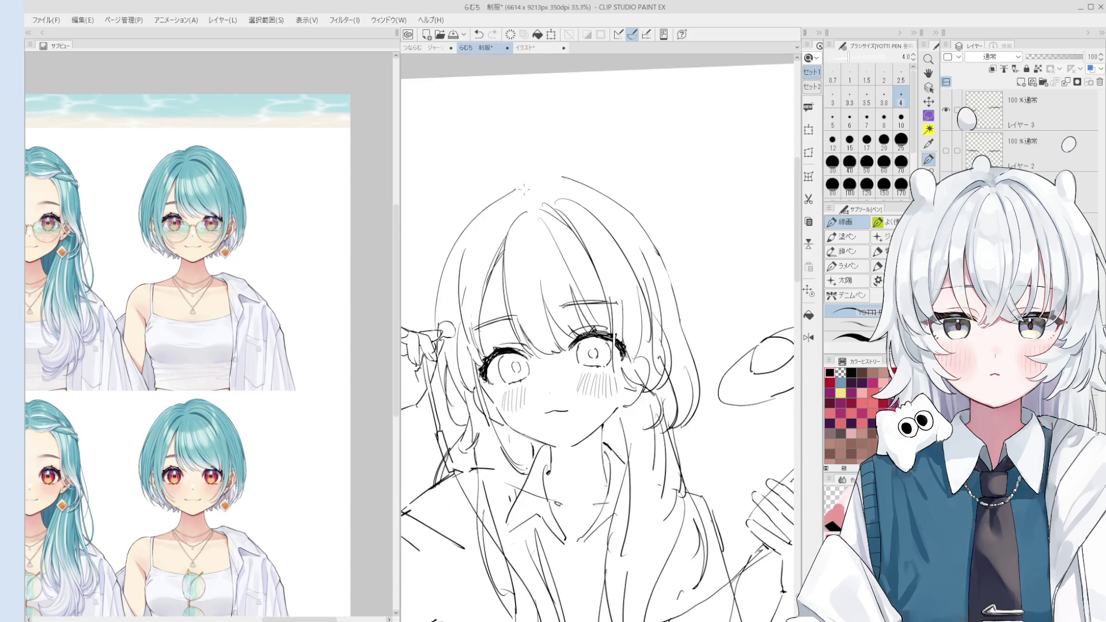
{"action": "scroll", "coordinate": [515, 188], "scroll_direction": "down", "scroll_amount": 1}
Add a small mark at the top of the head, then undo it.
{"action": "key", "text": "e"}
{"action": "key", "text": "p"}
{"action": "key", "text": "e"}
{"action": "key", "text": "p"}
{"action": "scroll", "coordinate": [546, 185], "scroll_direction": "down", "scroll_amount": 1}
{"action": "left_click_drag", "start_coordinate": [534, 184], "coordinate": [538, 185]}
{"action": "key", "text": "ctrl+z"}
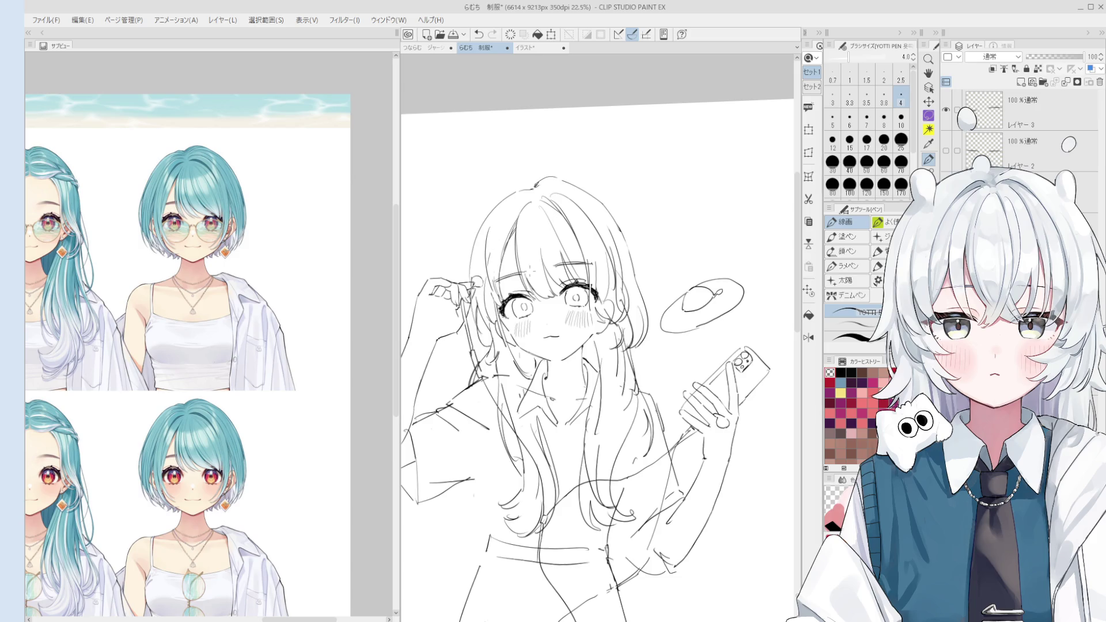
Erase stray lines beside the left hair, then undo that erase.
{"action": "scroll", "coordinate": [451, 273], "scroll_direction": "up", "scroll_amount": 2}
{"action": "key", "text": "e"}
{"action": "left_click_drag", "start_coordinate": [450, 272], "coordinate": [448, 337]}
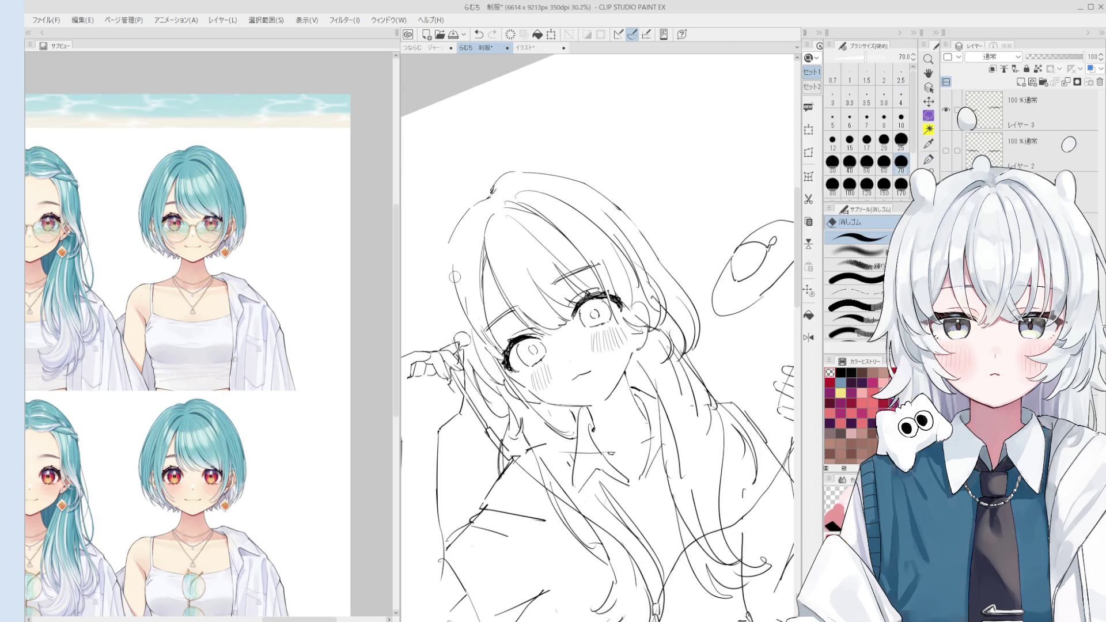
{"action": "key", "text": "p"}
{"action": "key", "text": "ctrl+z"}
{"action": "key", "text": "e"}
{"action": "scroll", "coordinate": [460, 224], "scroll_direction": "up", "scroll_amount": 1}
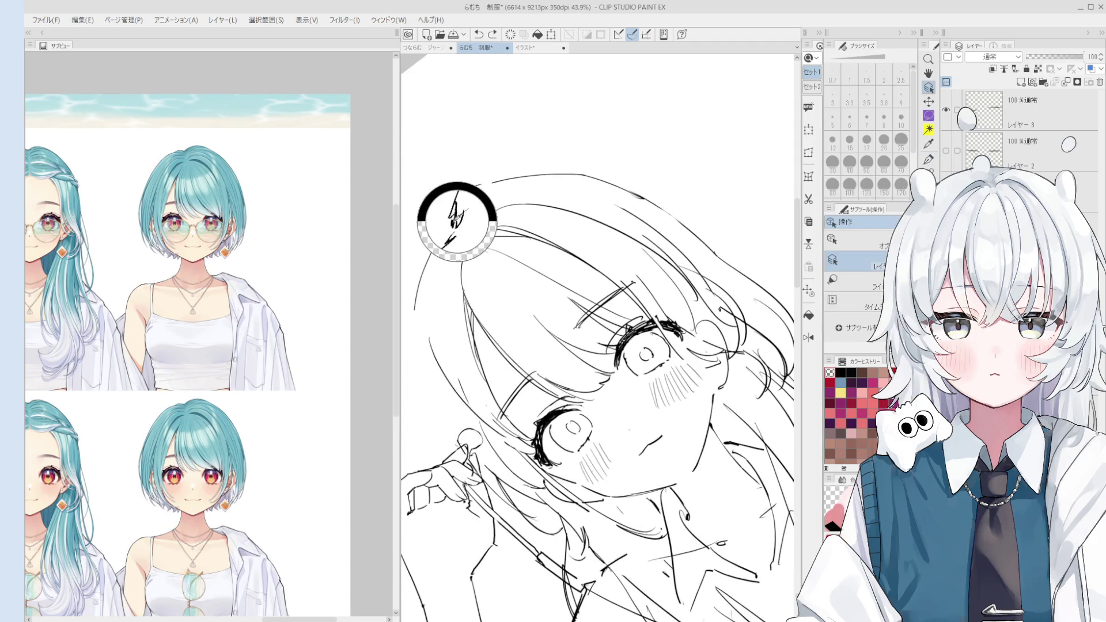
{"action": "scroll", "coordinate": [460, 225], "scroll_direction": "up", "scroll_amount": 1}
{"action": "key", "text": "p"}
{"action": "key", "text": "e"}
{"action": "key", "text": "p"}
{"action": "scroll", "coordinate": [448, 233], "scroll_direction": "down", "scroll_amount": 1}
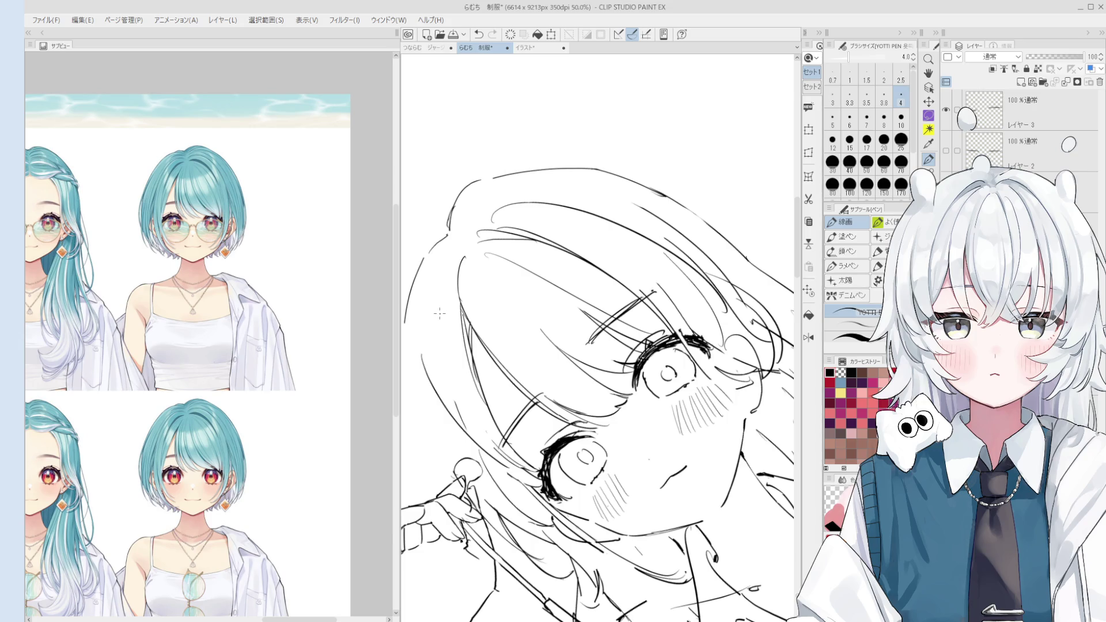
Straighten the canvas view and zoom out to show the whole sketch.
{"action": "scroll", "coordinate": [443, 231], "scroll_direction": "up", "scroll_amount": 1}
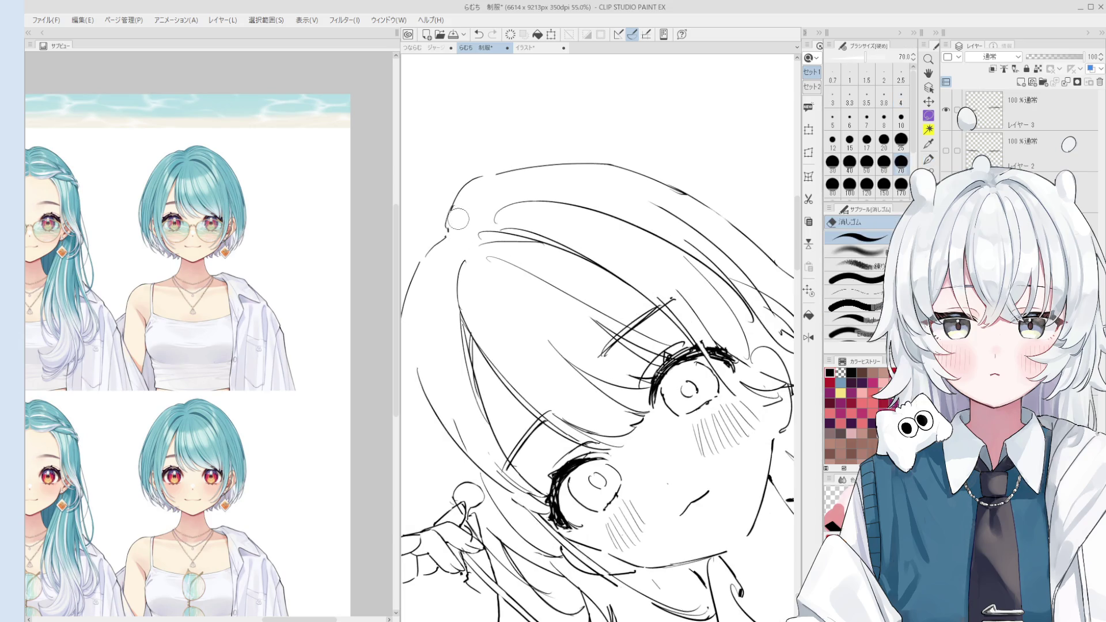
{"action": "scroll", "coordinate": [452, 221], "scroll_direction": "up", "scroll_amount": 1}
{"action": "scroll", "coordinate": [452, 220], "scroll_direction": "down", "scroll_amount": 4}
{"action": "left_click_drag", "start_coordinate": [452, 221], "coordinate": [502, 255]}
{"action": "scroll", "coordinate": [502, 256], "scroll_direction": "up", "scroll_amount": 2}
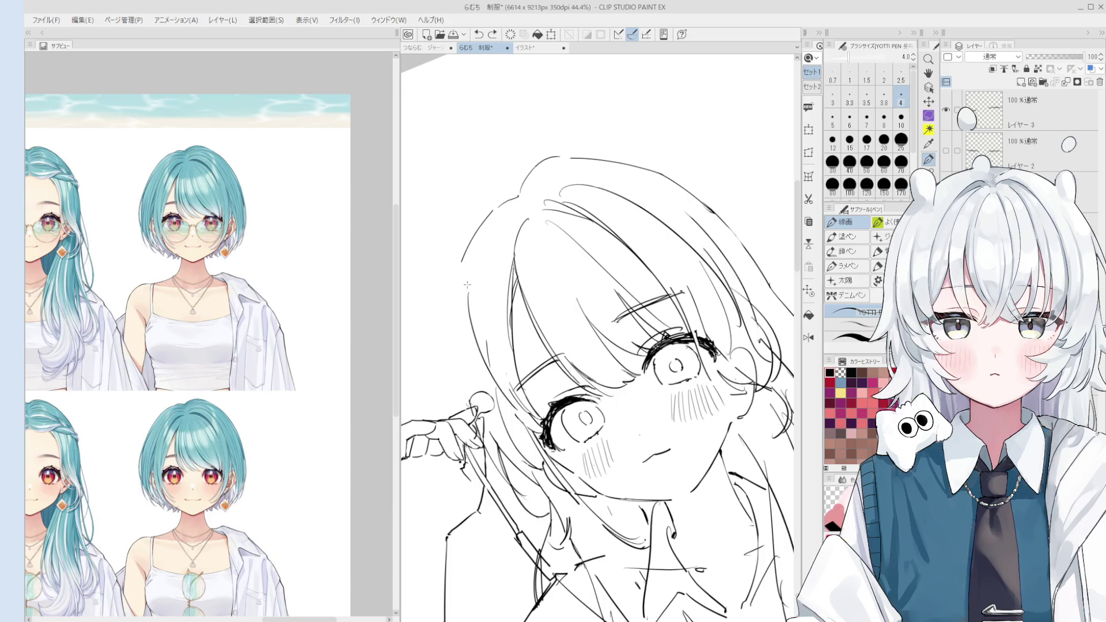
{"action": "scroll", "coordinate": [461, 345], "scroll_direction": "down", "scroll_amount": 3}
{"action": "scroll", "coordinate": [599, 438], "scroll_direction": "up", "scroll_amount": 1}
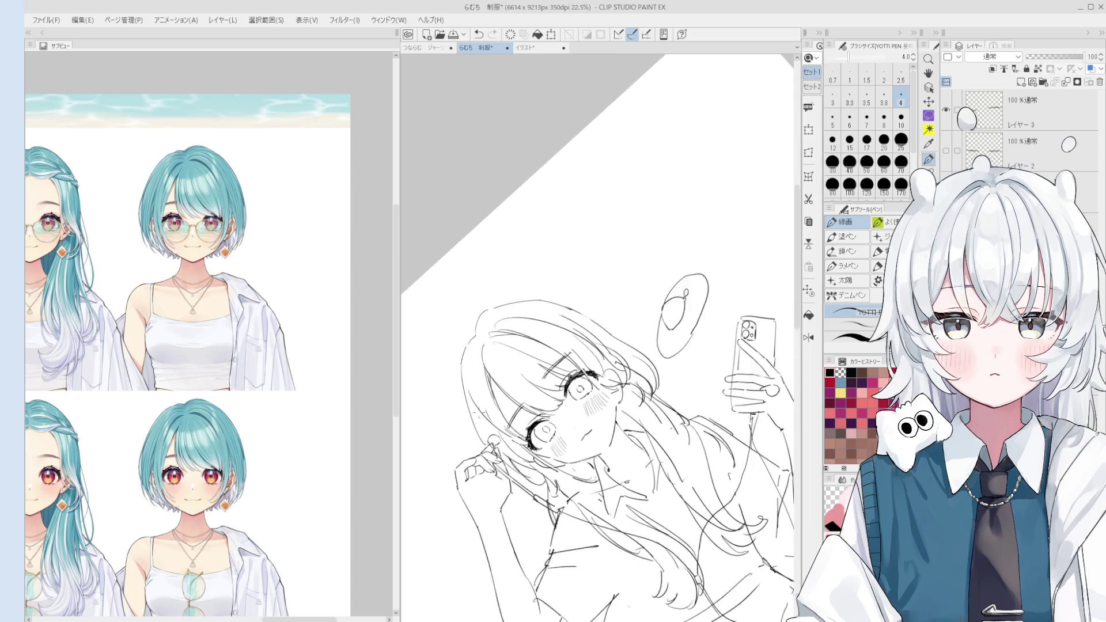
{"action": "scroll", "coordinate": [464, 345], "scroll_direction": "down", "scroll_amount": 1}
Redraw the left hair outline over three tries, then rotate 15° and mirror the view.
{"action": "left_click_drag", "start_coordinate": [446, 360], "coordinate": [487, 268]}
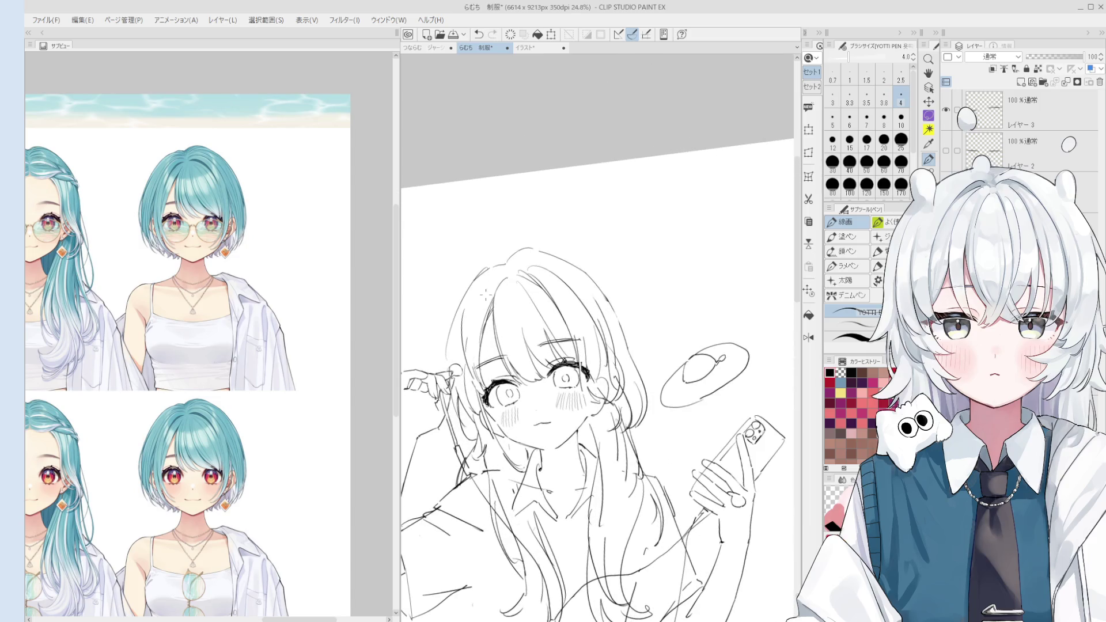
{"action": "key", "text": "ctrl+z"}
{"action": "left_click_drag", "start_coordinate": [452, 364], "coordinate": [494, 257]}
{"action": "key", "text": "ctrl+z"}
{"action": "mouse_move", "coordinate": [450, 363]}
{"action": "left_mouse_down"}
{"action": "mouse_move", "coordinate": [499, 258]}
{"action": "mouse_move", "coordinate": [536, 237]}
{"action": "left_mouse_up"}
{"action": "key", "text": "asciicircum"}
{"action": "key", "text": "ctrl+z"}
{"action": "key", "text": "ctrl+z"}
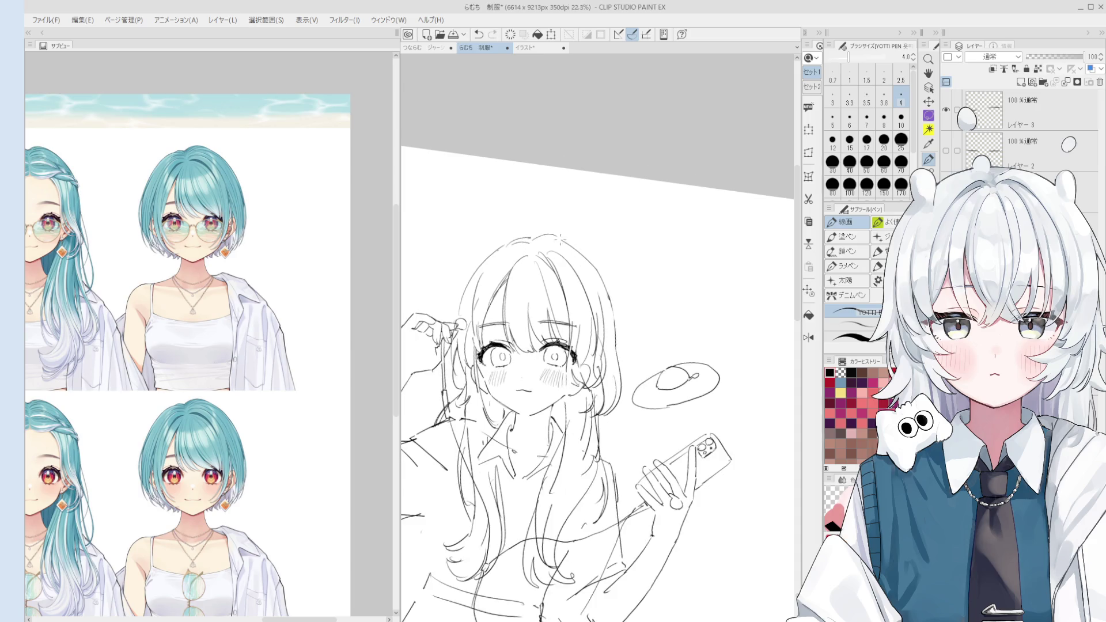
{"action": "key", "text": "h"}
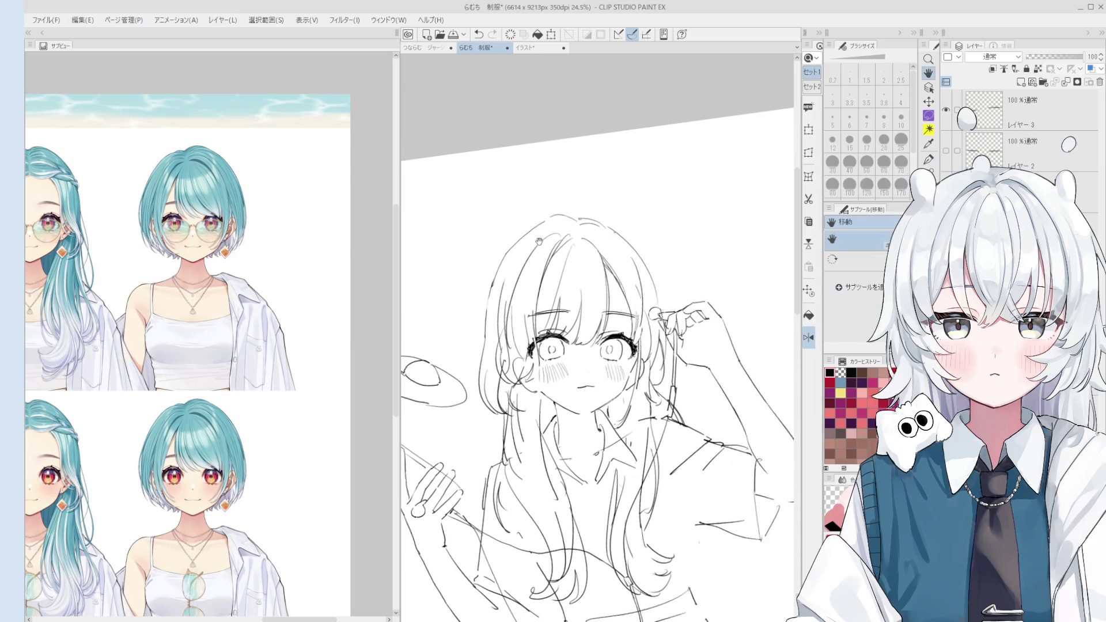
{"action": "scroll", "coordinate": [522, 235], "scroll_direction": "up", "scroll_amount": 2}
Flip the canvas view back to normal and pan the sketch slightly upward toward the bangs.
{"action": "key", "text": "e"}
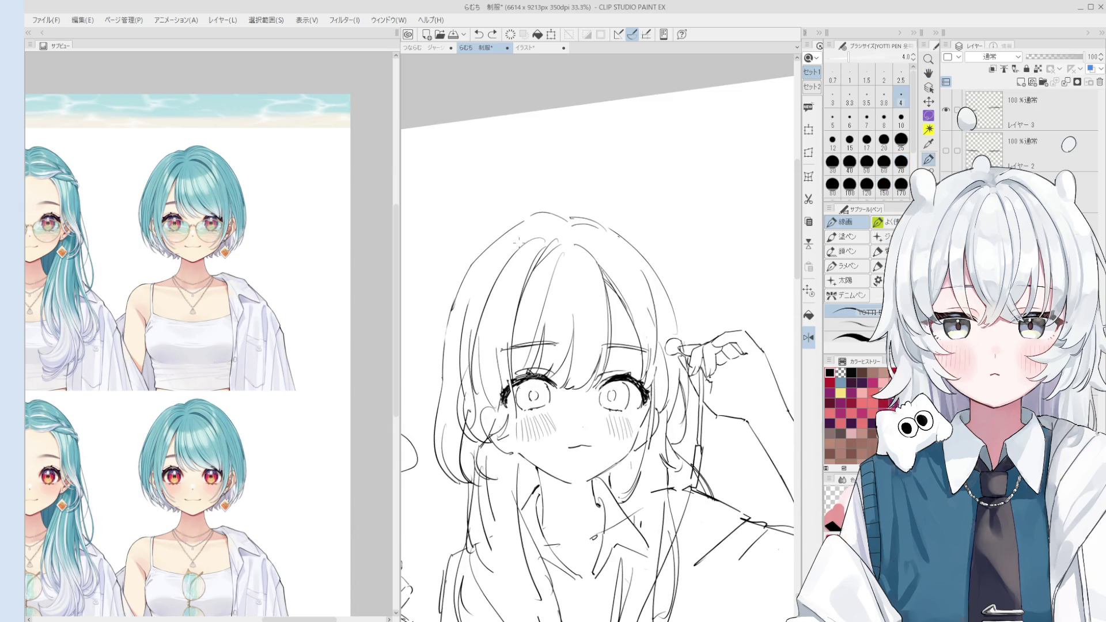
{"action": "key", "text": "h"}
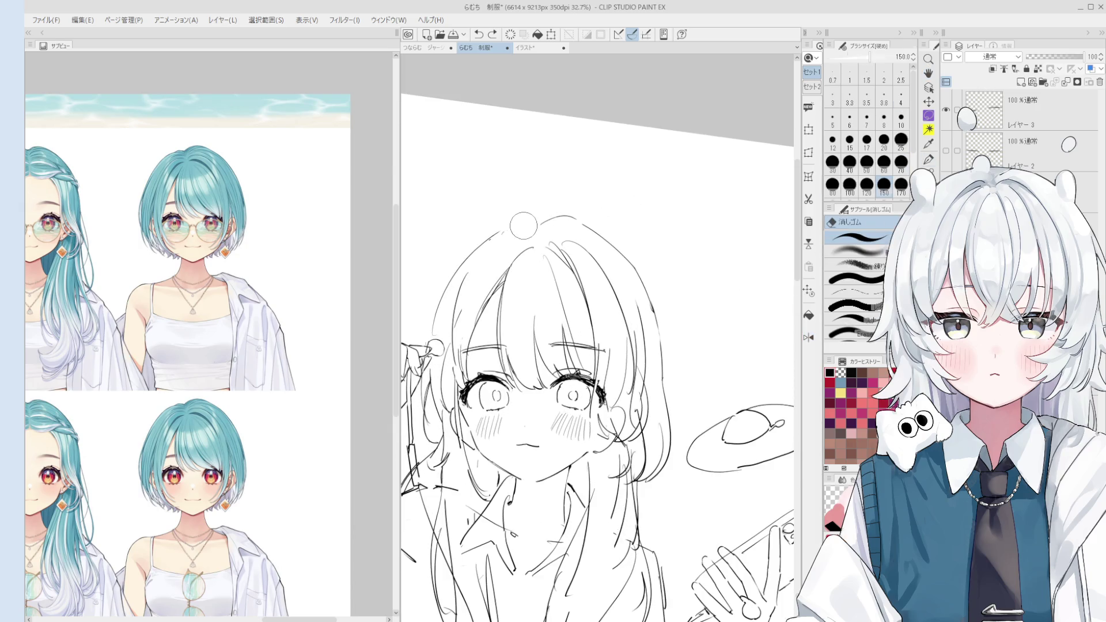
{"action": "key", "text": "p"}
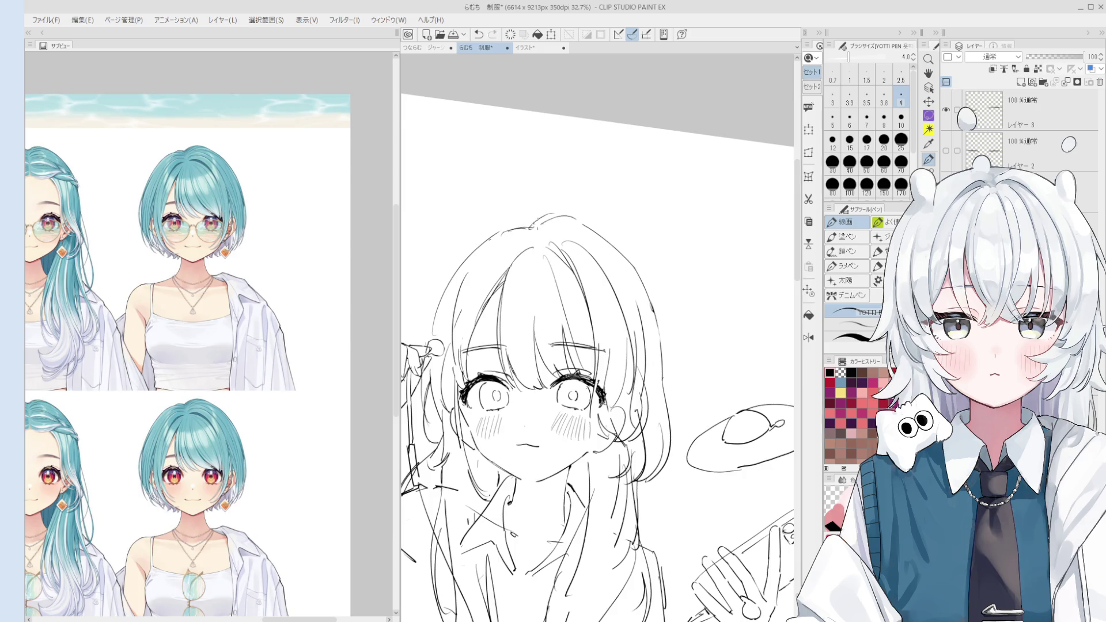
{"action": "scroll", "coordinate": [539, 230], "scroll_direction": "down", "scroll_amount": 1}
{"action": "scroll", "coordinate": [598, 234], "scroll_direction": "up", "scroll_amount": 2}
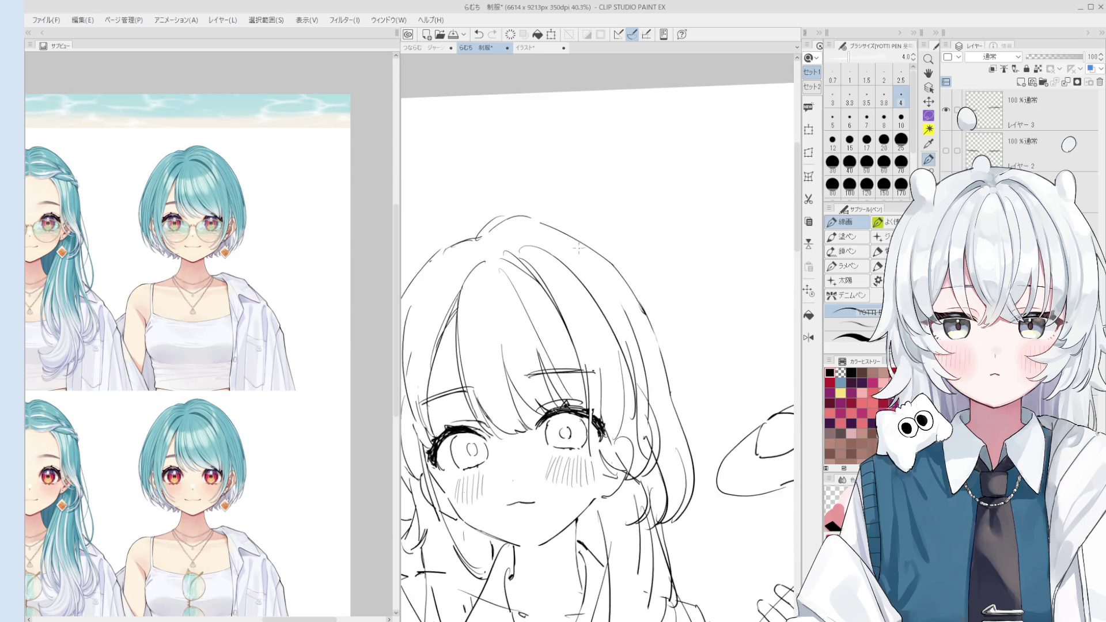
{"action": "scroll", "coordinate": [501, 244], "scroll_direction": "down", "scroll_amount": 1}
{"action": "key", "text": "space"}
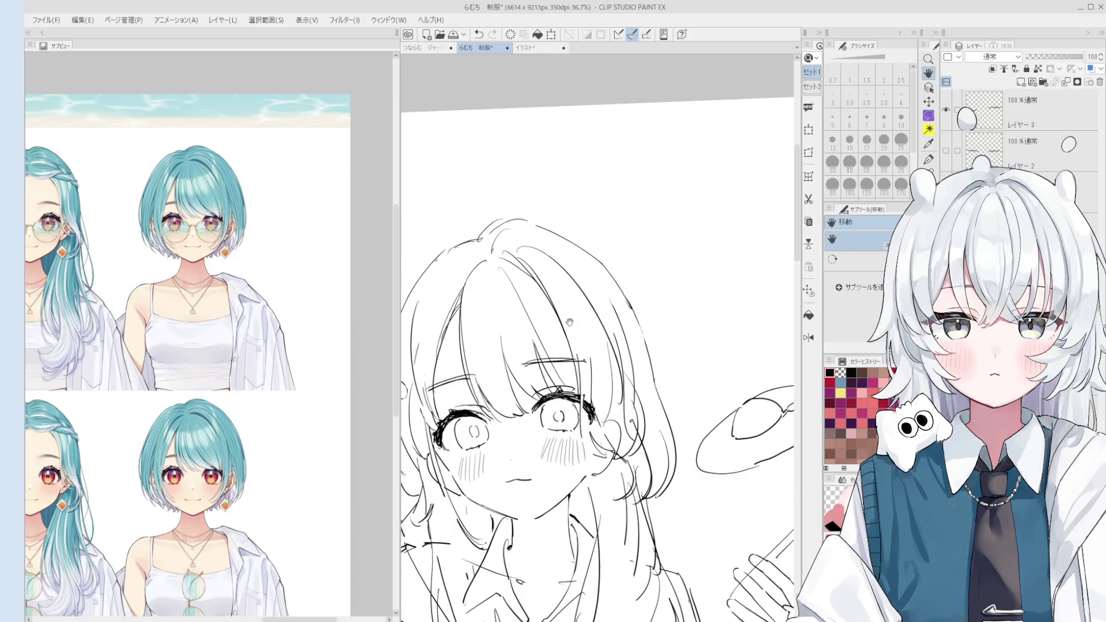
{"action": "scroll", "coordinate": [570, 323], "scroll_direction": "up", "scroll_amount": 1}
{"action": "left_click_drag", "start_coordinate": [571, 318], "coordinate": [570, 309]}
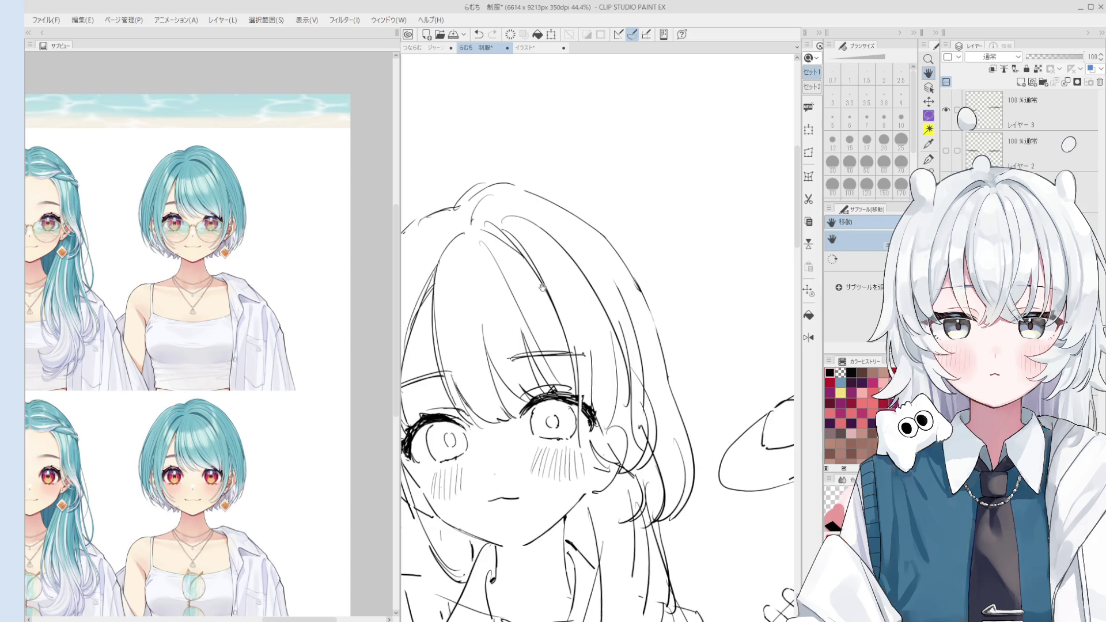
Shrink the eraser, rotate the view, and keep the small stroke atop the bangs.
{"action": "key", "text": "e"}
{"action": "key", "text": "bracketleft"}
{"action": "key", "text": "bracketleft"}
{"action": "key", "text": "bracketleft"}
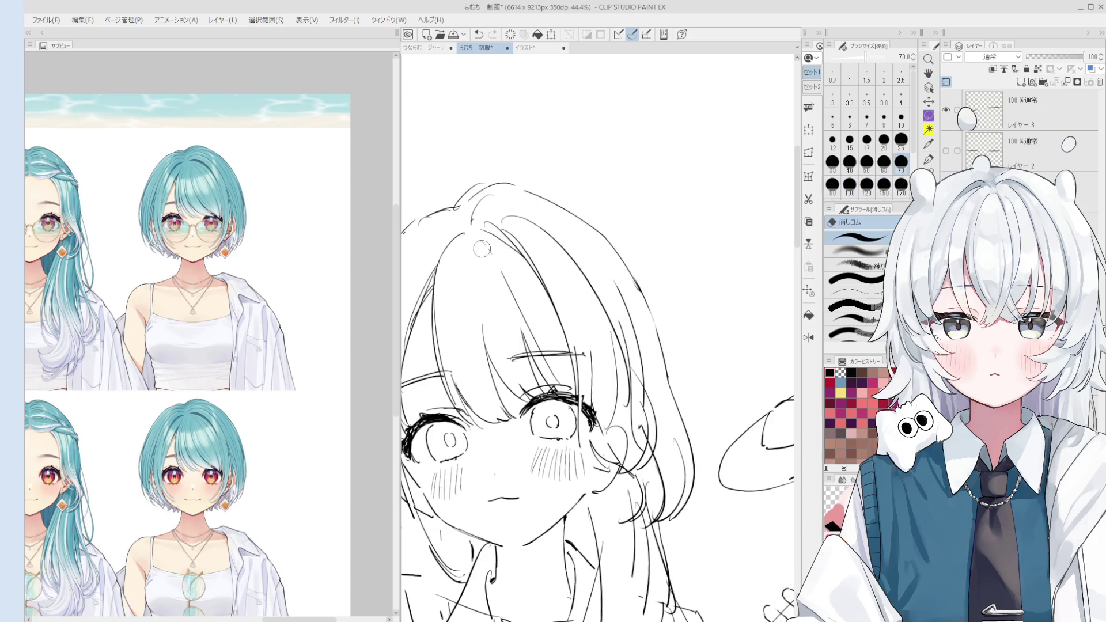
{"action": "key", "text": "p"}
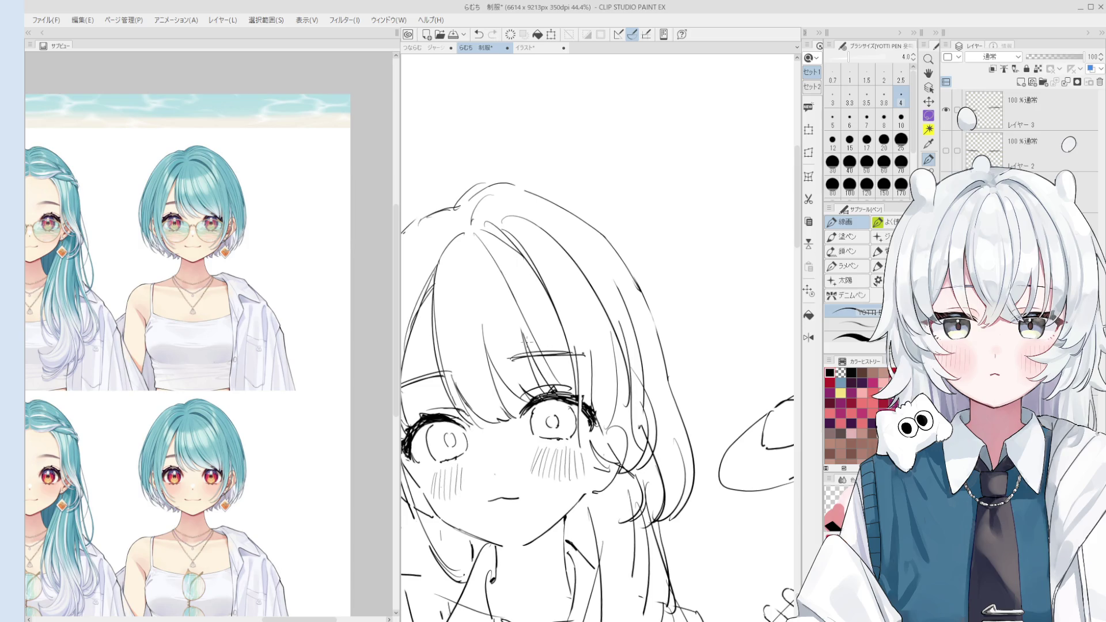
{"action": "mouse_move", "coordinate": [489, 245]}
{"action": "left_mouse_down"}
{"action": "mouse_move", "coordinate": [554, 284]}
{"action": "mouse_move", "coordinate": [529, 260]}
{"action": "left_mouse_up"}
{"action": "key", "text": "e"}
{"action": "key", "text": "p"}
{"action": "key", "text": "ctrl+z"}
{"action": "key", "text": "ctrl+y"}
{"action": "key", "text": "ctrl+z"}
{"action": "key", "text": "ctrl+y"}
{"action": "key", "text": "ctrl+z"}
{"action": "key", "text": "ctrl+y"}
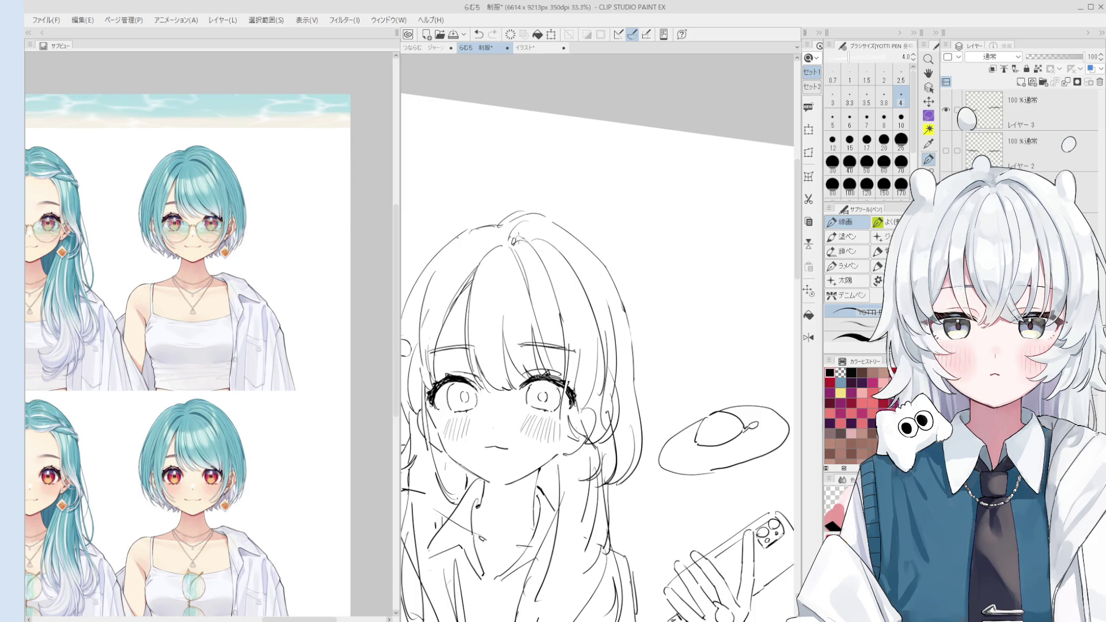
Straighten and enlarge the face view and restore the short stroke near the eye.
{"action": "key", "text": "e"}
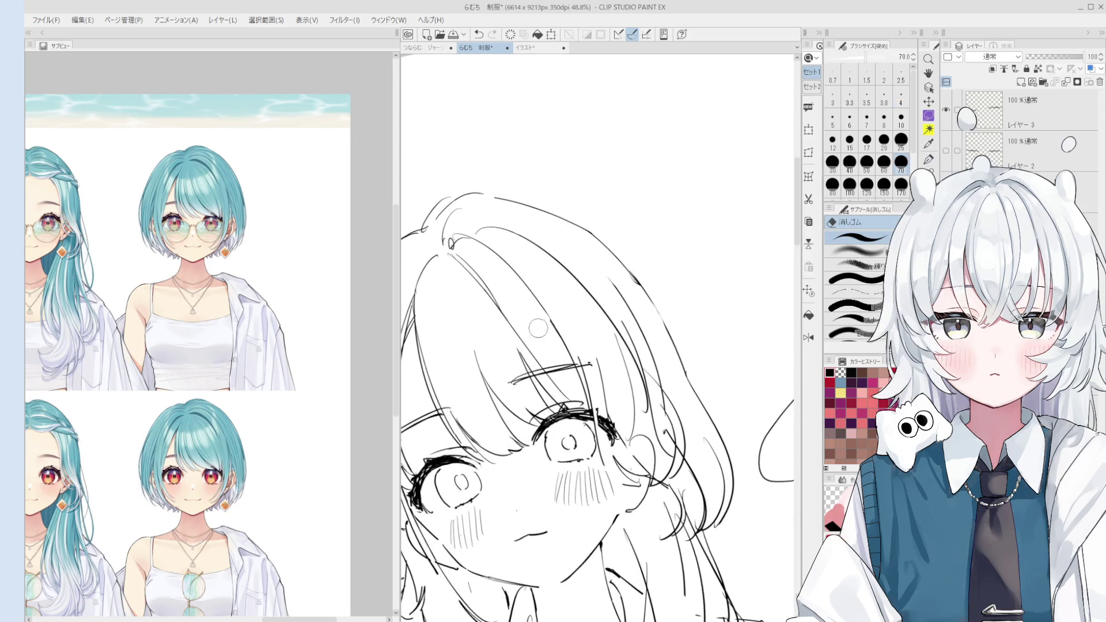
{"action": "key", "text": "p"}
{"action": "left_click_drag", "start_coordinate": [543, 312], "coordinate": [572, 392]}
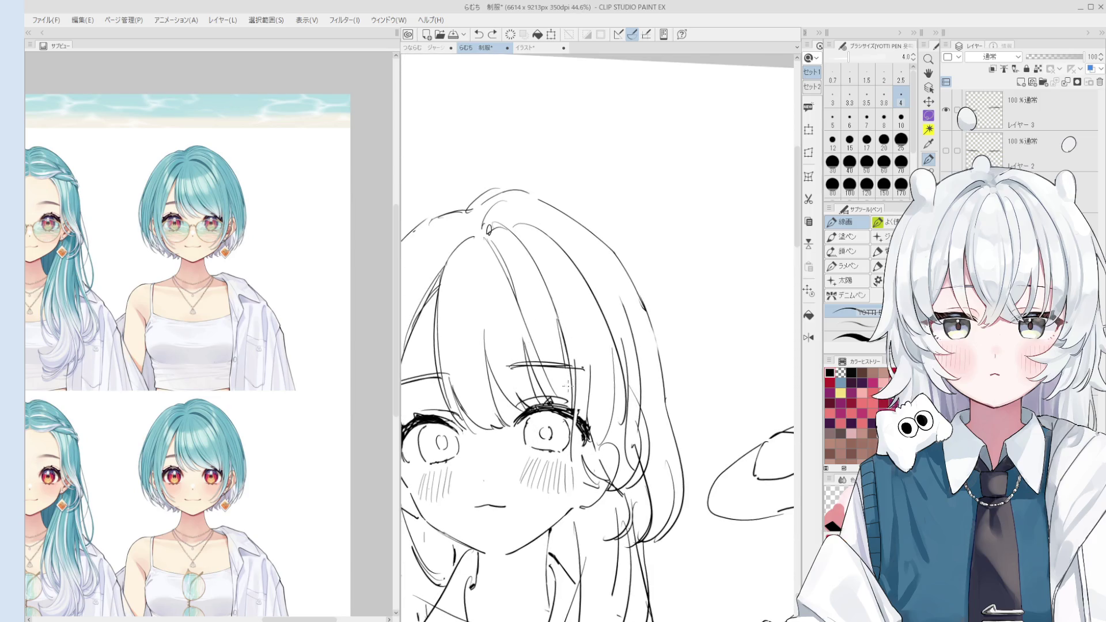
{"action": "left_click_drag", "start_coordinate": [564, 377], "coordinate": [570, 410]}
{"action": "key", "text": "ctrl+minus"}
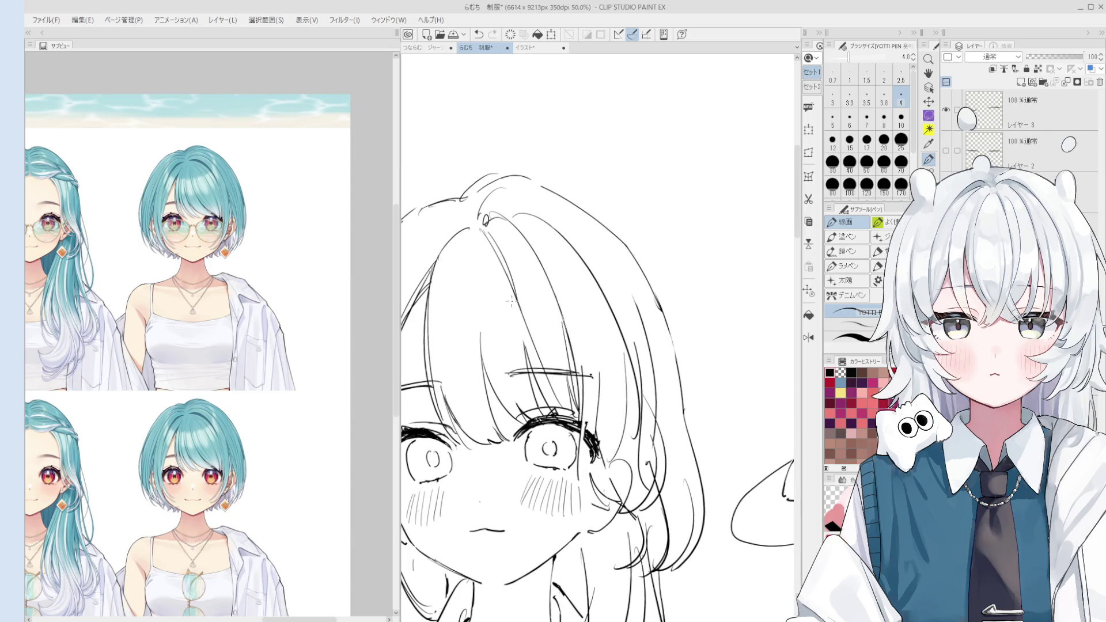
Set the eraser to size 40, then draw fine hair strands at the crown with the pen.
{"action": "key", "text": "e"}
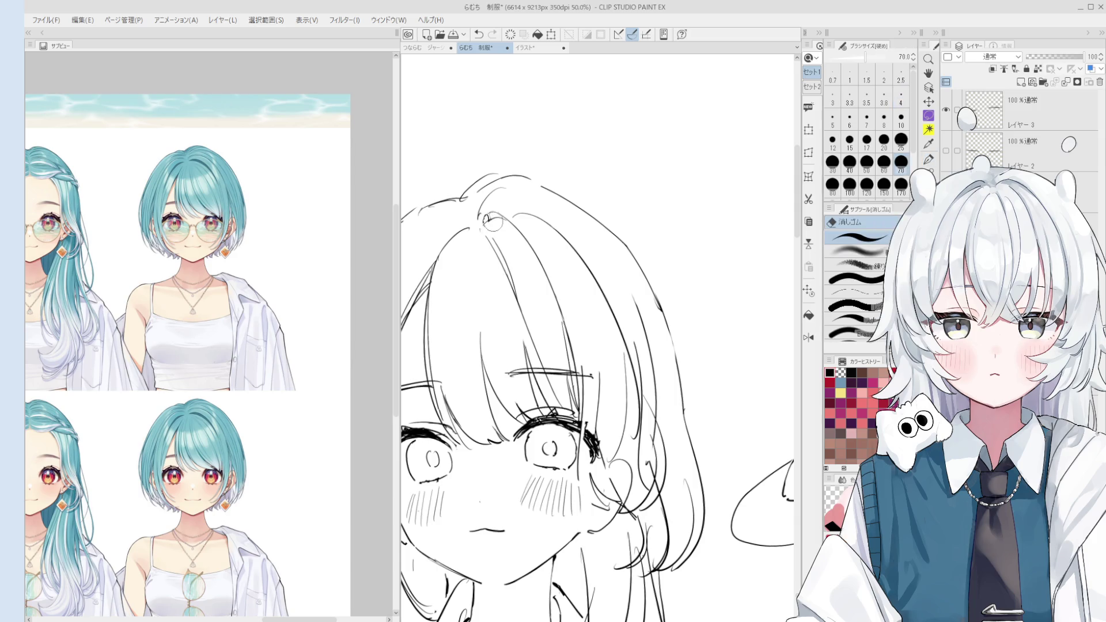
{"action": "key", "text": "ctrl+plus"}
{"action": "key", "text": "p"}
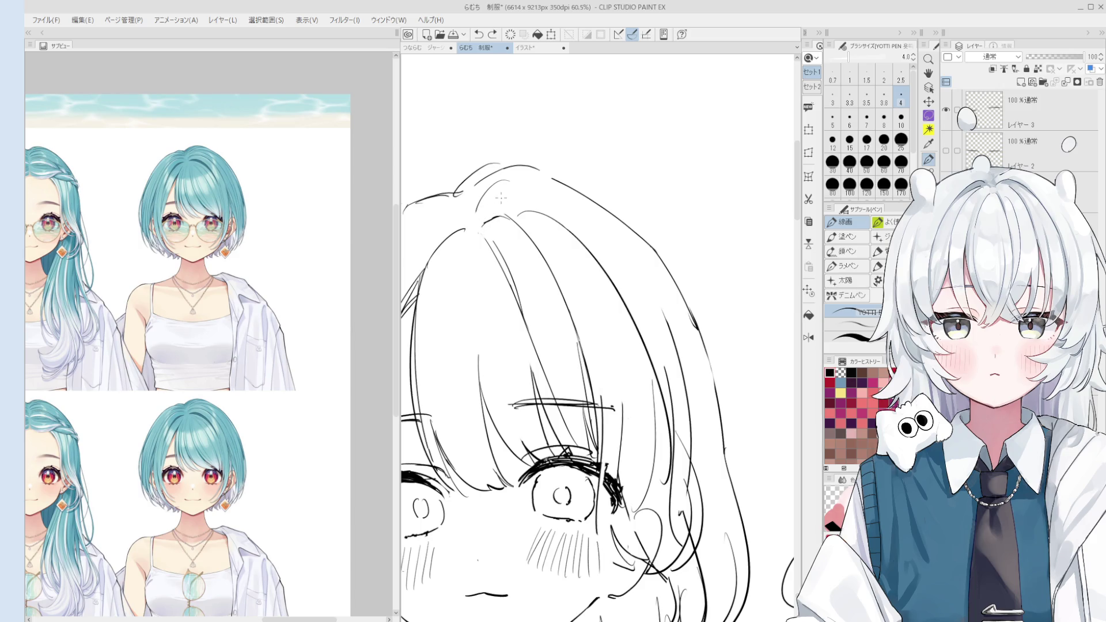
{"action": "left_click_drag", "start_coordinate": [487, 188], "coordinate": [469, 221]}
Add a short stroke near the top of the hair with the 線画 pen.
{"action": "scroll", "coordinate": [472, 221], "scroll_direction": "down", "scroll_amount": 3}
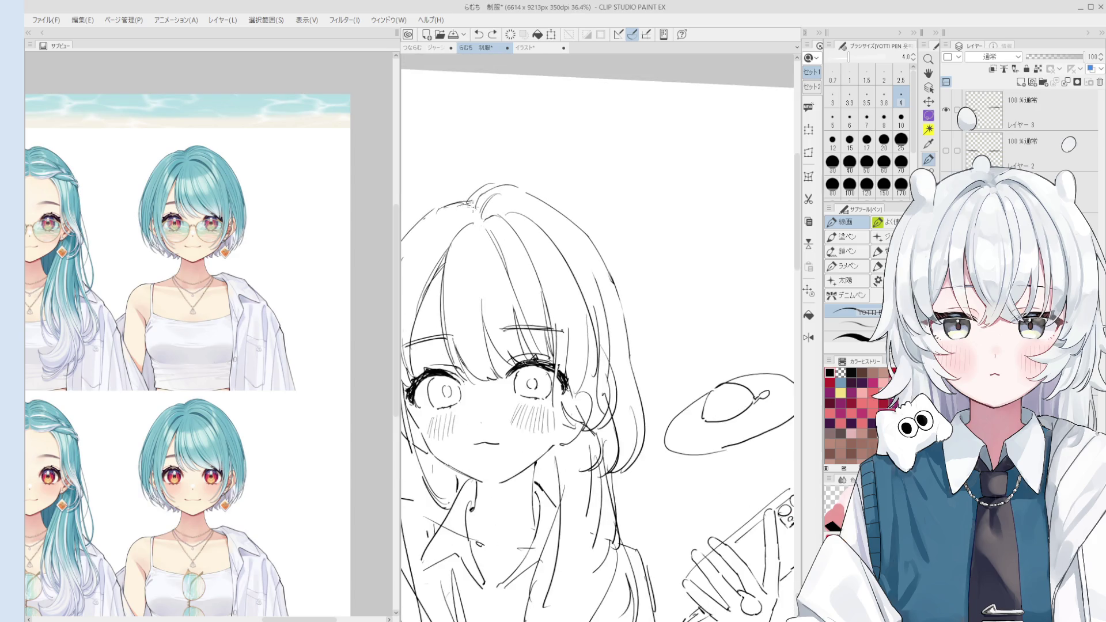
{"action": "scroll", "coordinate": [461, 216], "scroll_direction": "down", "scroll_amount": 1}
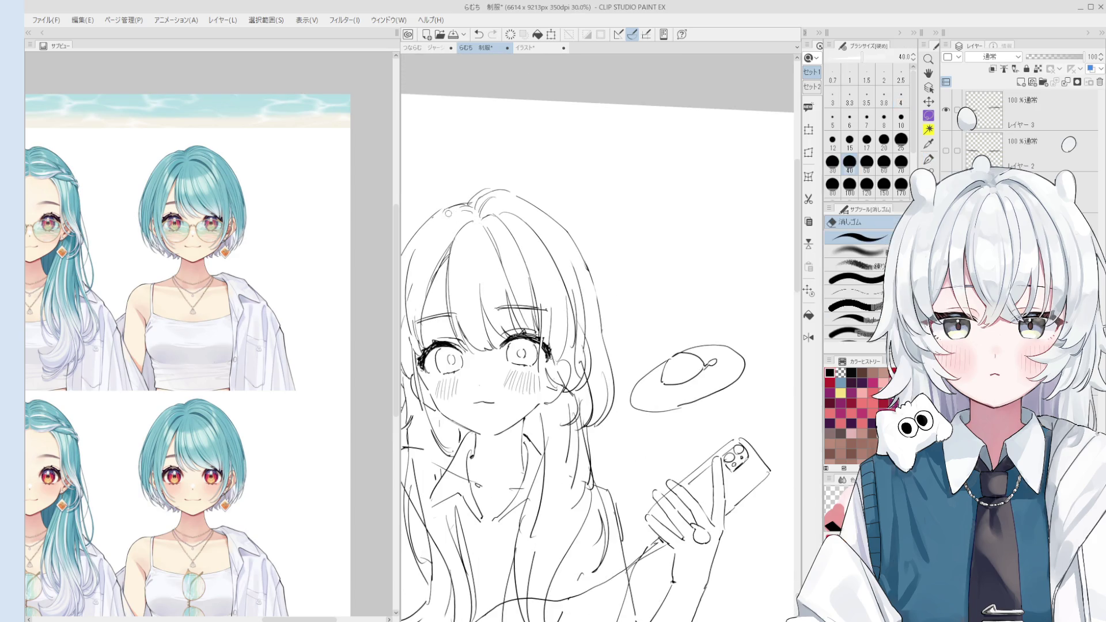
{"action": "scroll", "coordinate": [541, 246], "scroll_direction": "up", "scroll_amount": 1}
{"action": "scroll", "coordinate": [541, 247], "scroll_direction": "up", "scroll_amount": 4}
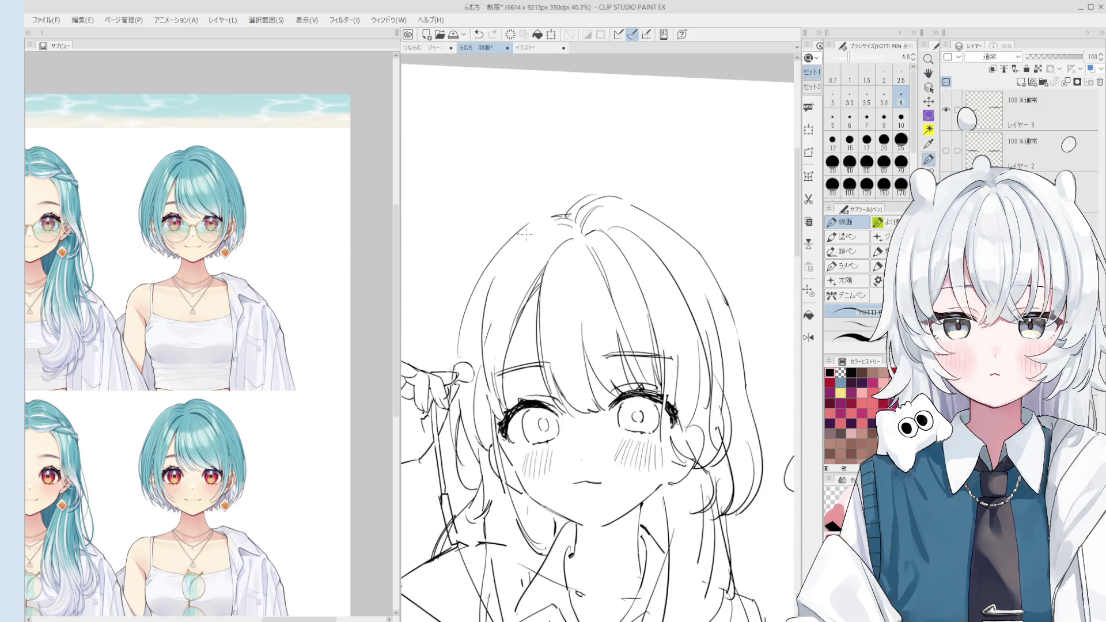
{"action": "key", "text": "e"}
{"action": "key", "text": "p"}
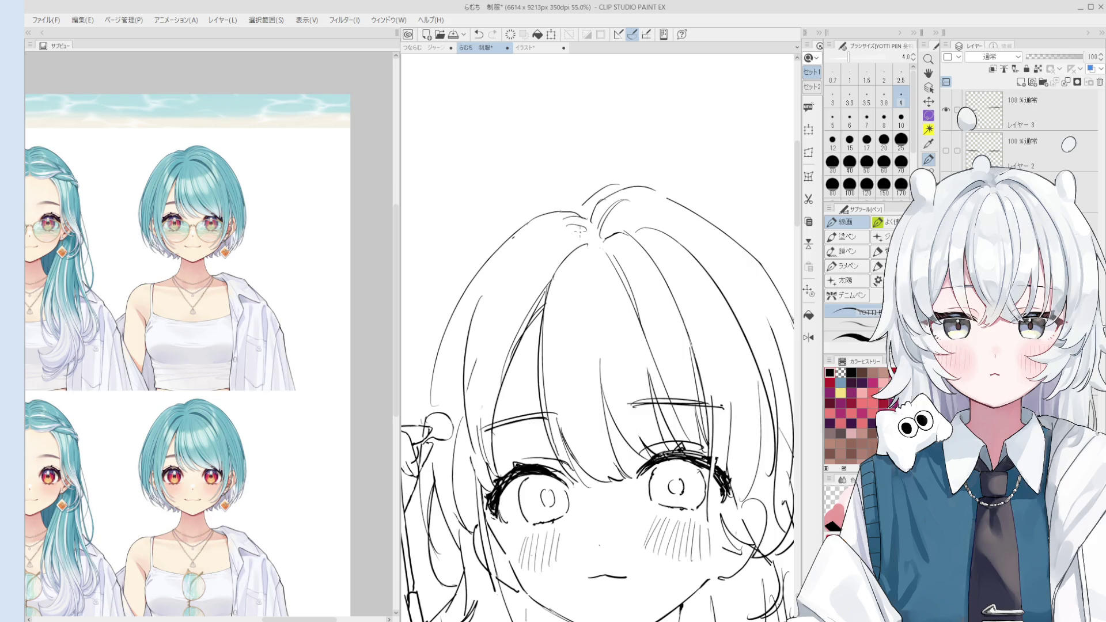
{"action": "scroll", "coordinate": [540, 224], "scroll_direction": "down", "scroll_amount": 5}
{"action": "key", "text": "e"}
{"action": "scroll", "coordinate": [540, 223], "scroll_direction": "up", "scroll_amount": 2}
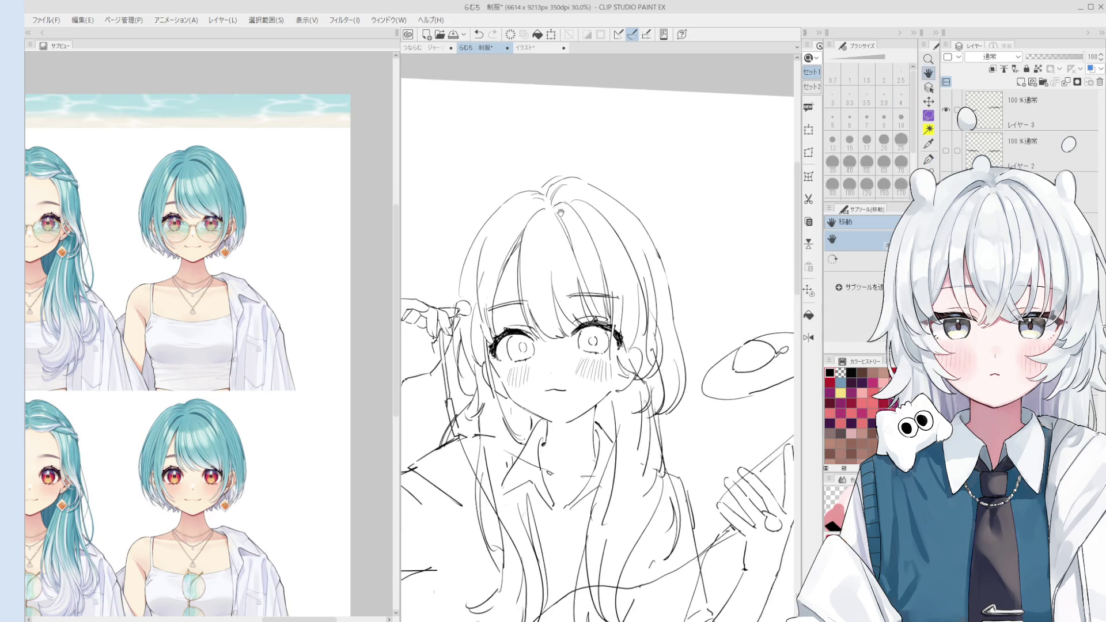
{"action": "key", "text": "p"}
{"action": "left_click_drag", "start_coordinate": [534, 182], "coordinate": [542, 175]}
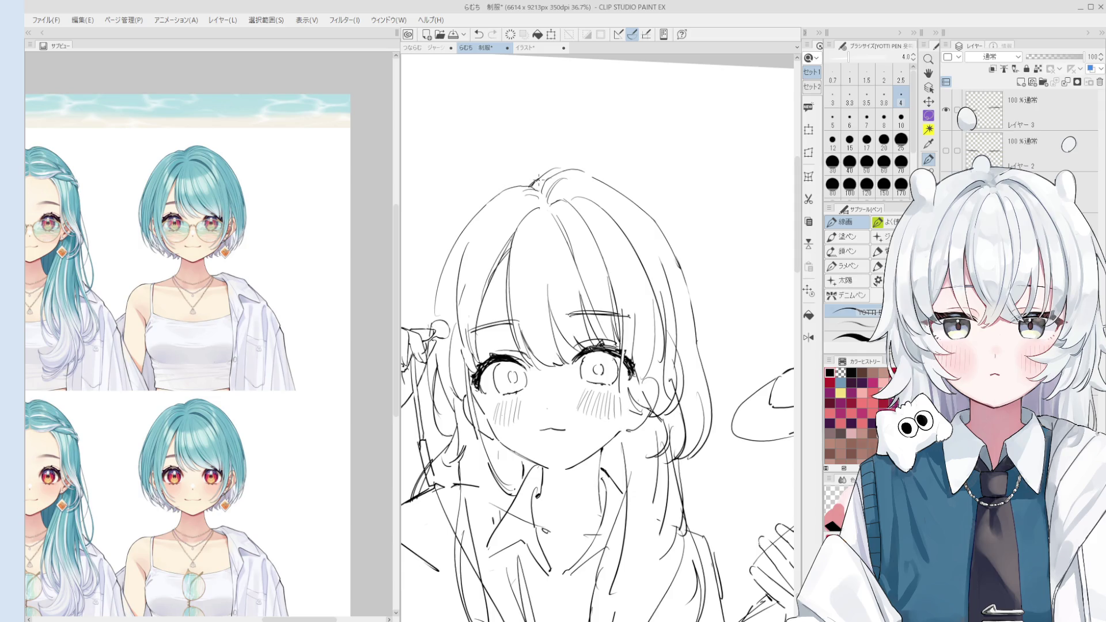
Turn the view upright, set the eraser to size 70, and zoom in on the eye.
{"action": "key", "text": "minus"}
{"action": "key", "text": "e"}
{"action": "key", "text": "asciicircum"}
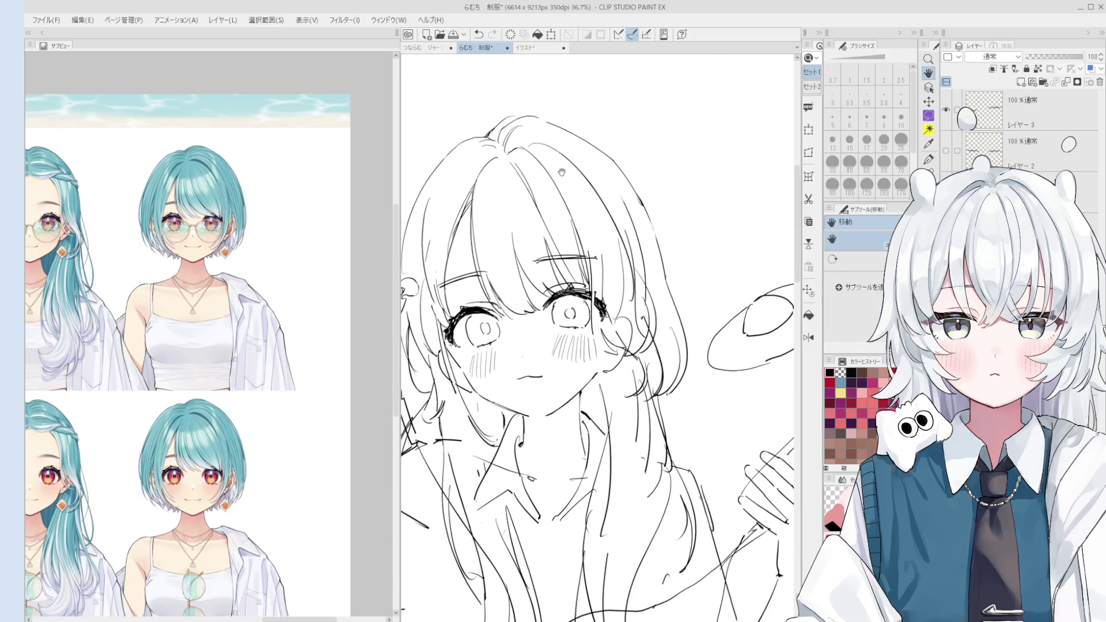
{"action": "key", "text": "bracketright"}
{"action": "key", "text": "bracketright"}
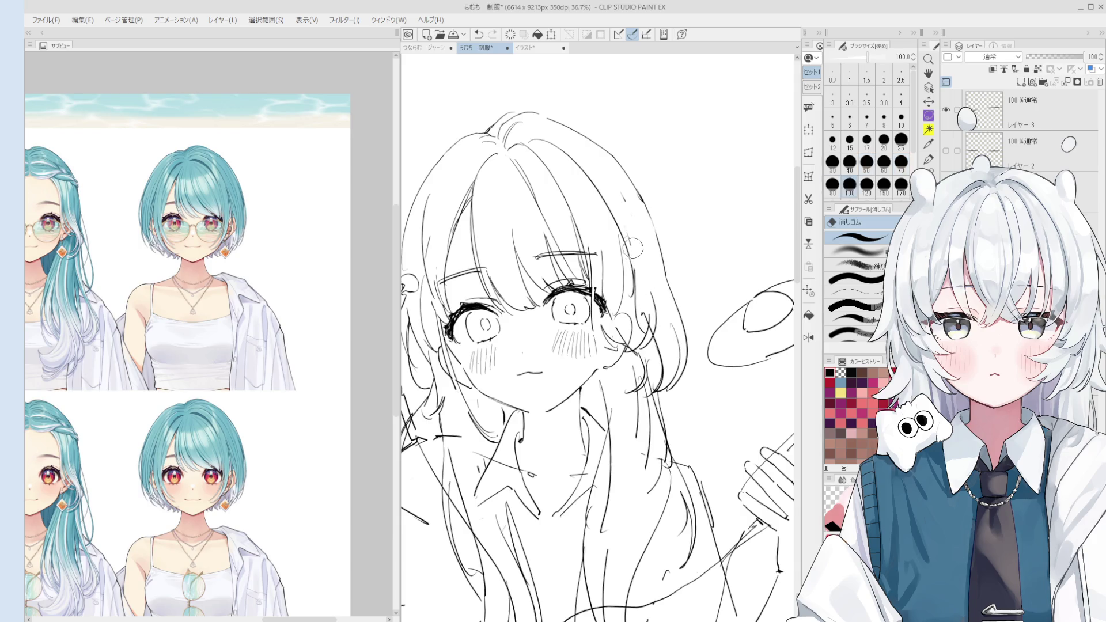
{"action": "key", "text": "bracketright"}
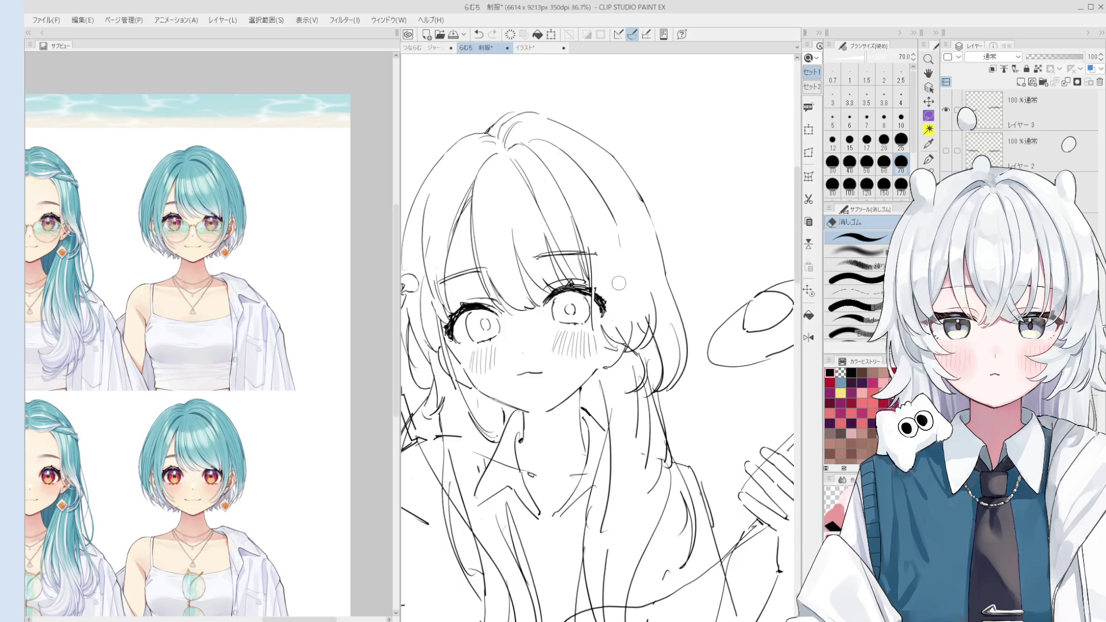
{"action": "scroll", "coordinate": [605, 265], "scroll_direction": "up", "scroll_amount": 2}
{"action": "scroll", "coordinate": [596, 291], "scroll_direction": "up", "scroll_amount": 2}
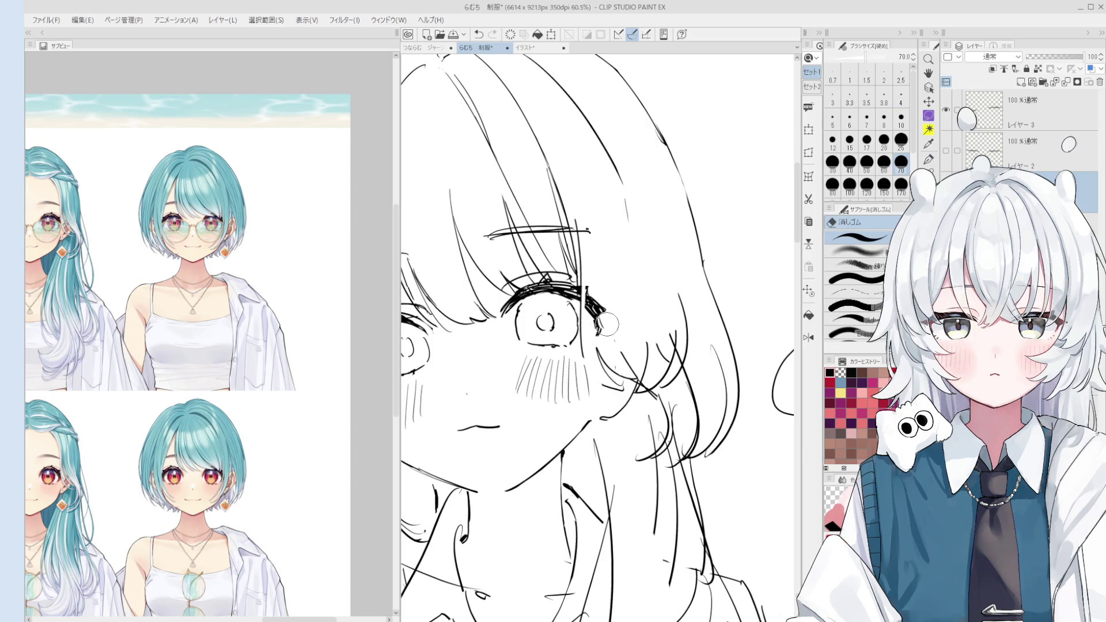
{"action": "key", "text": "p"}
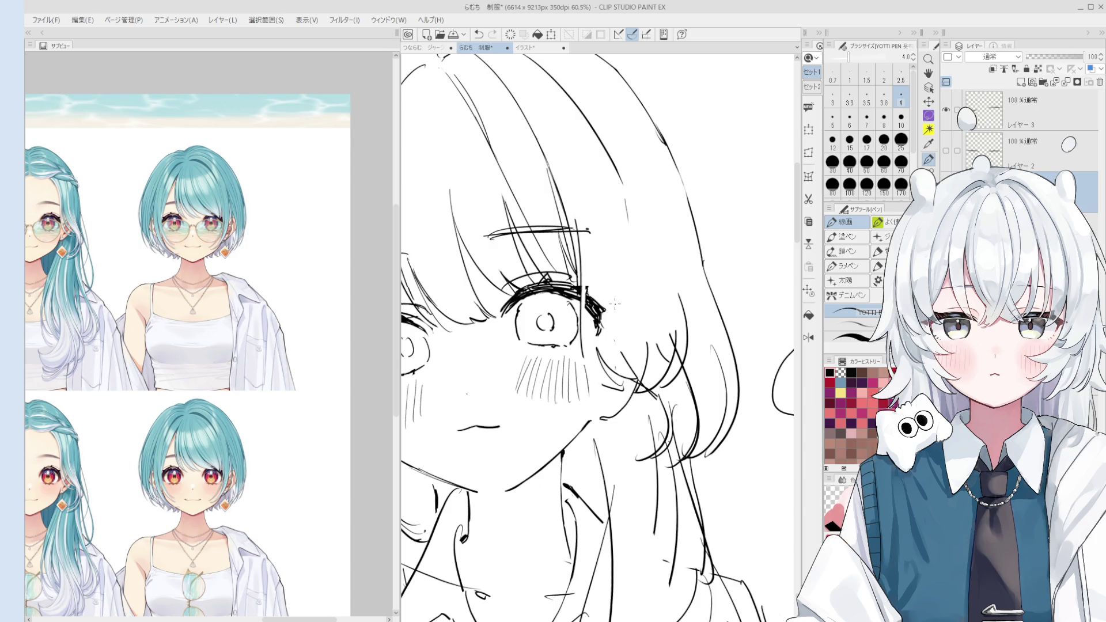
Zoom in on the eye and pan the view to centre it.
{"action": "key", "text": "e"}
{"action": "scroll", "coordinate": [610, 217], "scroll_direction": "up", "scroll_amount": 1}
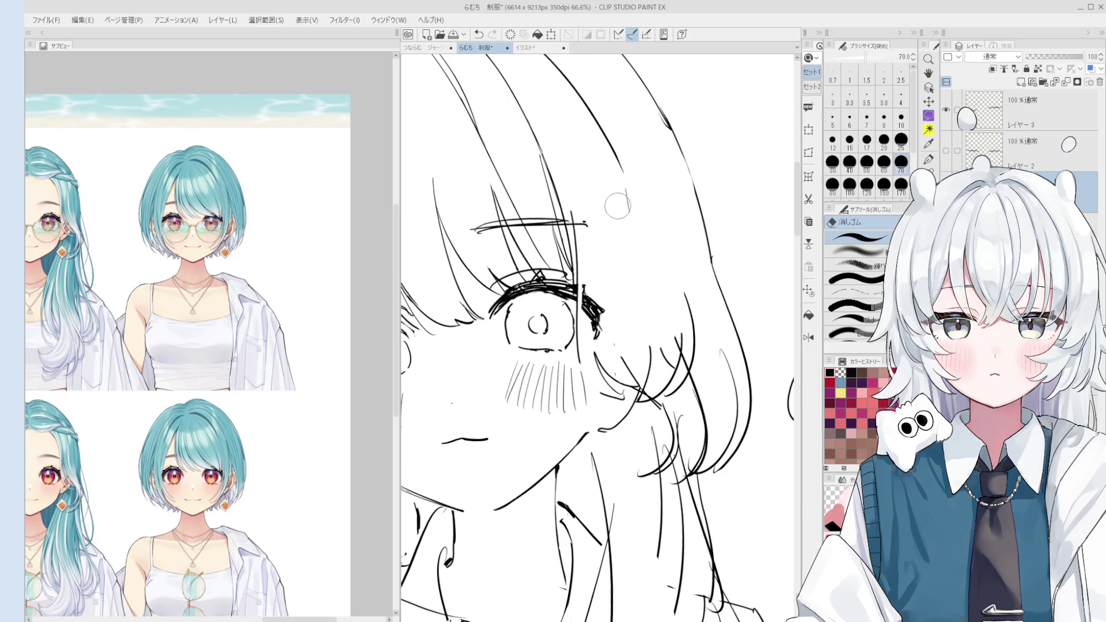
{"action": "scroll", "coordinate": [592, 213], "scroll_direction": "up", "scroll_amount": 1}
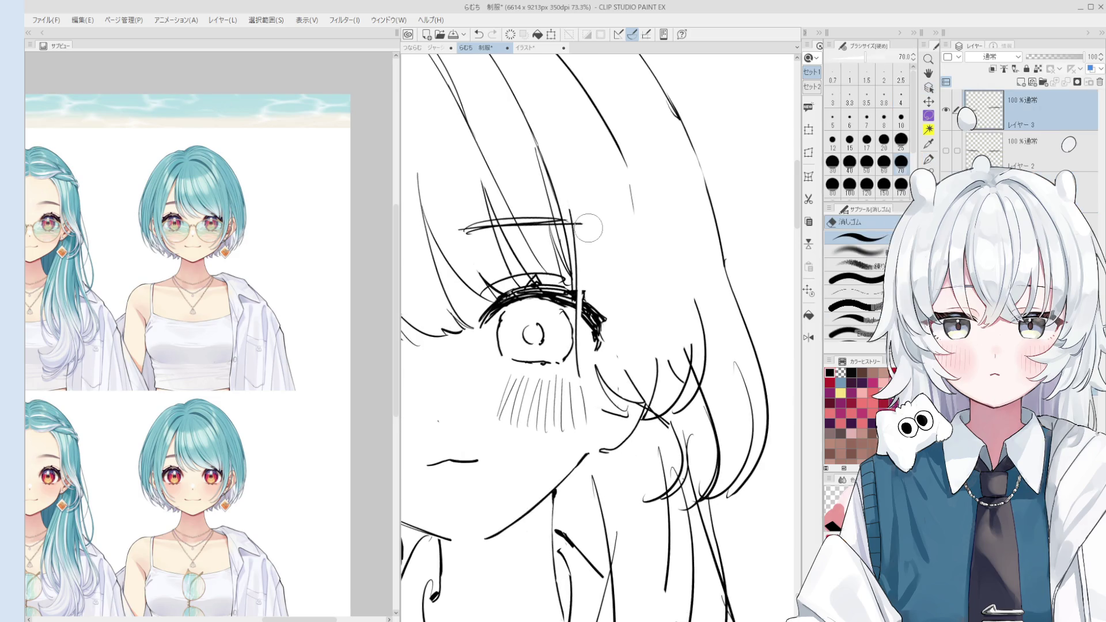
{"action": "scroll", "coordinate": [587, 223], "scroll_direction": "up", "scroll_amount": 1}
{"action": "key", "text": "o"}
{"action": "scroll", "coordinate": [579, 235], "scroll_direction": "up", "scroll_amount": 1}
{"action": "scroll", "coordinate": [585, 253], "scroll_direction": "up", "scroll_amount": 1}
{"action": "key", "text": "h"}
{"action": "left_click_drag", "start_coordinate": [609, 302], "coordinate": [626, 294]}
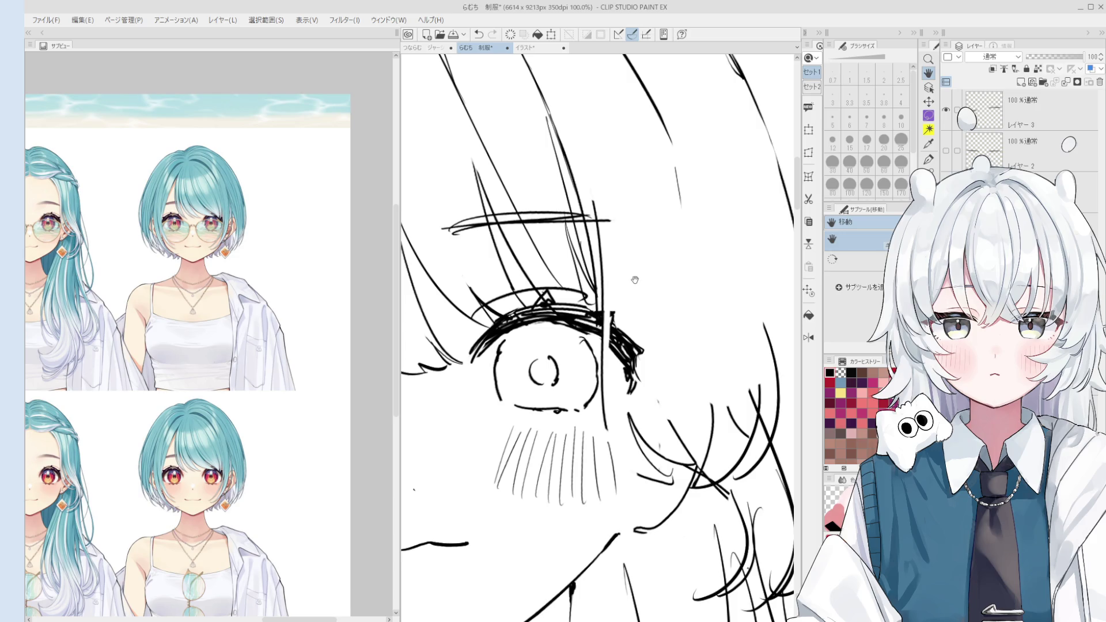
Set the eraser to size 50 and the 線画 pen to size 4 while adjusting the zoom.
{"action": "scroll", "coordinate": [634, 279], "scroll_direction": "down", "scroll_amount": 3}
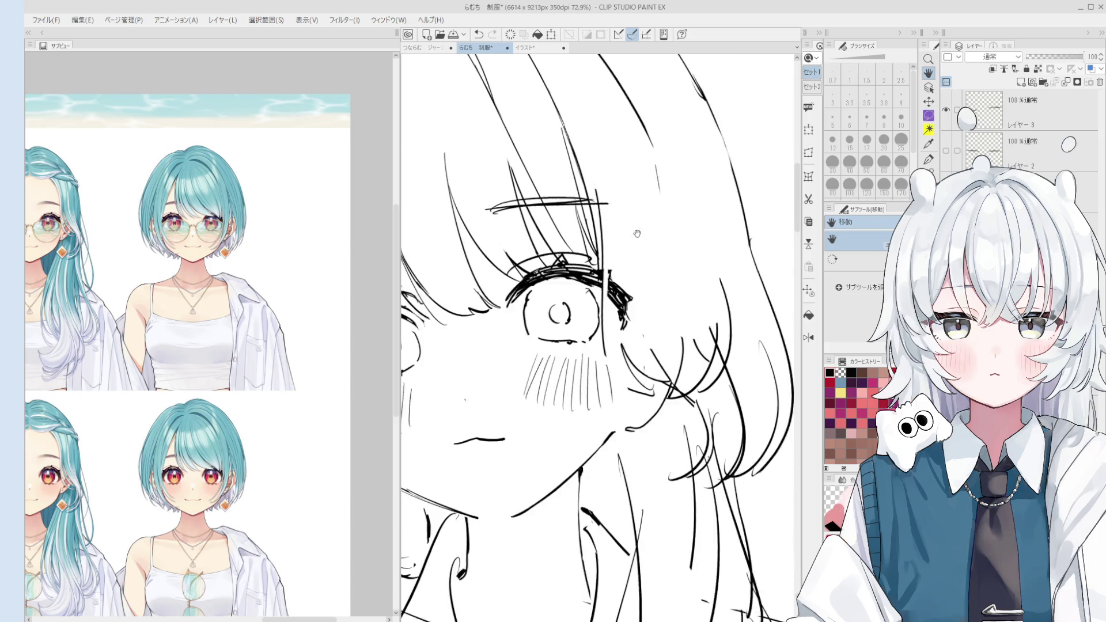
{"action": "key", "text": "e"}
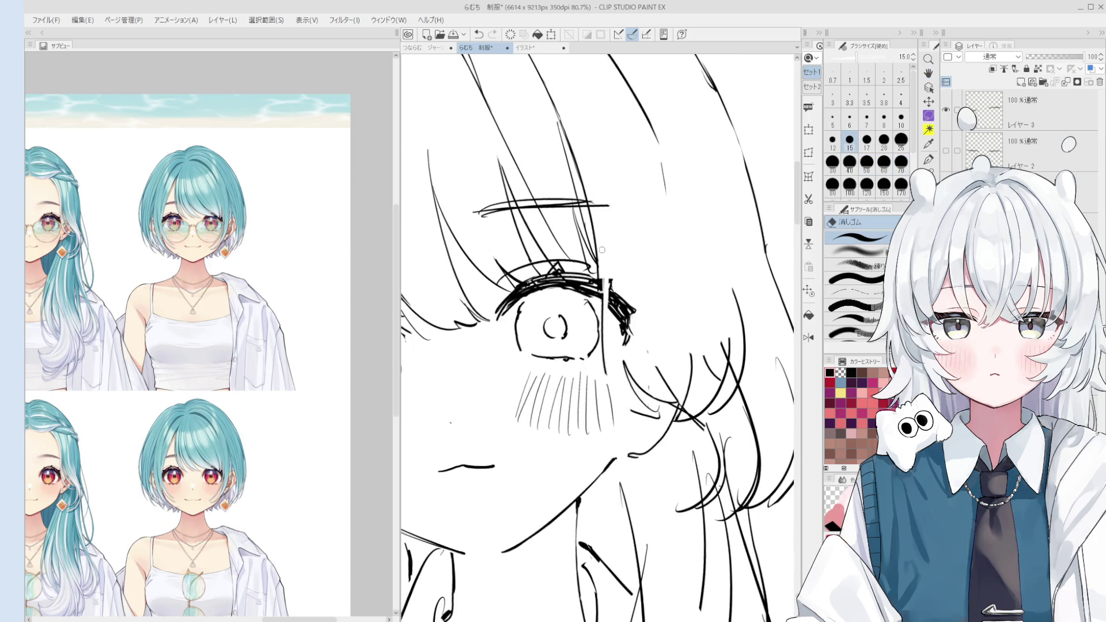
{"action": "key", "text": "space"}
{"action": "scroll", "coordinate": [605, 328], "scroll_direction": "down", "scroll_amount": 2}
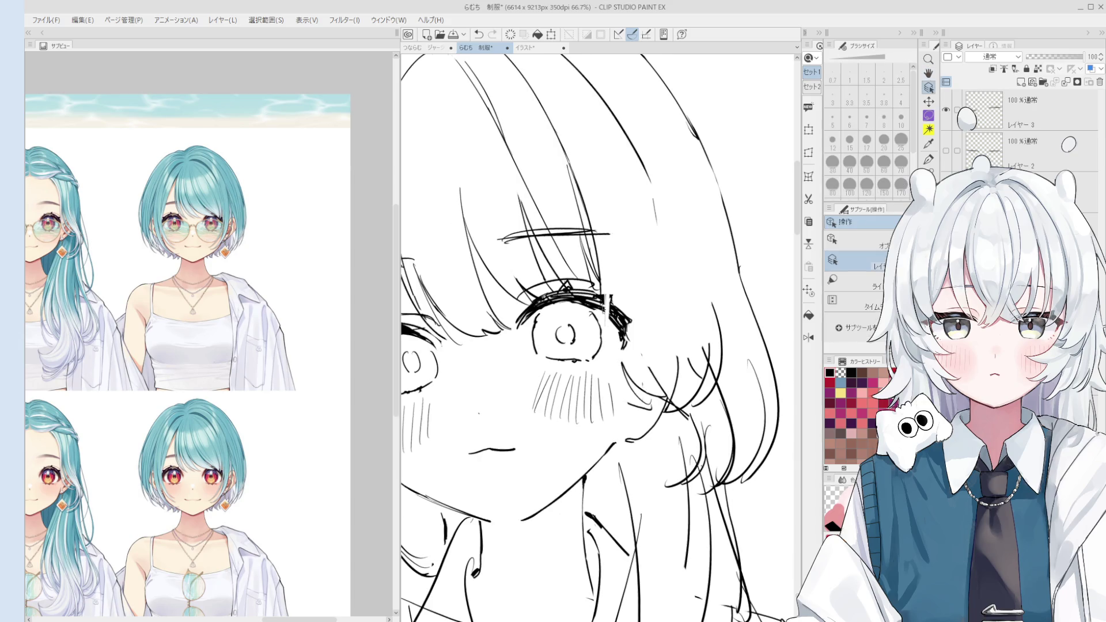
{"action": "scroll", "coordinate": [605, 329], "scroll_direction": "up", "scroll_amount": 2}
{"action": "key", "text": "bracketleft"}
{"action": "key", "text": "bracketleft"}
{"action": "key", "text": "bracketleft"}
{"action": "key", "text": "o"}
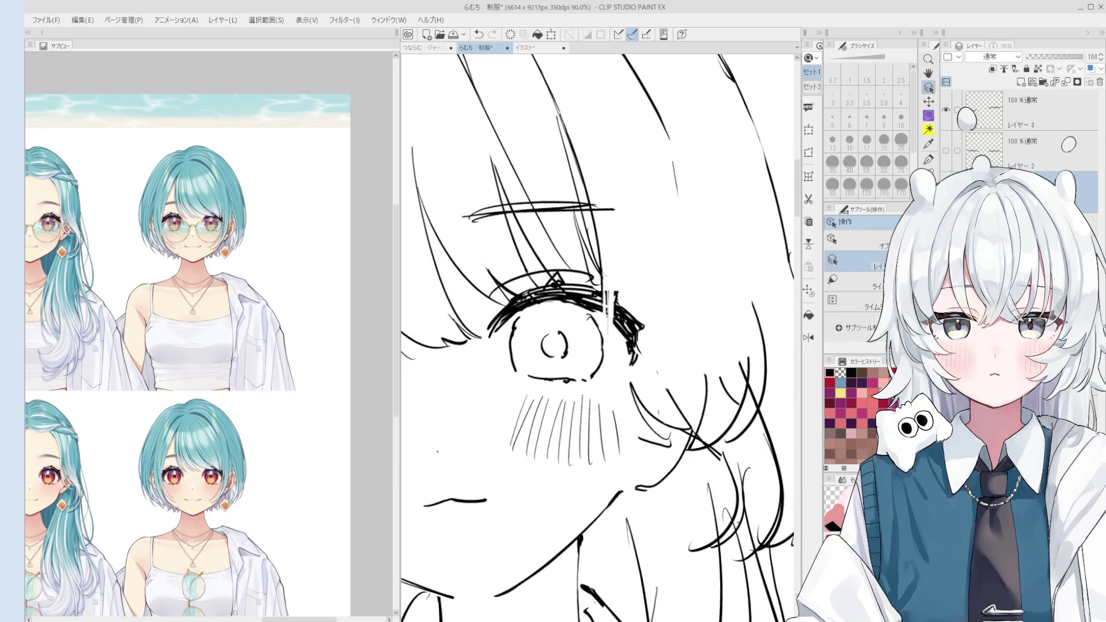
{"action": "scroll", "coordinate": [608, 314], "scroll_direction": "up", "scroll_amount": 1}
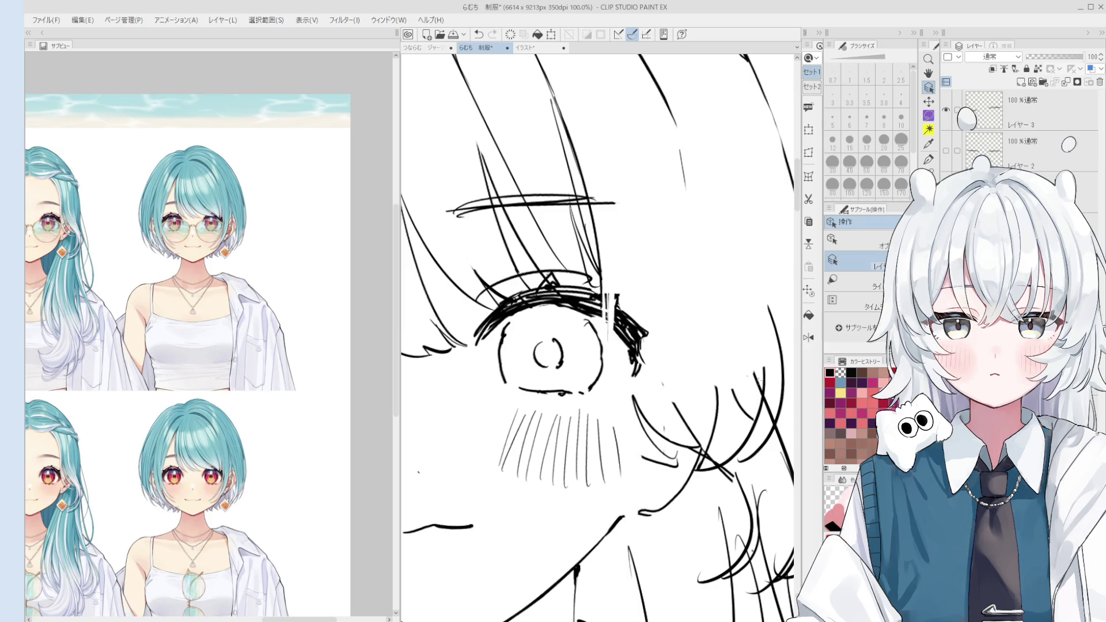
{"action": "key", "text": "p"}
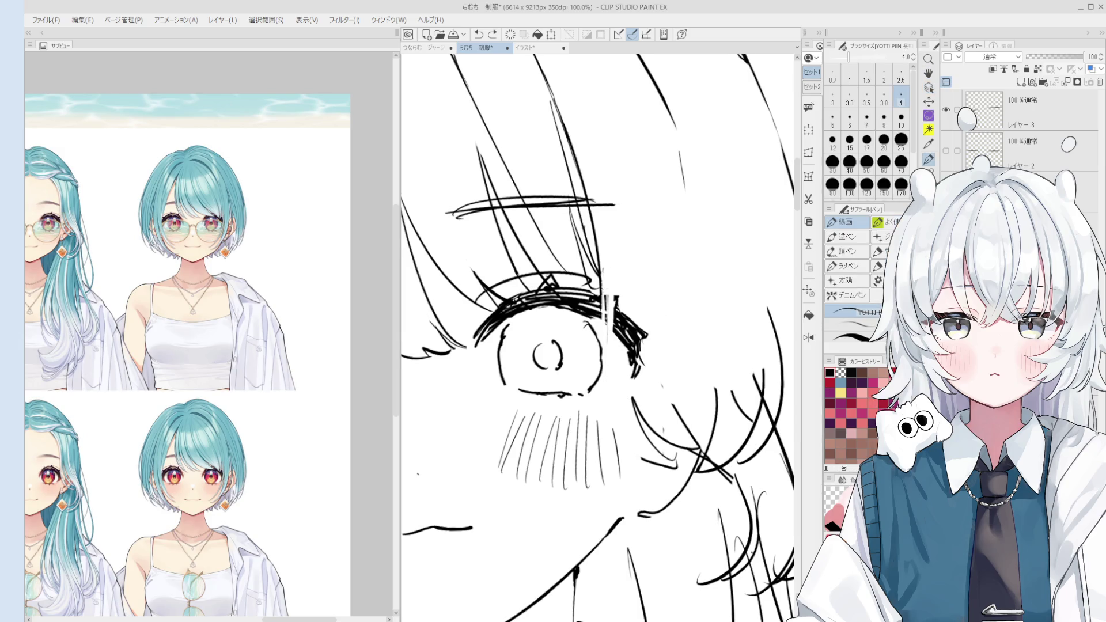
{"action": "scroll", "coordinate": [616, 346], "scroll_direction": "down", "scroll_amount": 1}
{"action": "key", "text": "e"}
{"action": "key", "text": "bracketright"}
{"action": "key", "text": "bracketright"}
{"action": "key", "text": "bracketright"}
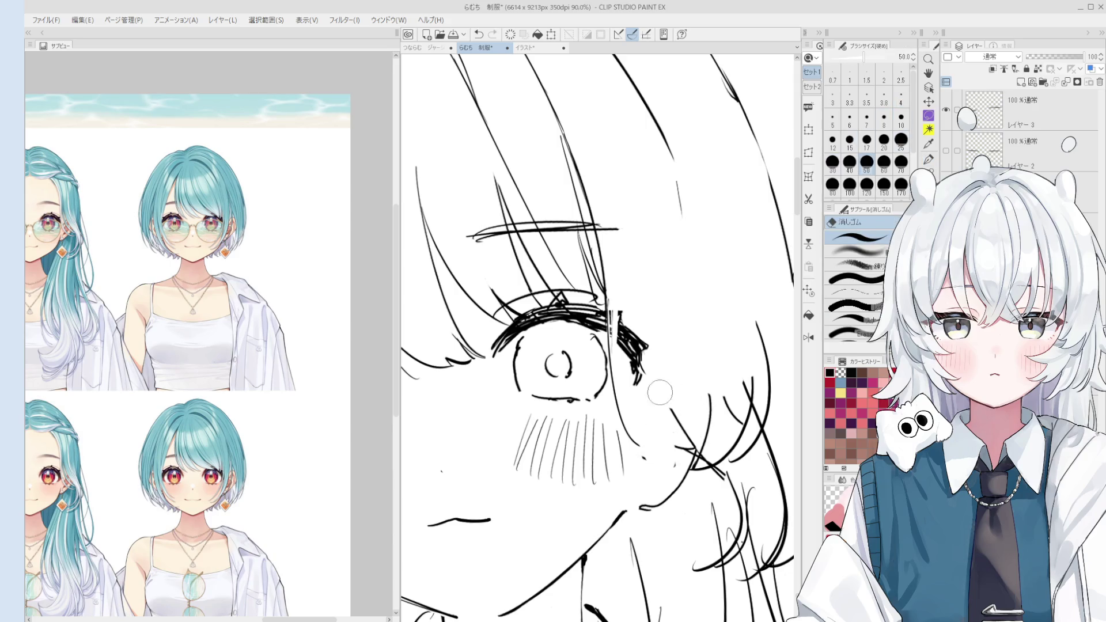
{"action": "key", "text": "p"}
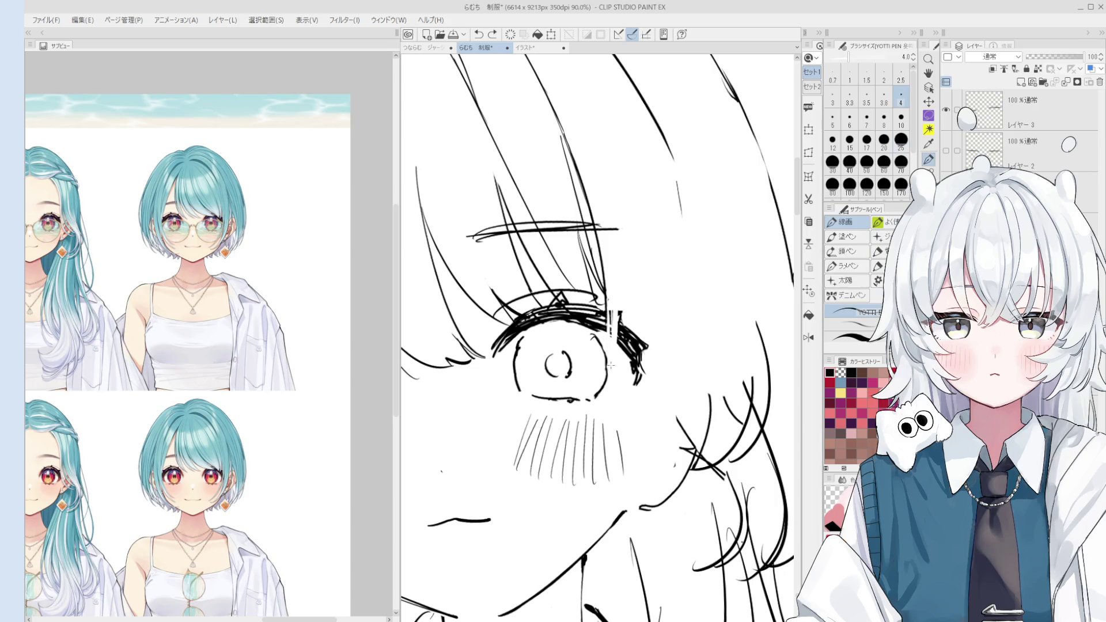
{"action": "scroll", "coordinate": [610, 364], "scroll_direction": "down", "scroll_amount": 2}
{"action": "scroll", "coordinate": [674, 436], "scroll_direction": "up", "scroll_amount": 2}
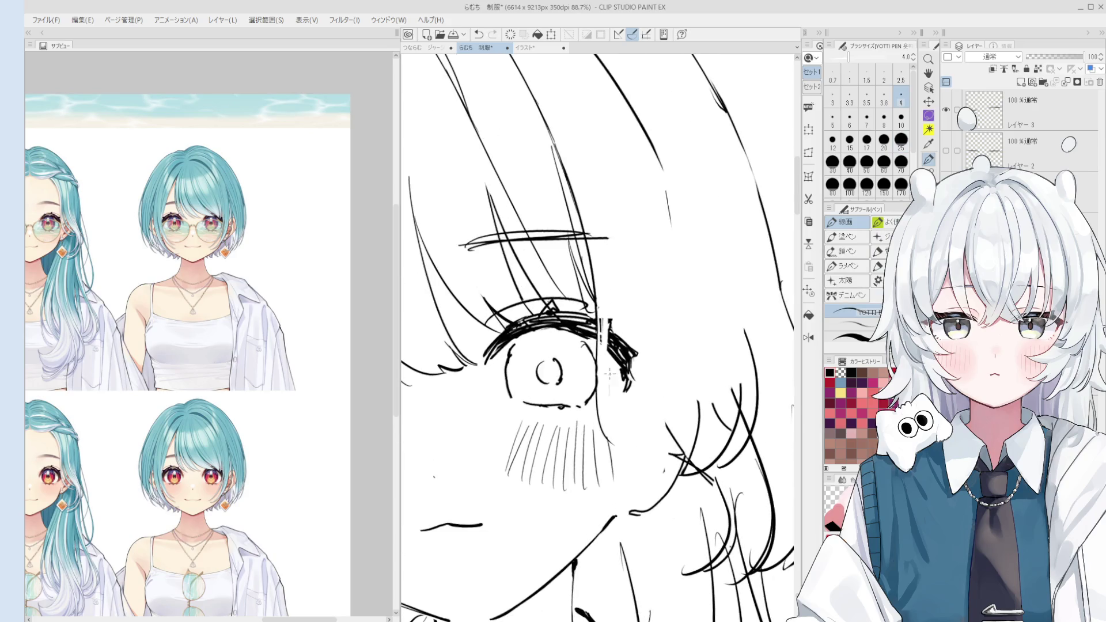
{"action": "scroll", "coordinate": [625, 417], "scroll_direction": "down", "scroll_amount": 1}
Draw a vertical line beside the eye, then settle it with undo and redo.
{"action": "mouse_move", "coordinate": [613, 305]}
{"action": "left_mouse_down"}
{"action": "mouse_move", "coordinate": [608, 422]}
{"action": "mouse_move", "coordinate": [653, 443]}
{"action": "left_mouse_up"}
{"action": "key", "text": "e"}
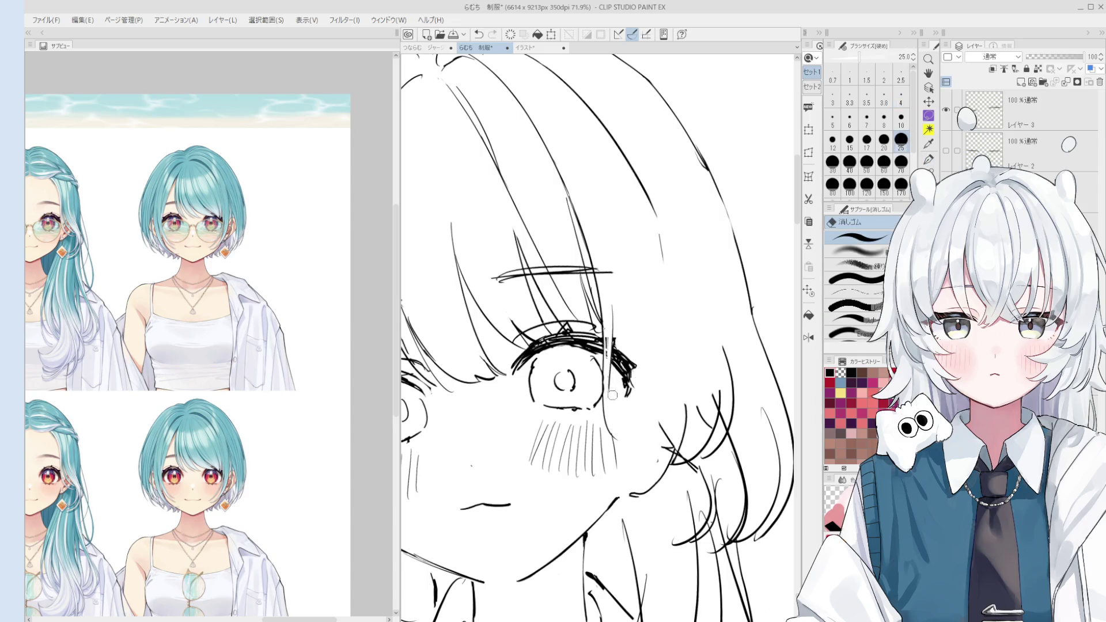
{"action": "key", "text": "p"}
{"action": "key", "text": "ctrl+z"}
{"action": "key", "text": "ctrl+y"}
{"action": "key", "text": "ctrl+z"}
{"action": "scroll", "coordinate": [624, 304], "scroll_direction": "up", "scroll_amount": 1}
{"action": "scroll", "coordinate": [624, 304], "scroll_direction": "down", "scroll_amount": 2}
Redraw the long hair-edge stroke right of the eye several times, trying different curves.
{"action": "key", "text": "ctrl+z"}
{"action": "left_click_drag", "start_coordinate": [625, 176], "coordinate": [610, 285]}
{"action": "key", "text": "ctrl+z"}
{"action": "left_click_drag", "start_coordinate": [632, 177], "coordinate": [613, 294]}
{"action": "scroll", "coordinate": [640, 289], "scroll_direction": "down", "scroll_amount": 1}
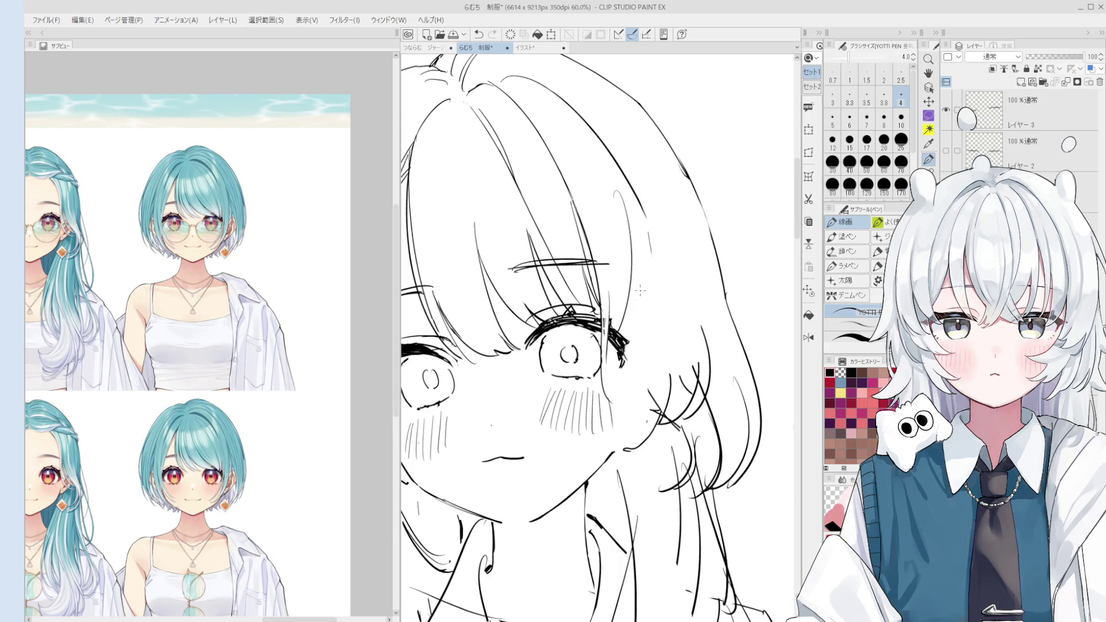
{"action": "key", "text": "ctrl+z"}
{"action": "left_click_drag", "start_coordinate": [628, 205], "coordinate": [614, 352]}
{"action": "key", "text": "ctrl+z"}
Undo the eye-corner change and retry the hair strand at the eye corner.
{"action": "key", "text": "e"}
{"action": "key", "text": "ctrl+z"}
{"action": "scroll", "coordinate": [616, 318], "scroll_direction": "up", "scroll_amount": 1}
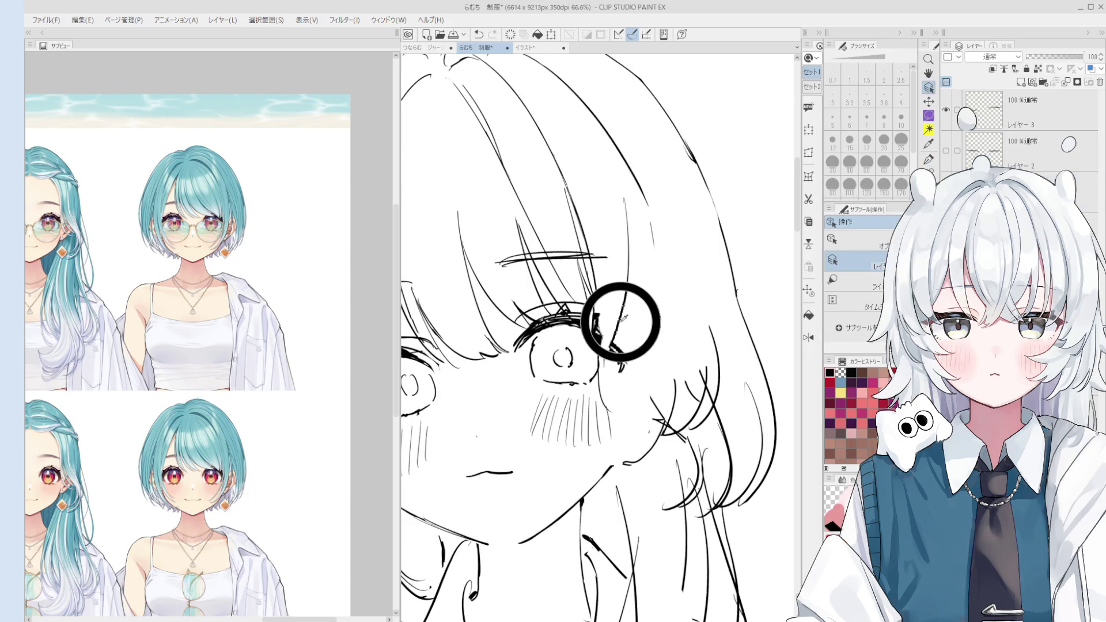
{"action": "scroll", "coordinate": [618, 344], "scroll_direction": "up", "scroll_amount": 1}
{"action": "key", "text": "p"}
{"action": "mouse_move", "coordinate": [611, 314]}
{"action": "left_mouse_down"}
{"action": "mouse_move", "coordinate": [605, 430]}
{"action": "mouse_move", "coordinate": [641, 426]}
{"action": "left_mouse_up"}
{"action": "key", "text": "ctrl+z"}
{"action": "key", "text": "ctrl+z"}
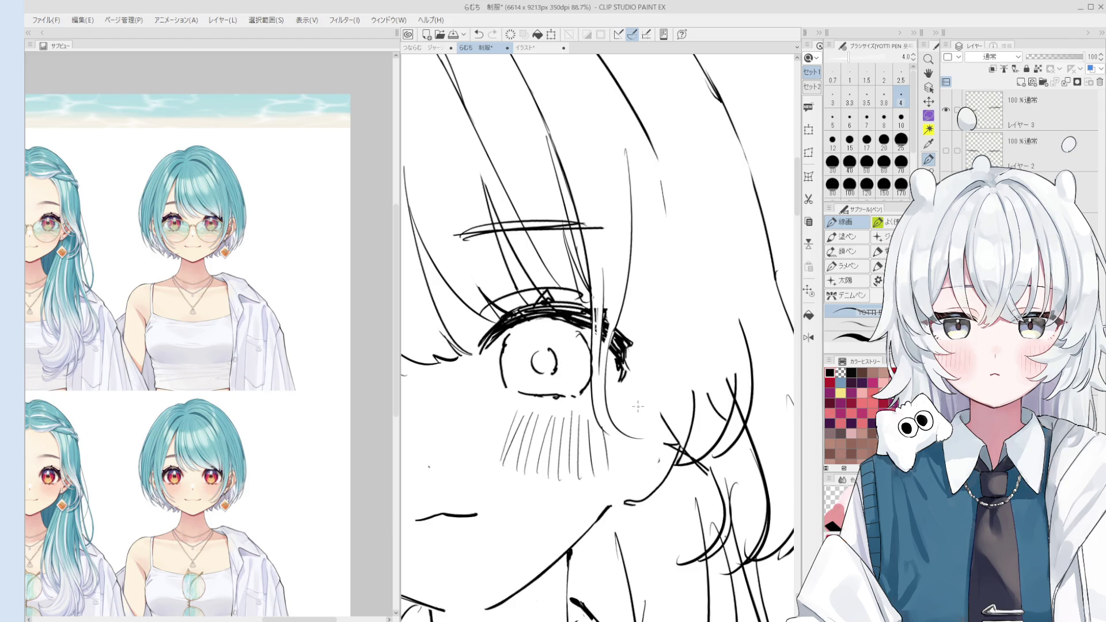
Add blush hatch lines under the eye and reposition the view to show the whole face.
{"action": "scroll", "coordinate": [638, 407], "scroll_direction": "down", "scroll_amount": 1}
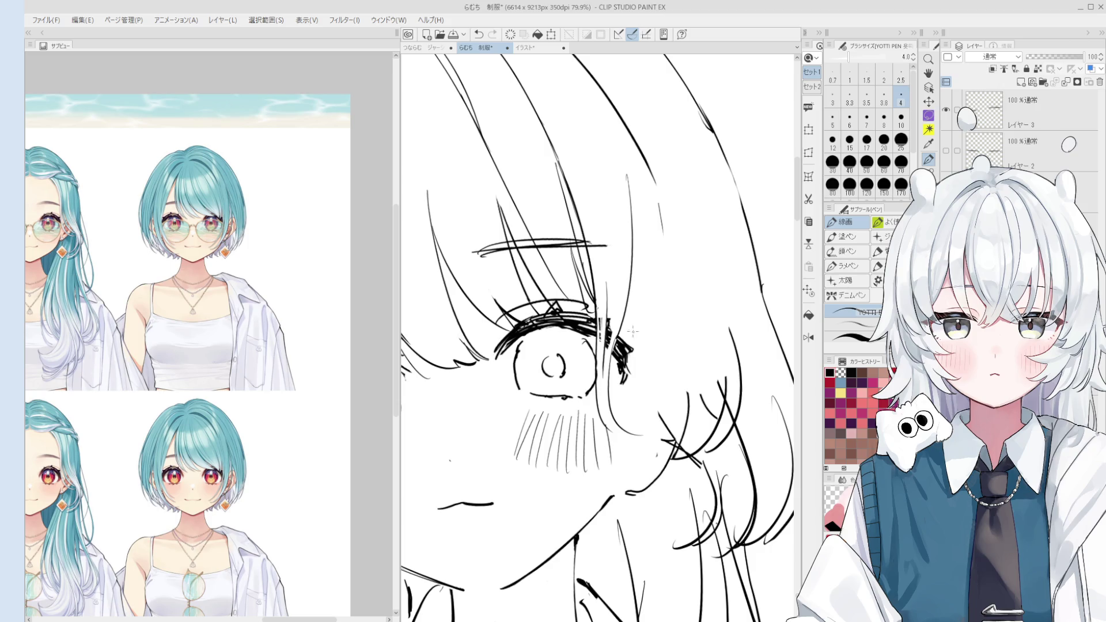
{"action": "key", "text": "o"}
{"action": "scroll", "coordinate": [624, 357], "scroll_direction": "up", "scroll_amount": 3}
{"action": "key", "text": "p"}
{"action": "left_click_drag", "start_coordinate": [638, 350], "coordinate": [618, 410]}
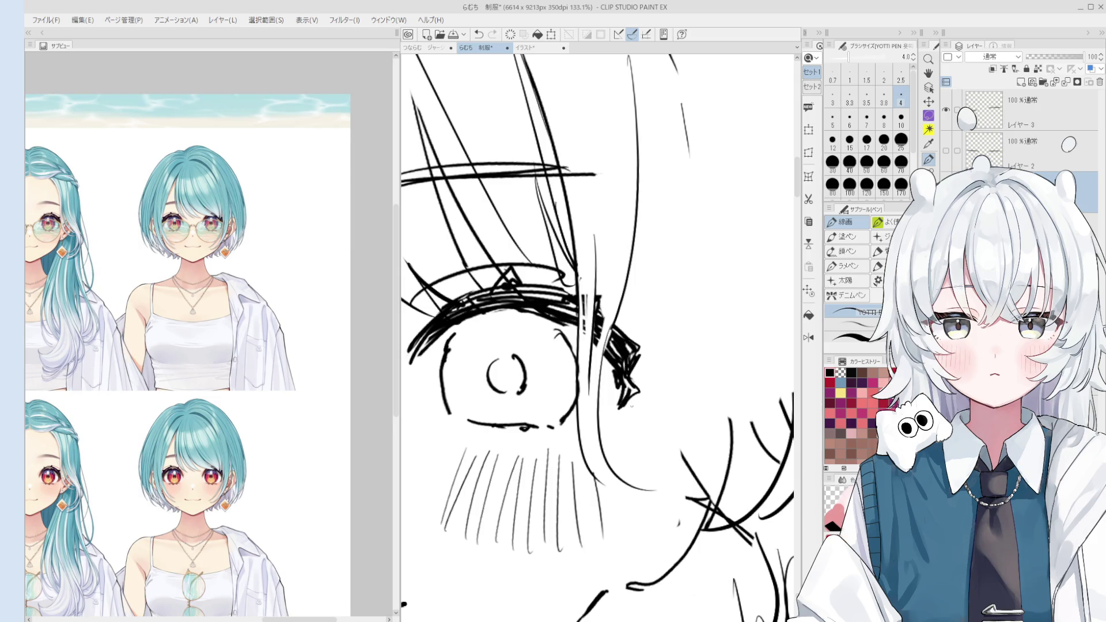
{"action": "scroll", "coordinate": [634, 399], "scroll_direction": "down", "scroll_amount": 2}
{"action": "scroll", "coordinate": [633, 397], "scroll_direction": "down", "scroll_amount": 8}
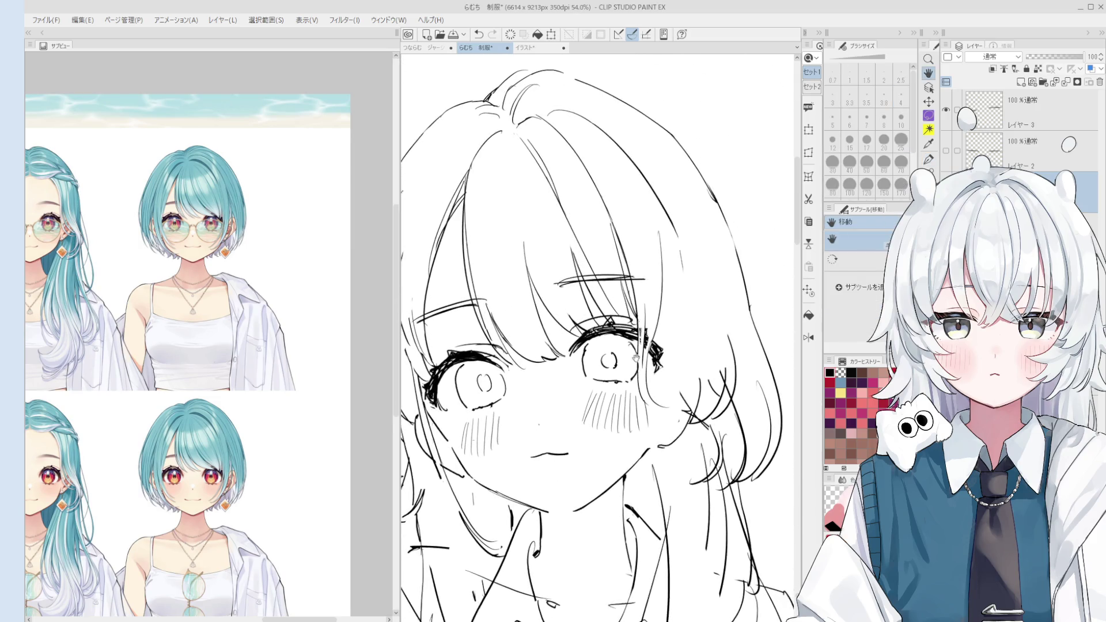
{"action": "left_click_drag", "start_coordinate": [632, 363], "coordinate": [632, 276]}
Select the layer holding the eye lines, step through undo/redo, and shift the view right.
{"action": "key", "text": "o"}
{"action": "scroll", "coordinate": [632, 276], "scroll_direction": "up", "scroll_amount": 2}
{"action": "left_click", "coordinate": [628, 228]}
{"action": "key", "text": "ctrl+z"}
{"action": "key", "text": "ctrl+y"}
{"action": "key", "text": "ctrl+z"}
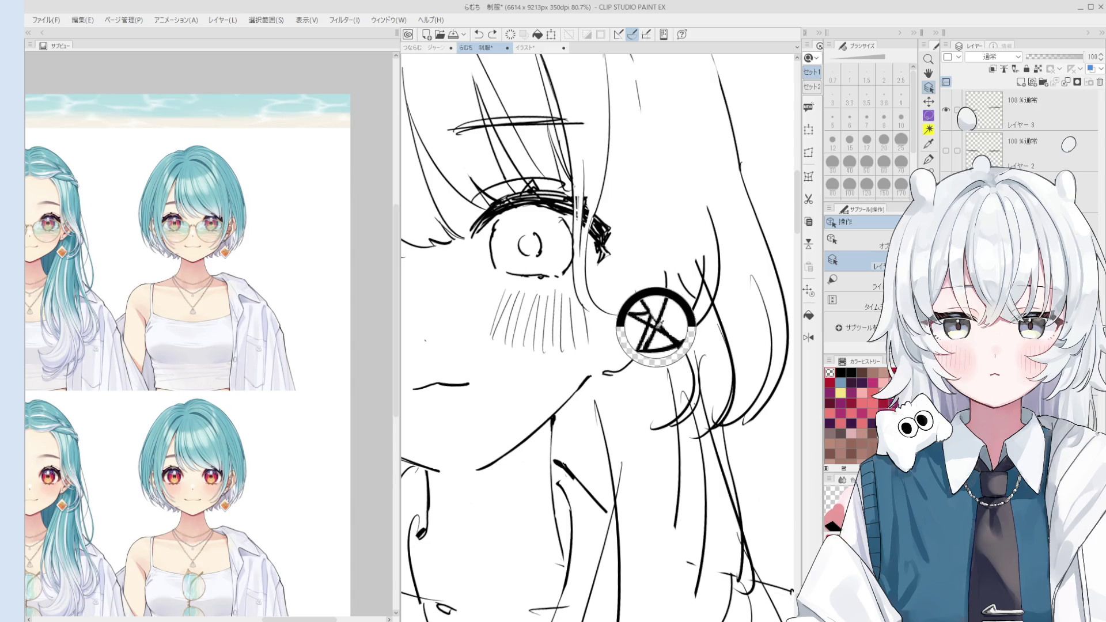
{"action": "key", "text": "h"}
{"action": "left_click_drag", "start_coordinate": [640, 306], "coordinate": [647, 304]}
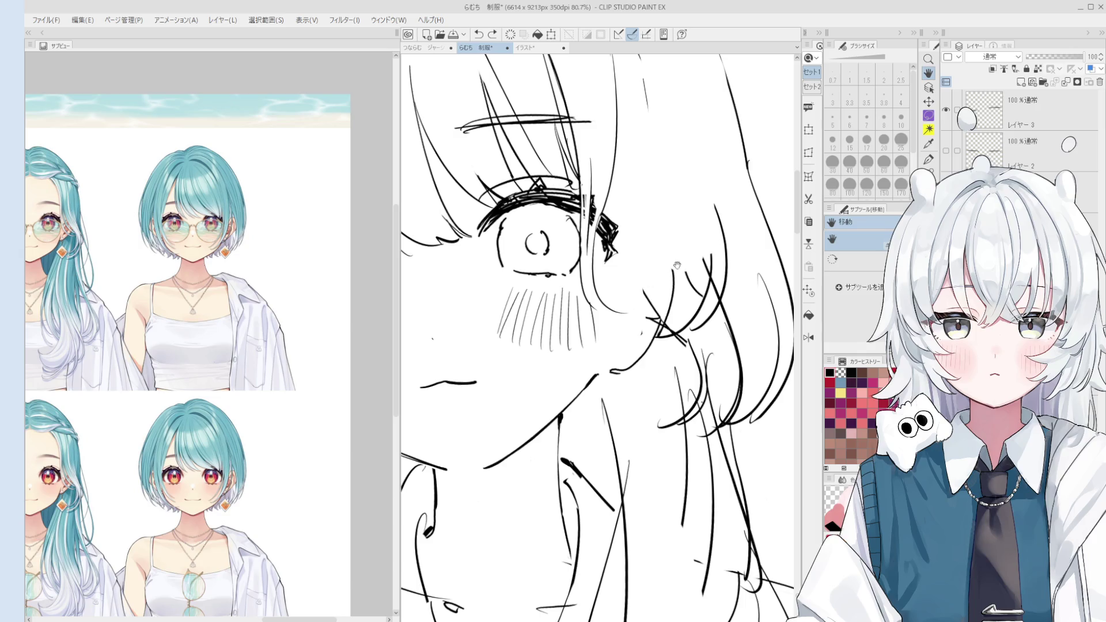
{"action": "scroll", "coordinate": [678, 241], "scroll_direction": "down", "scroll_amount": 3}
Set the eraser to size 40 and the pen to size 6, with the view reset upright.
{"action": "key", "text": "p"}
{"action": "key", "text": "e"}
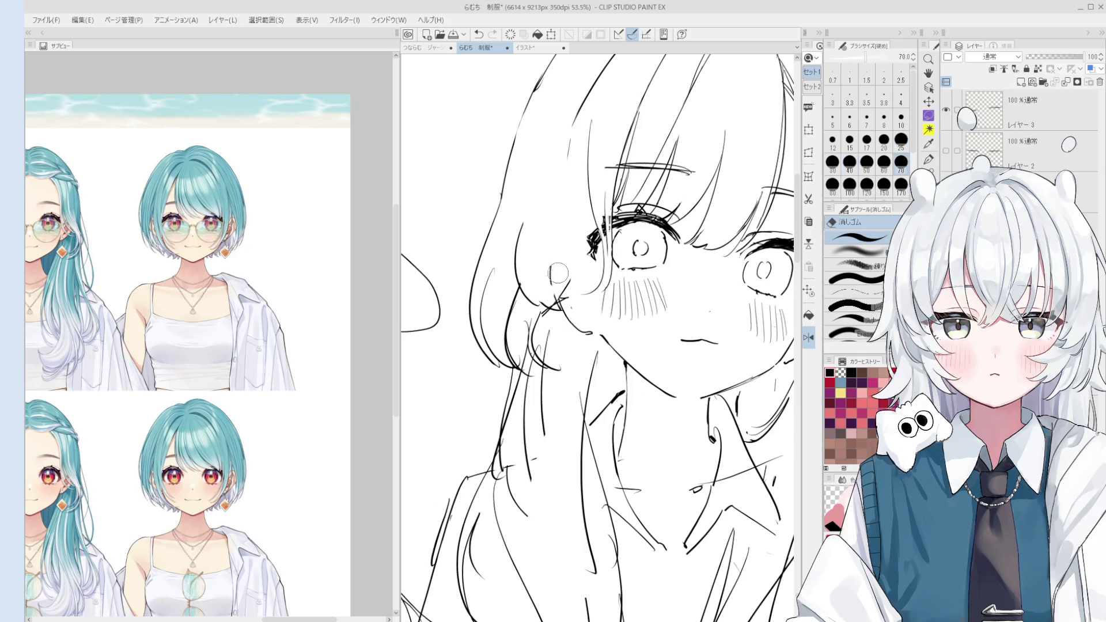
{"action": "key", "text": "minus"}
{"action": "key", "text": "p"}
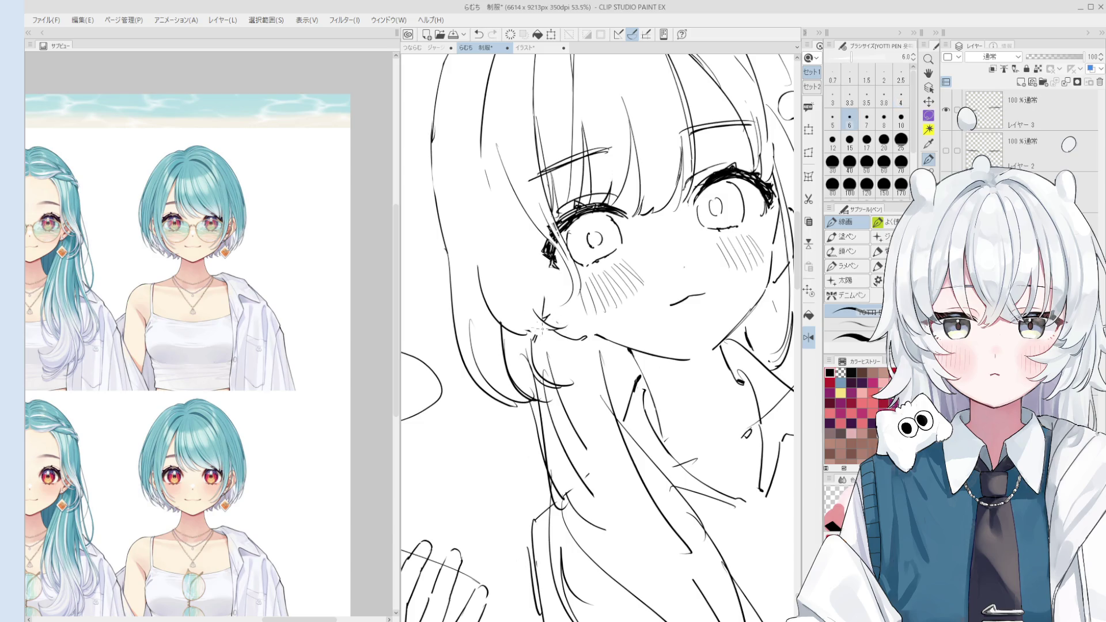
{"action": "key", "text": "at"}
{"action": "scroll", "coordinate": [638, 321], "scroll_direction": "up", "scroll_amount": 2}
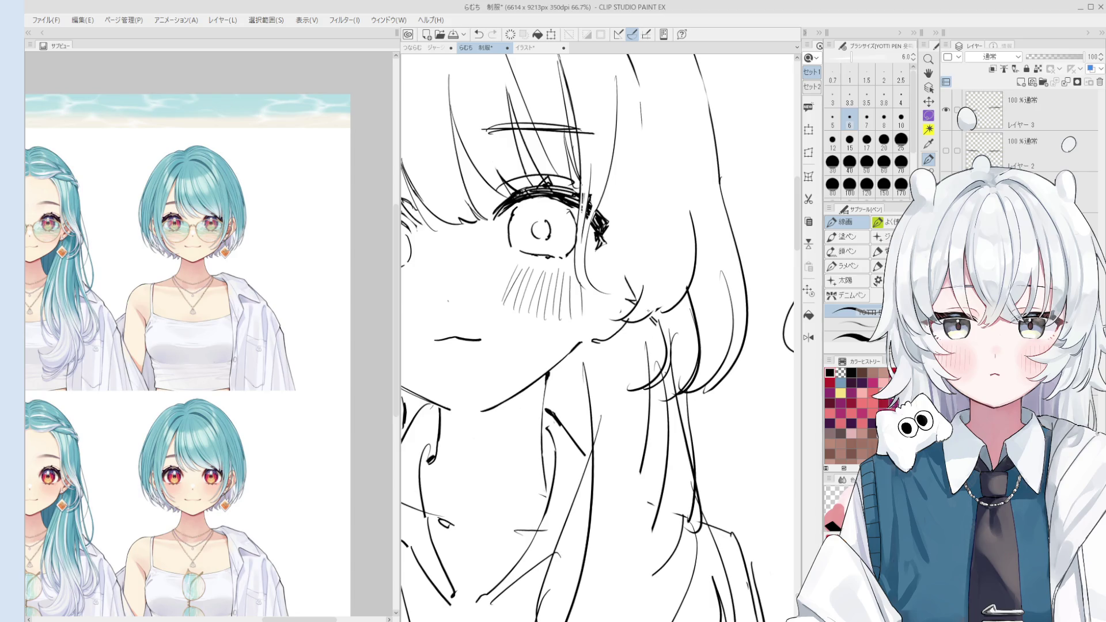
{"action": "scroll", "coordinate": [648, 316], "scroll_direction": "down", "scroll_amount": 1}
Try hair and cheek strokes beside the right cheek and eye, undoing the trial strokes.
{"action": "mouse_move", "coordinate": [682, 245]}
{"action": "left_mouse_down"}
{"action": "mouse_move", "coordinate": [656, 315]}
{"action": "mouse_move", "coordinate": [668, 299]}
{"action": "left_mouse_up"}
{"action": "key", "text": "ctrl+z"}
{"action": "key", "text": "ctrl+z"}
{"action": "key", "text": "ctrl+y"}
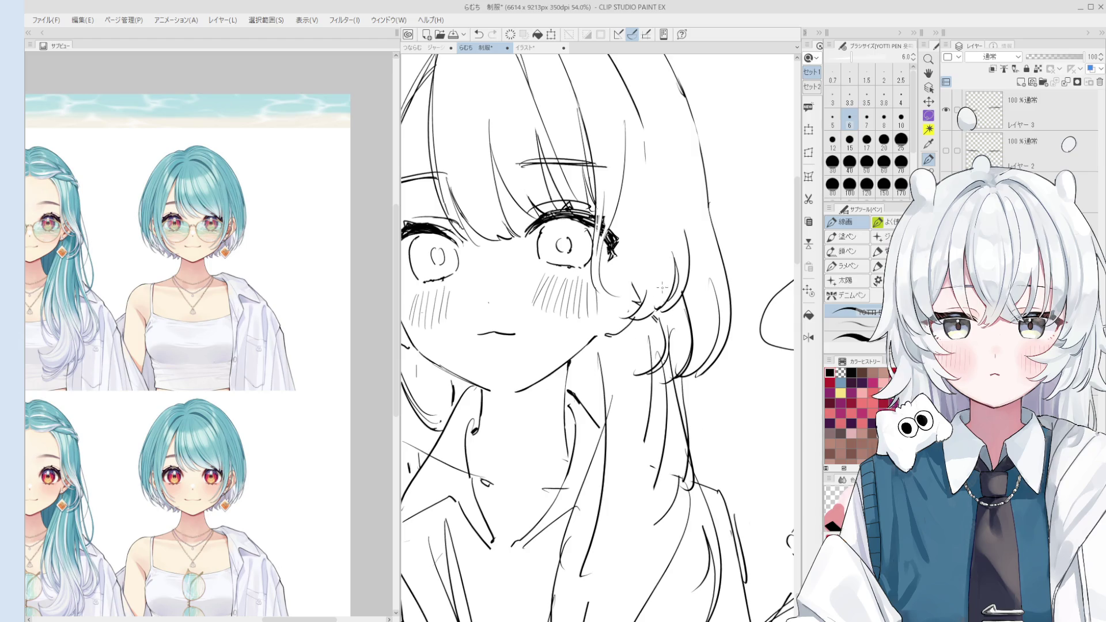
{"action": "scroll", "coordinate": [671, 270], "scroll_direction": "down", "scroll_amount": 1}
{"action": "left_click_drag", "start_coordinate": [642, 248], "coordinate": [637, 275]}
{"action": "key", "text": "ctrl+z"}
Enlarge the eraser to size 80 and retry the cheek stroke, undoing it to redraw longer.
{"action": "key", "text": "ctrl+z"}
{"action": "mouse_move", "coordinate": [646, 206]}
{"action": "left_mouse_down"}
{"action": "mouse_move", "coordinate": [635, 275]}
{"action": "mouse_move", "coordinate": [672, 260]}
{"action": "mouse_move", "coordinate": [663, 308]}
{"action": "left_mouse_up"}
{"action": "key", "text": "ctrl+z"}
{"action": "key", "text": "e"}
{"action": "key", "text": "bracketright"}
{"action": "key", "text": "bracketright"}
{"action": "key", "text": "bracketright"}
{"action": "key", "text": "p"}
{"action": "key", "text": "ctrl+z"}
{"action": "mouse_move", "coordinate": [651, 262]}
{"action": "left_mouse_down"}
{"action": "mouse_move", "coordinate": [662, 278]}
{"action": "mouse_move", "coordinate": [622, 306]}
{"action": "mouse_move", "coordinate": [629, 295]}
{"action": "left_mouse_up"}
{"action": "key", "text": "ctrl+z"}
{"action": "scroll", "coordinate": [655, 265], "scroll_direction": "down", "scroll_amount": 1}
{"action": "key", "text": "ctrl+z"}
{"action": "key", "text": "ctrl+z"}
{"action": "scroll", "coordinate": [649, 295], "scroll_direction": "up", "scroll_amount": 2}
{"action": "key", "text": "ctrl+z"}
{"action": "key", "text": "ctrl+z"}
{"action": "scroll", "coordinate": [623, 308], "scroll_direction": "down", "scroll_amount": 1}
{"action": "key", "text": "ctrl+z"}
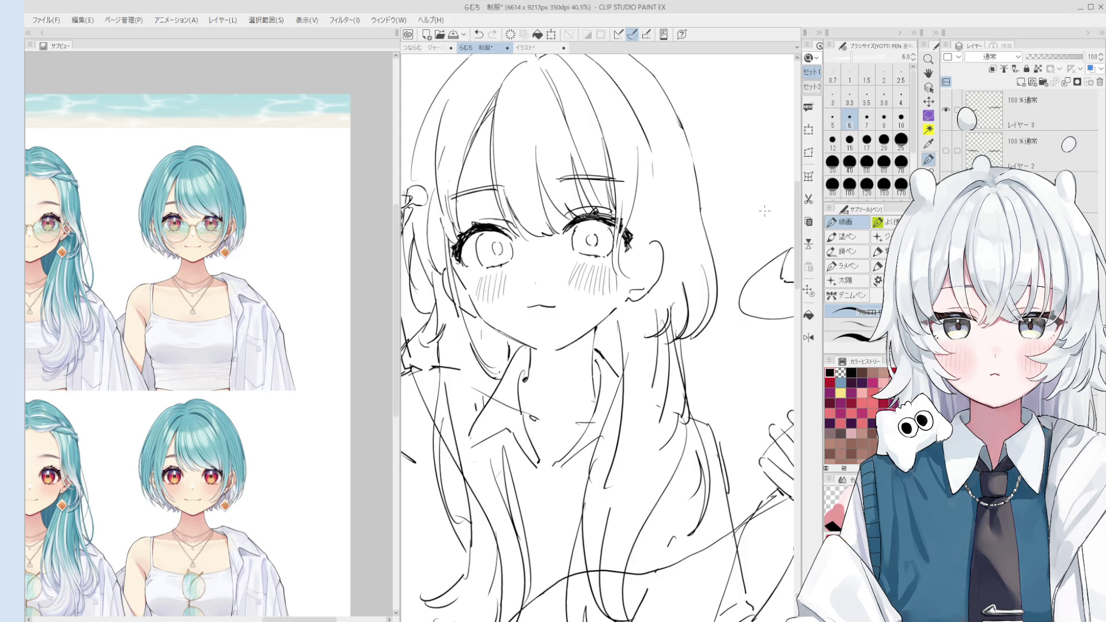
Clean up the lines around the right eye, alternating the size 15 eraser and the pen.
{"action": "key", "text": "e"}
{"action": "scroll", "coordinate": [631, 215], "scroll_direction": "up", "scroll_amount": 5}
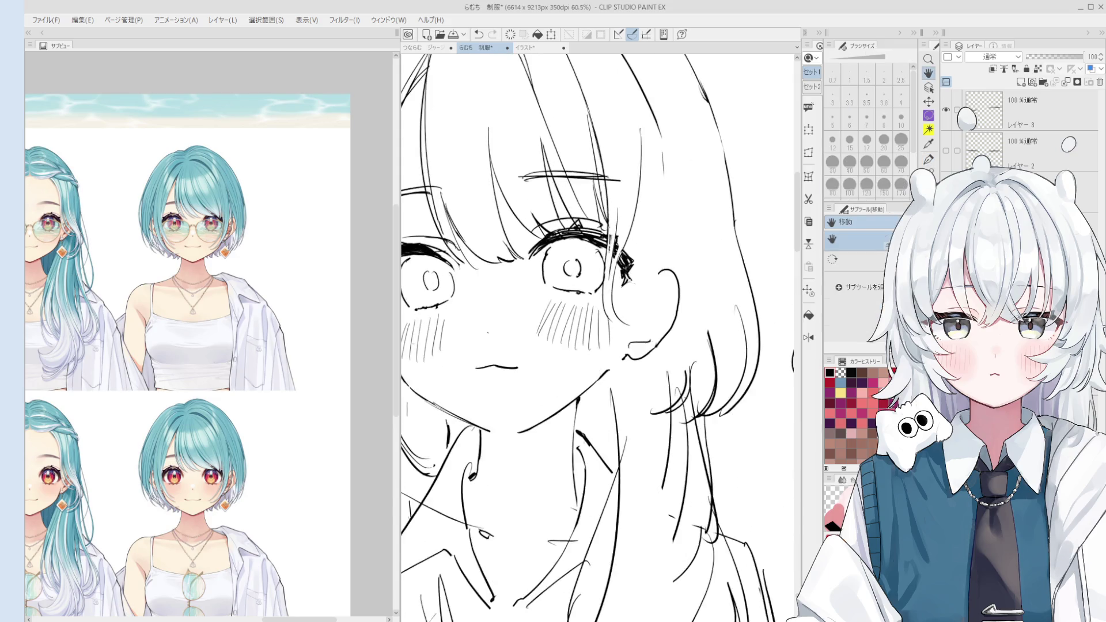
{"action": "key", "text": "p"}
{"action": "scroll", "coordinate": [622, 323], "scroll_direction": "down", "scroll_amount": 1}
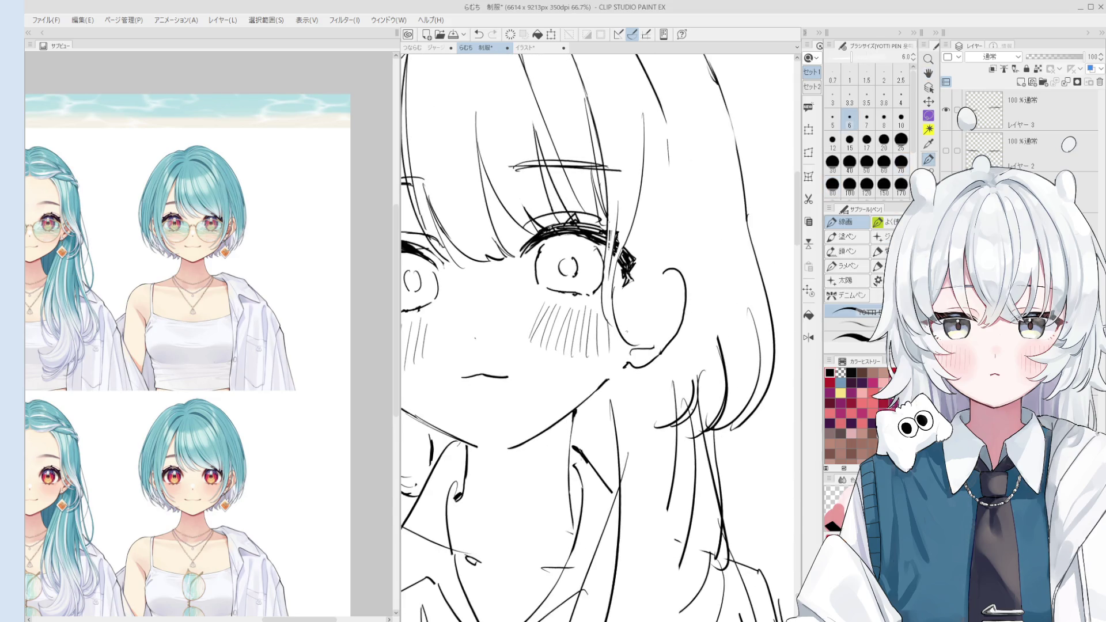
{"action": "scroll", "coordinate": [648, 338], "scroll_direction": "down", "scroll_amount": 1}
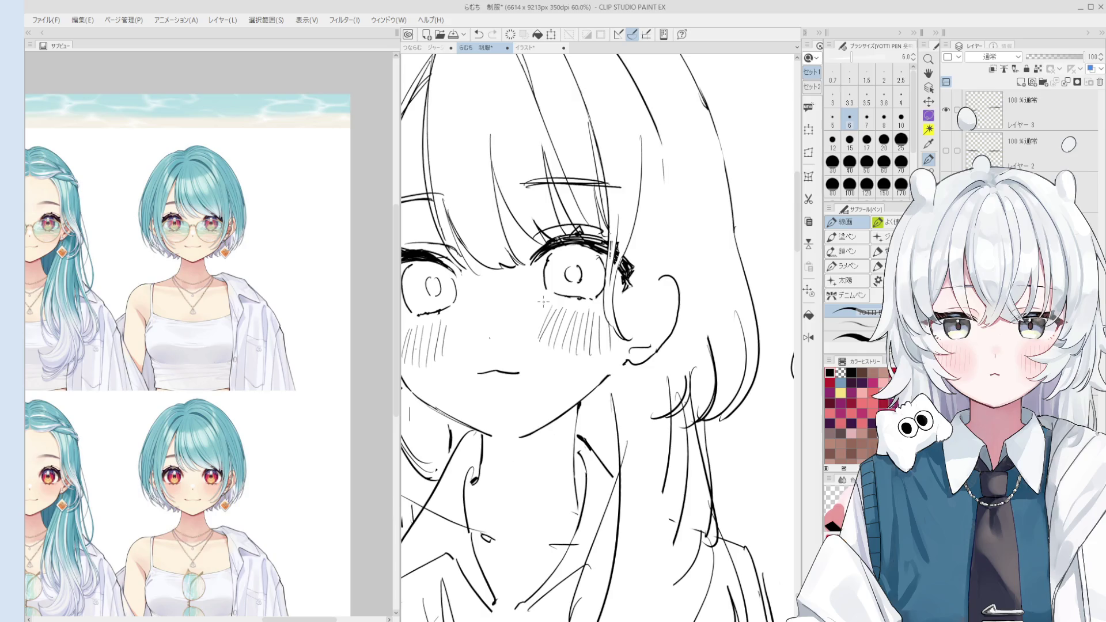
{"action": "key", "text": "e"}
{"action": "scroll", "coordinate": [541, 288], "scroll_direction": "up", "scroll_amount": 2}
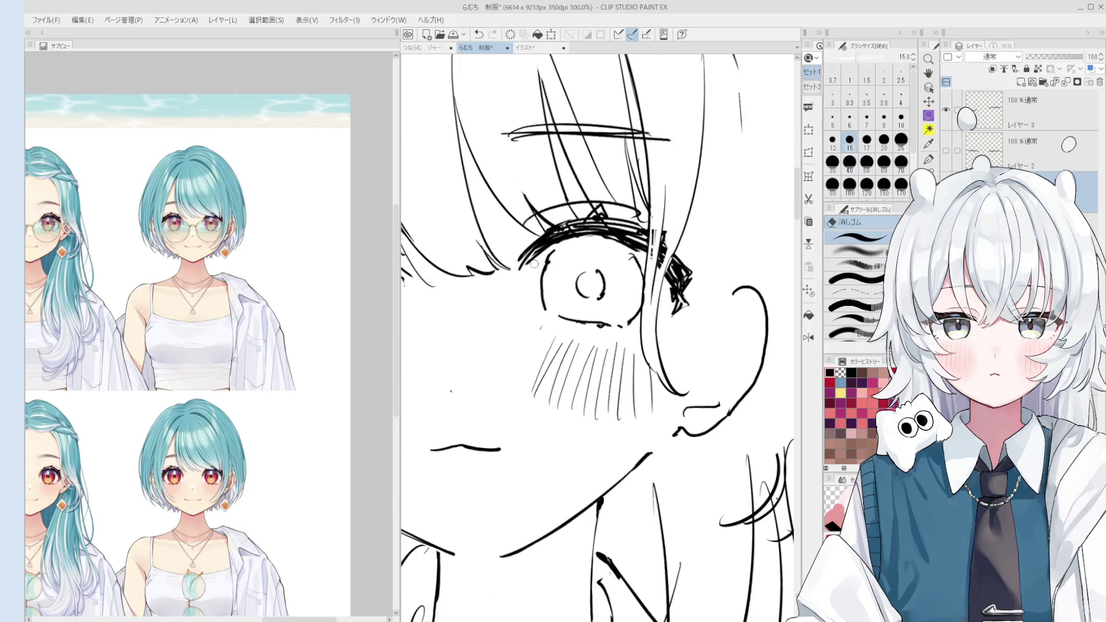
{"action": "key", "text": "p"}
{"action": "scroll", "coordinate": [524, 256], "scroll_direction": "down", "scroll_amount": 2}
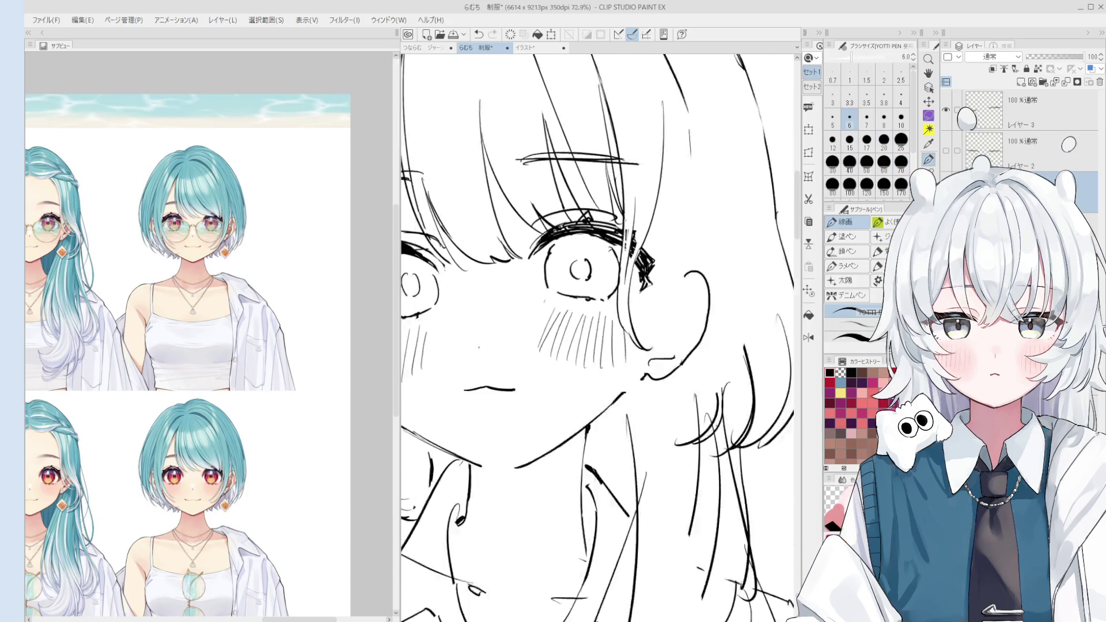
{"action": "scroll", "coordinate": [547, 285], "scroll_direction": "down", "scroll_amount": 3}
{"action": "key", "text": "e"}
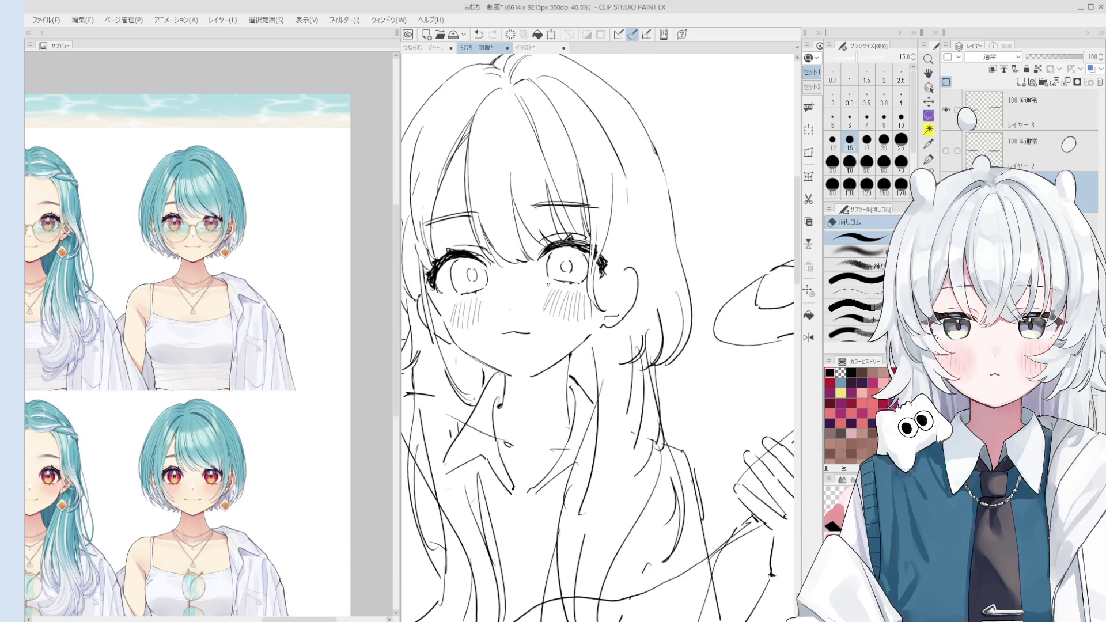
{"action": "scroll", "coordinate": [547, 285], "scroll_direction": "up", "scroll_amount": 2}
{"action": "key", "text": "h"}
{"action": "scroll", "coordinate": [558, 351], "scroll_direction": "down", "scroll_amount": 3}
{"action": "scroll", "coordinate": [558, 352], "scroll_direction": "up", "scroll_amount": 2}
{"action": "key", "text": "p"}
Redraw the hair strand beside the jaw, undoing the trial strokes.
{"action": "key", "text": "ctrl+z"}
{"action": "left_click_drag", "start_coordinate": [586, 238], "coordinate": [567, 356]}
{"action": "key", "text": "ctrl+z"}
{"action": "key", "text": "ctrl+z"}
{"action": "key", "text": "ctrl+z"}
{"action": "mouse_move", "coordinate": [588, 278]}
{"action": "left_mouse_down"}
{"action": "mouse_move", "coordinate": [568, 351]}
{"action": "mouse_move", "coordinate": [539, 356]}
{"action": "left_mouse_up"}
{"action": "key", "text": "ctrl+z"}
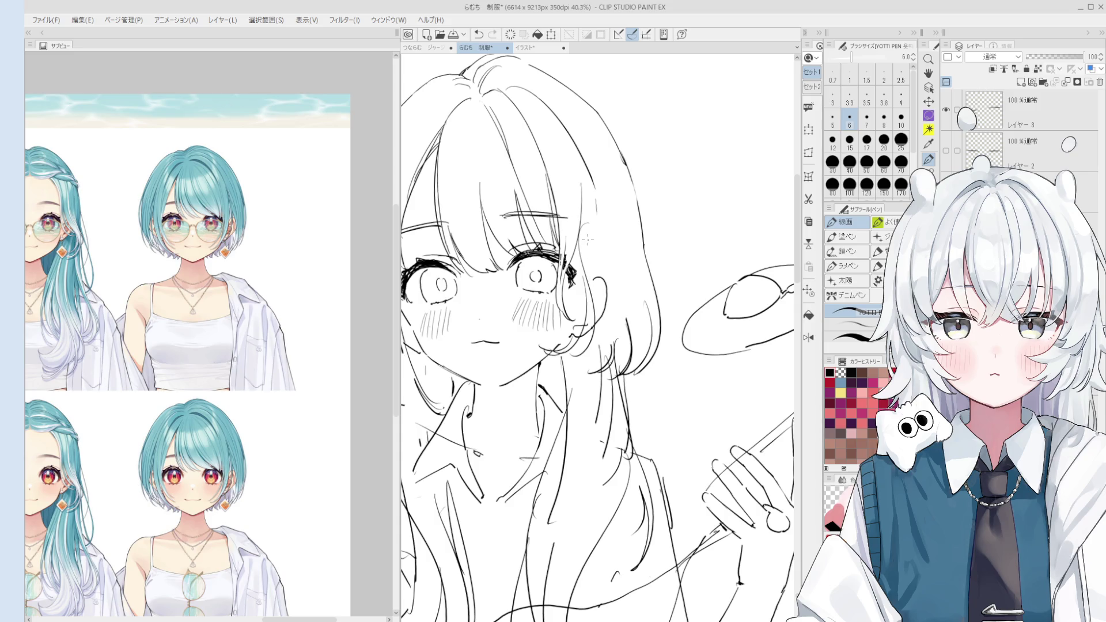
Set the eraser to size 50, then redraw the hair strand near the cheek with the pen.
{"action": "scroll", "coordinate": [588, 239], "scroll_direction": "up", "scroll_amount": 1}
{"action": "key", "text": "e"}
{"action": "key", "text": "bracketright"}
{"action": "key", "text": "bracketright"}
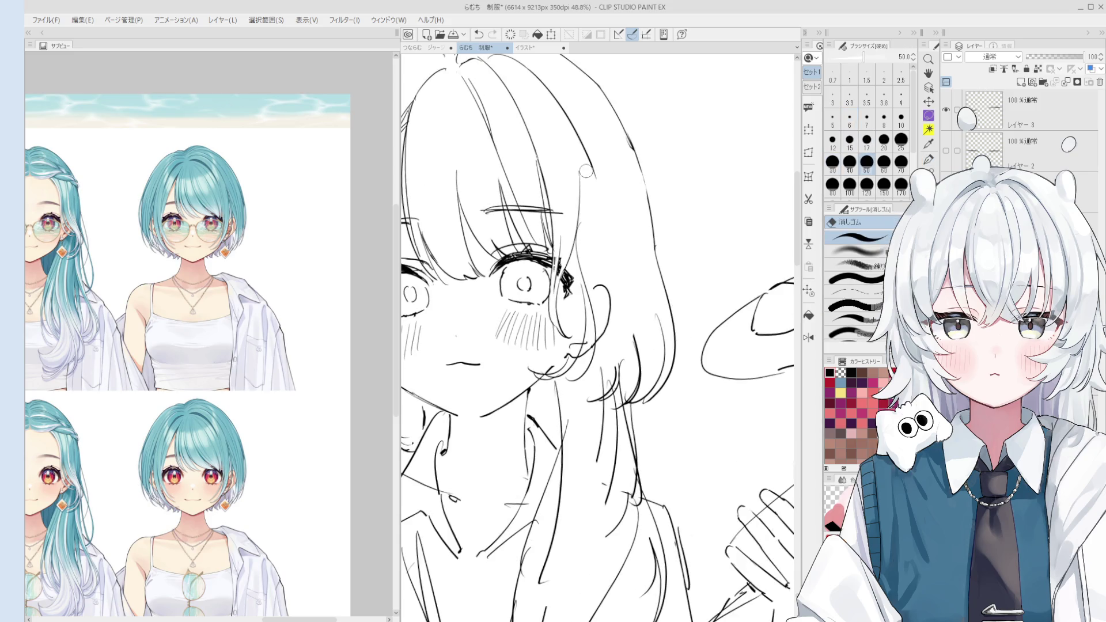
{"action": "key", "text": "p"}
{"action": "mouse_move", "coordinate": [592, 170]}
{"action": "left_mouse_down"}
{"action": "mouse_move", "coordinate": [630, 316]}
{"action": "mouse_move", "coordinate": [619, 331]}
{"action": "left_mouse_up"}
{"action": "key", "text": "ctrl+z"}
{"action": "key", "text": "ctrl+z"}
{"action": "left_click_drag", "start_coordinate": [602, 190], "coordinate": [621, 346]}
{"action": "scroll", "coordinate": [616, 323], "scroll_direction": "down", "scroll_amount": 1}
{"action": "left_click_drag", "start_coordinate": [602, 257], "coordinate": [616, 331]}
{"action": "key", "text": "ctrl+z"}
{"action": "key", "text": "ctrl+z"}
{"action": "left_click_drag", "start_coordinate": [599, 282], "coordinate": [615, 332]}
Refine the upper cheek hair stroke through several redraw-and-undo attempts.
{"action": "scroll", "coordinate": [612, 279], "scroll_direction": "down", "scroll_amount": 1}
{"action": "scroll", "coordinate": [623, 326], "scroll_direction": "up", "scroll_amount": 1}
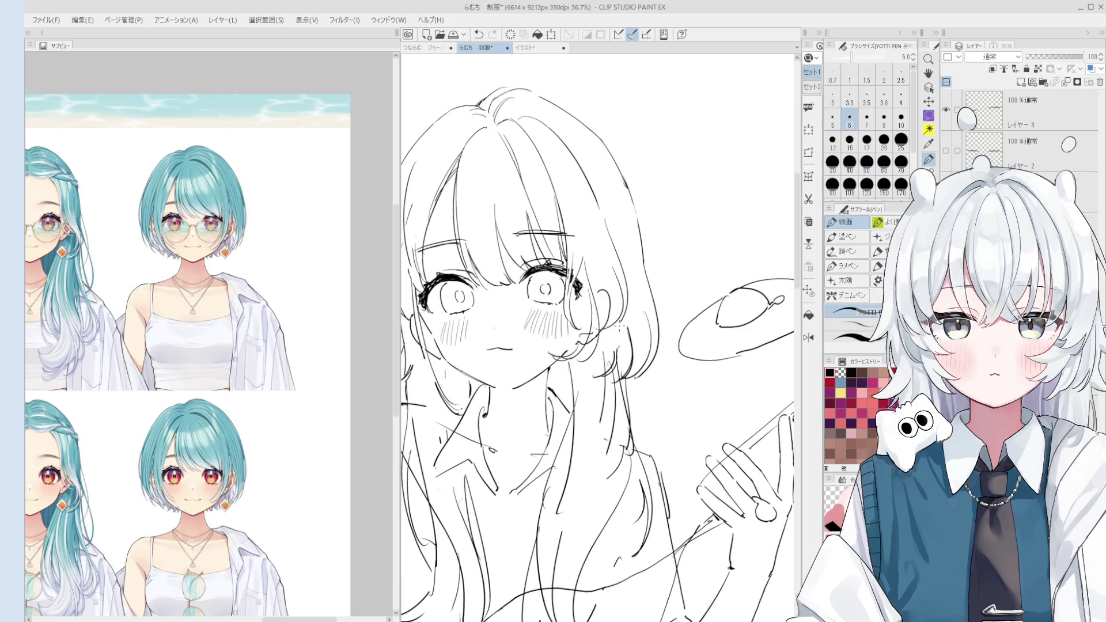
{"action": "left_click_drag", "start_coordinate": [605, 199], "coordinate": [627, 288]}
{"action": "key", "text": "ctrl+z"}
{"action": "key", "text": "ctrl+z"}
{"action": "key", "text": "ctrl+z"}
{"action": "mouse_move", "coordinate": [602, 219]}
{"action": "left_mouse_down"}
{"action": "mouse_move", "coordinate": [618, 291]}
{"action": "mouse_move", "coordinate": [605, 333]}
{"action": "left_mouse_up"}
{"action": "scroll", "coordinate": [625, 294], "scroll_direction": "down", "scroll_amount": 1}
{"action": "scroll", "coordinate": [625, 293], "scroll_direction": "up", "scroll_amount": 1}
{"action": "key", "text": "ctrl+z"}
{"action": "key", "text": "ctrl+z"}
{"action": "mouse_move", "coordinate": [612, 286]}
{"action": "left_mouse_down"}
{"action": "mouse_move", "coordinate": [605, 345]}
{"action": "mouse_move", "coordinate": [608, 323]}
{"action": "left_mouse_up"}
{"action": "key", "text": "ctrl+z"}
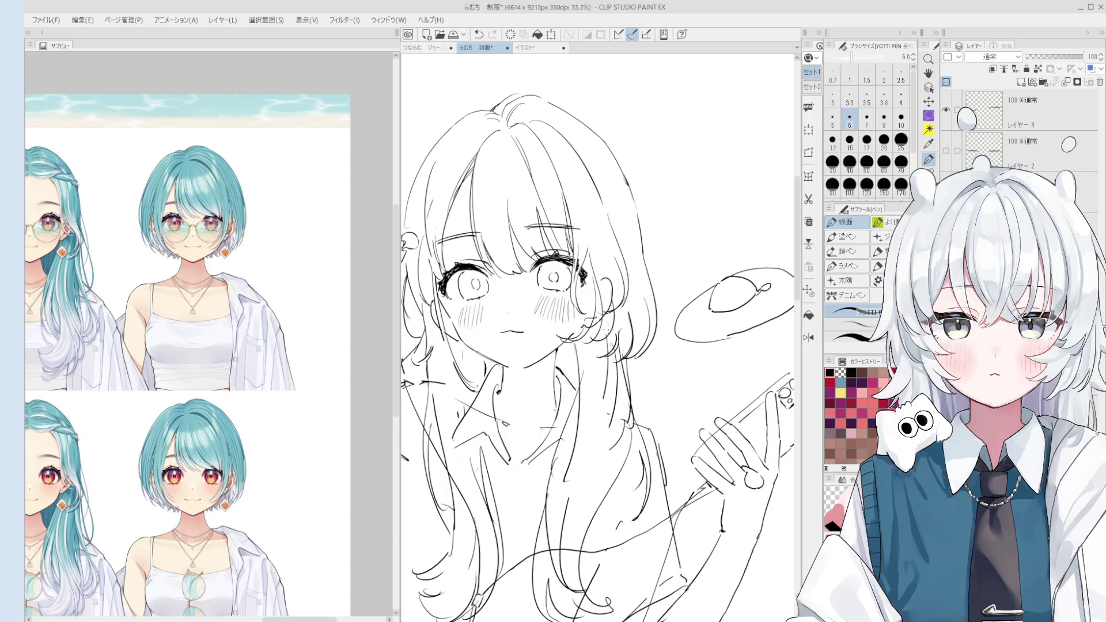
Try a small stroke for the ear and undo the attempts.
{"action": "scroll", "coordinate": [583, 267], "scroll_direction": "up", "scroll_amount": 1}
{"action": "scroll", "coordinate": [582, 266], "scroll_direction": "down", "scroll_amount": 1}
{"action": "scroll", "coordinate": [582, 266], "scroll_direction": "up", "scroll_amount": 2}
{"action": "key", "text": "ctrl+z"}
{"action": "mouse_move", "coordinate": [588, 257]}
{"action": "left_mouse_down"}
{"action": "mouse_move", "coordinate": [581, 276]}
{"action": "mouse_move", "coordinate": [575, 262]}
{"action": "left_mouse_up"}
{"action": "key", "text": "ctrl+z"}
{"action": "scroll", "coordinate": [585, 266], "scroll_direction": "down", "scroll_amount": 1}
{"action": "key", "text": "ctrl+z"}
{"action": "key", "text": "ctrl+z"}
{"action": "key", "text": "ctrl+z"}
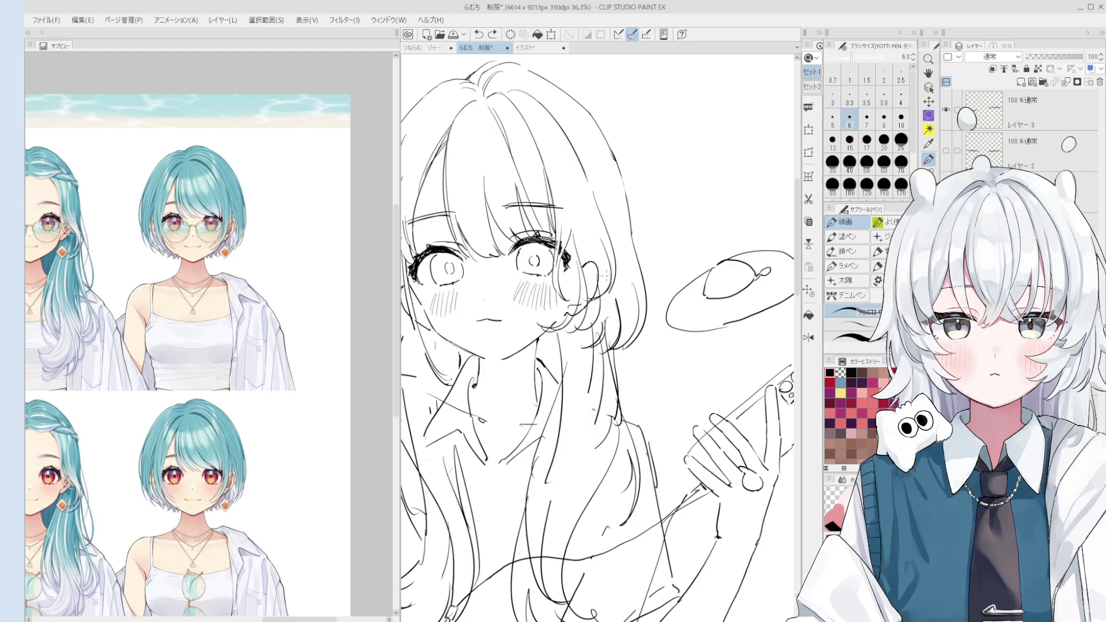
Redraw the short hair stroke beside the face, retrying with undo.
{"action": "left_click_drag", "start_coordinate": [579, 226], "coordinate": [574, 271]}
{"action": "key", "text": "ctrl+z"}
{"action": "key", "text": "ctrl+z"}
{"action": "scroll", "coordinate": [594, 263], "scroll_direction": "down", "scroll_amount": 2}
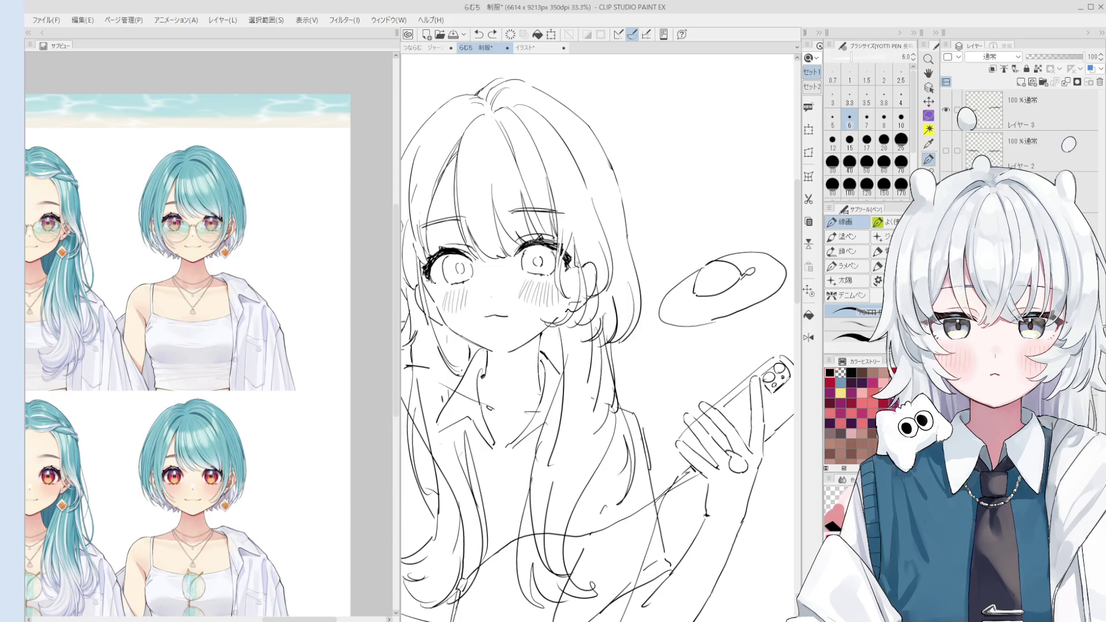
{"action": "scroll", "coordinate": [607, 294], "scroll_direction": "down", "scroll_amount": 2}
{"action": "key", "text": "ctrl+z"}
{"action": "left_click_drag", "start_coordinate": [580, 236], "coordinate": [579, 266]}
{"action": "key", "text": "ctrl+z"}
{"action": "left_click_drag", "start_coordinate": [581, 225], "coordinate": [582, 261]}
{"action": "key", "text": "ctrl+z"}
{"action": "key", "text": "ctrl+z"}
{"action": "key", "text": "ctrl+z"}
{"action": "key", "text": "ctrl+z"}
{"action": "scroll", "coordinate": [584, 222], "scroll_direction": "down", "scroll_amount": 1}
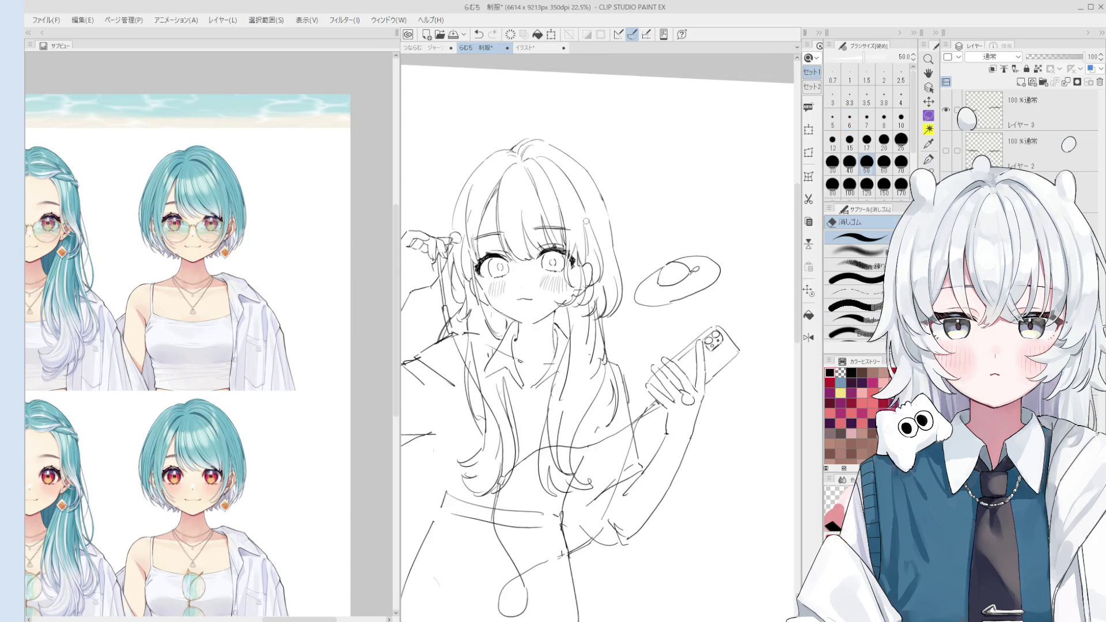
Undo the faint hair stroke left beside the face with Ctrl+Z.
{"action": "key", "text": "ctrl+z"}
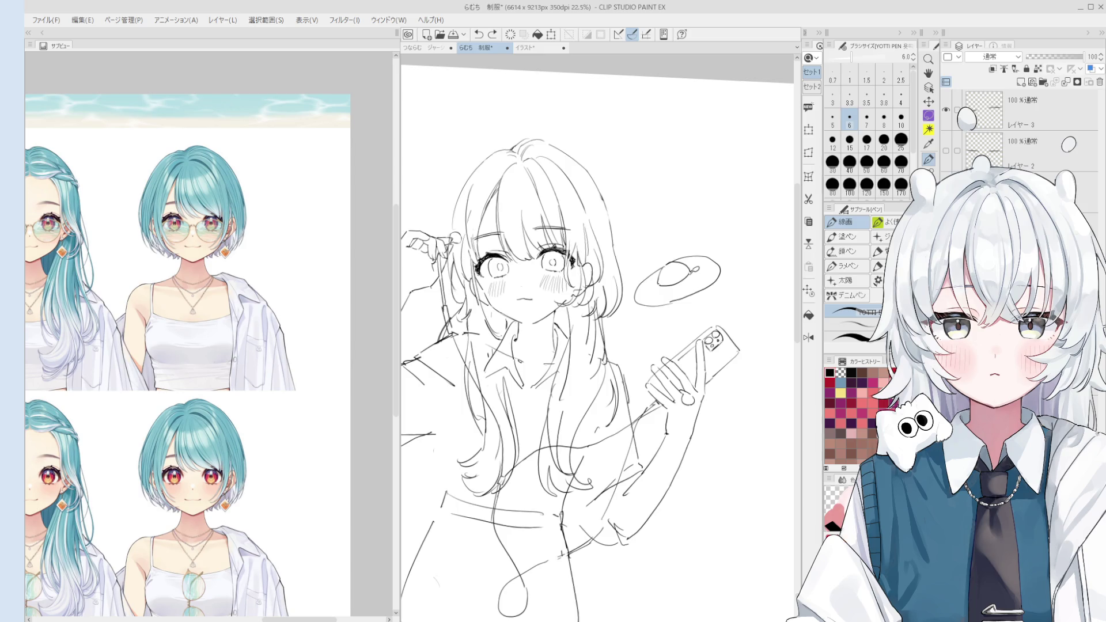
Zoom in and erase part of the heavy eyelashes with the size 10 eraser, then zoom out fully.
{"action": "scroll", "coordinate": [575, 282], "scroll_direction": "up", "scroll_amount": 10}
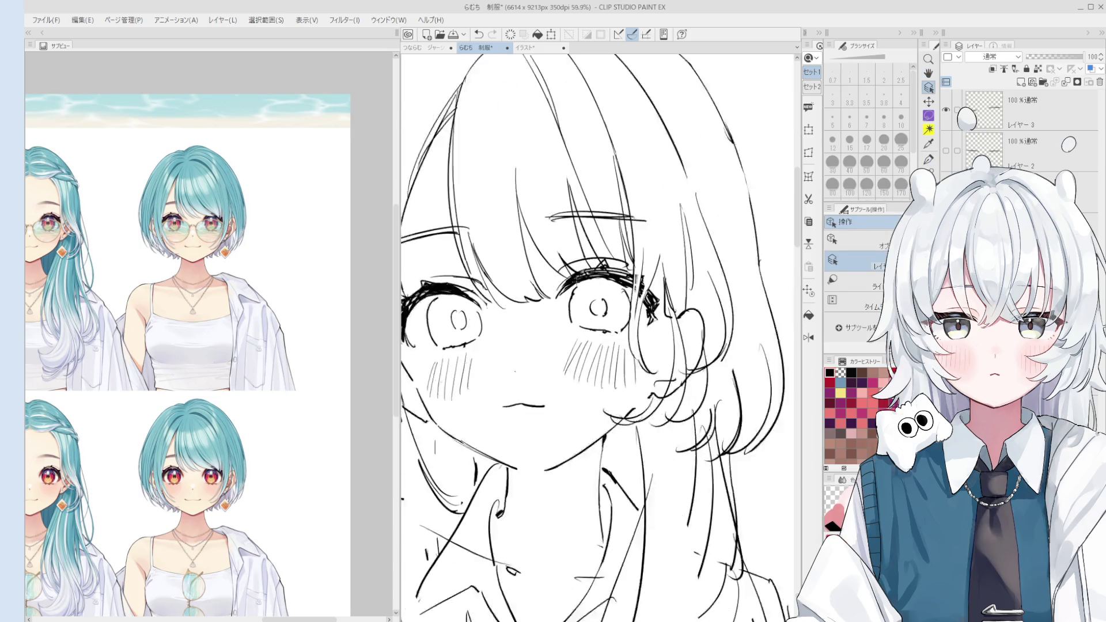
{"action": "key", "text": "e"}
{"action": "scroll", "coordinate": [575, 282], "scroll_direction": "up", "scroll_amount": 3}
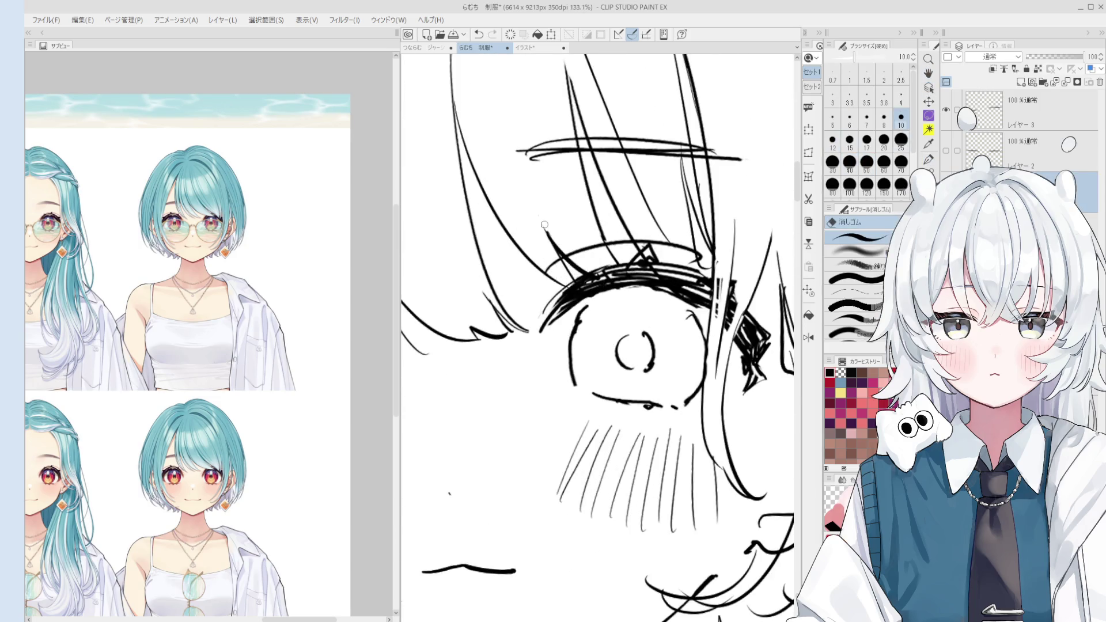
{"action": "scroll", "coordinate": [576, 283], "scroll_direction": "down", "scroll_amount": 1}
{"action": "scroll", "coordinate": [605, 280], "scroll_direction": "down", "scroll_amount": 1}
{"action": "scroll", "coordinate": [626, 266], "scroll_direction": "down", "scroll_amount": 2}
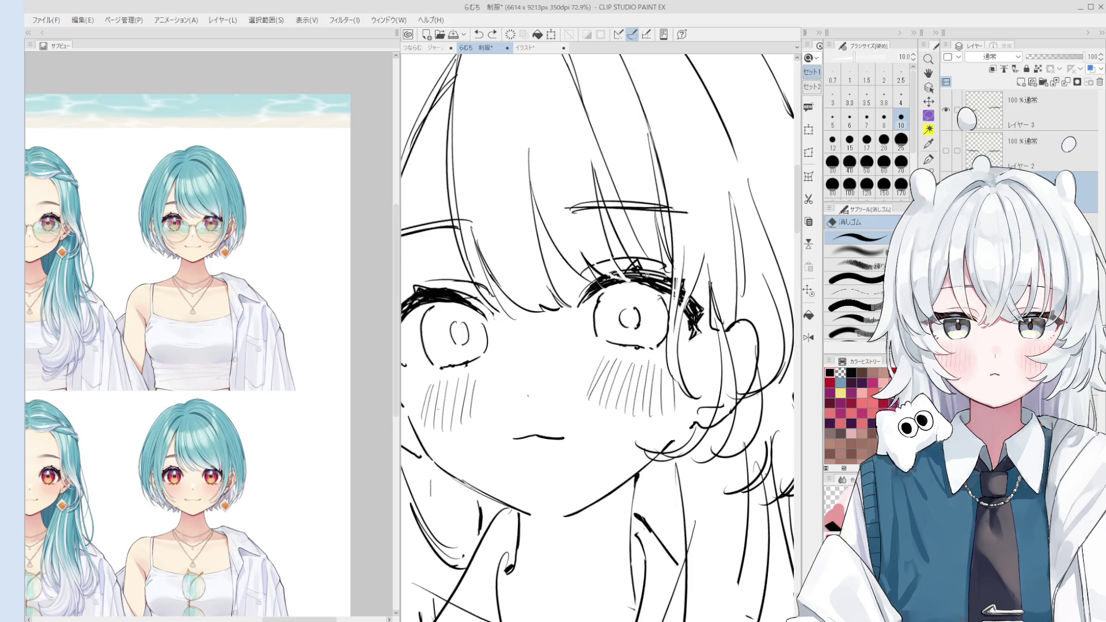
{"action": "scroll", "coordinate": [649, 284], "scroll_direction": "up", "scroll_amount": 3}
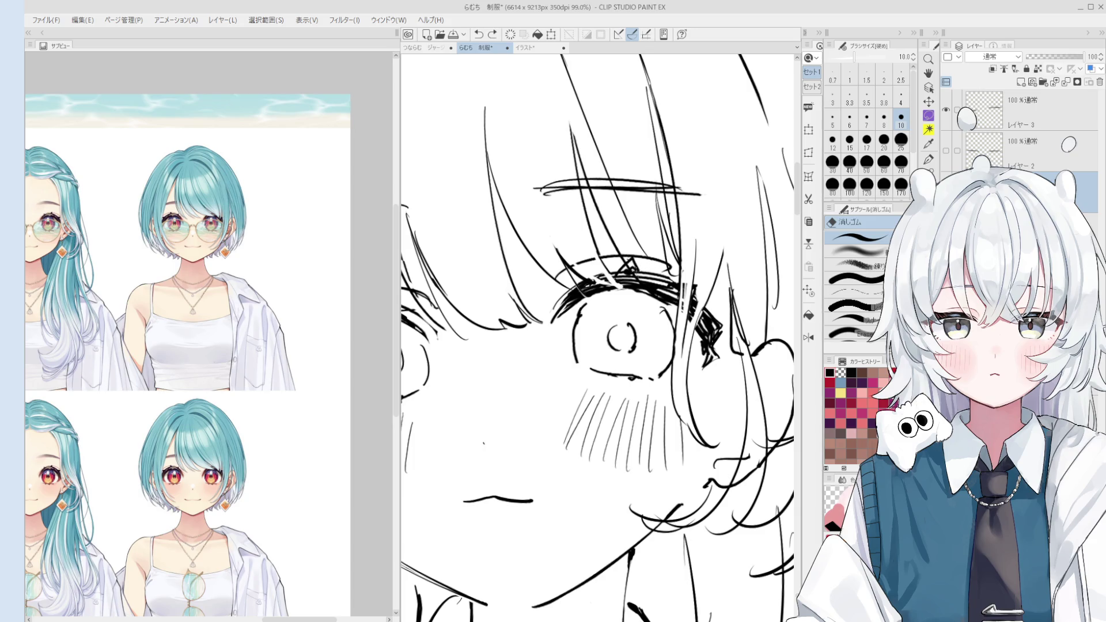
{"action": "mouse_move", "coordinate": [649, 268]}
{"action": "left_mouse_down"}
{"action": "mouse_move", "coordinate": [627, 271]}
{"action": "mouse_move", "coordinate": [671, 294]}
{"action": "left_mouse_up"}
{"action": "scroll", "coordinate": [662, 279], "scroll_direction": "down", "scroll_amount": 3}
{"action": "scroll", "coordinate": [649, 282], "scroll_direction": "down", "scroll_amount": 8}
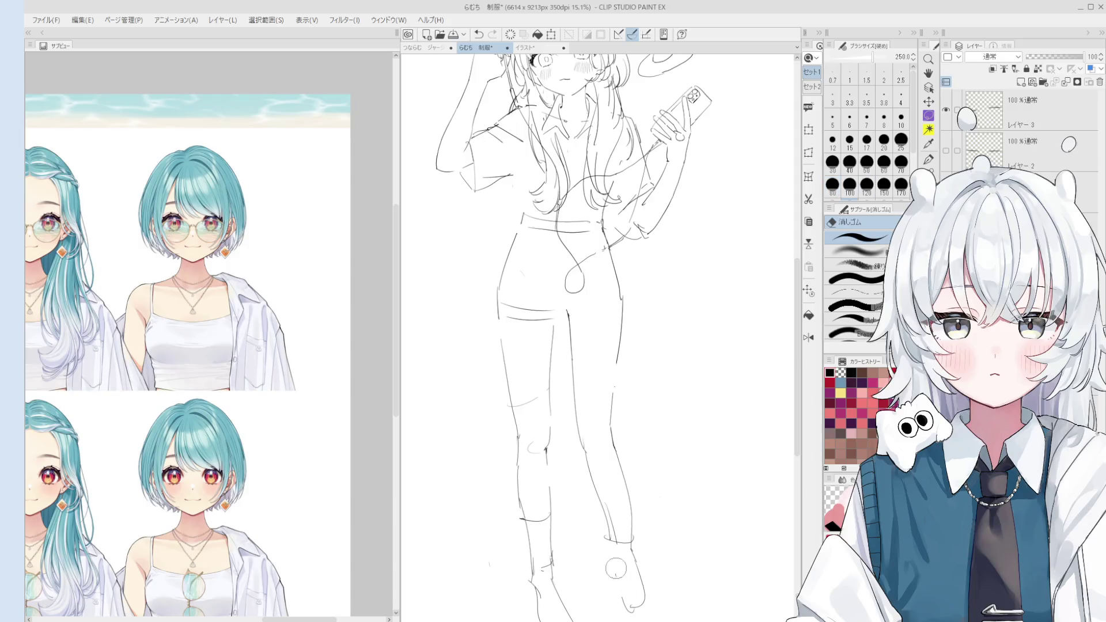
Sketch and erase trial strokes for the right foot and lower right leg (pen 6, eraser 250).
{"action": "key", "text": "p"}
{"action": "left_click_drag", "start_coordinate": [609, 541], "coordinate": [611, 560]}
{"action": "left_click_drag", "start_coordinate": [611, 518], "coordinate": [609, 544]}
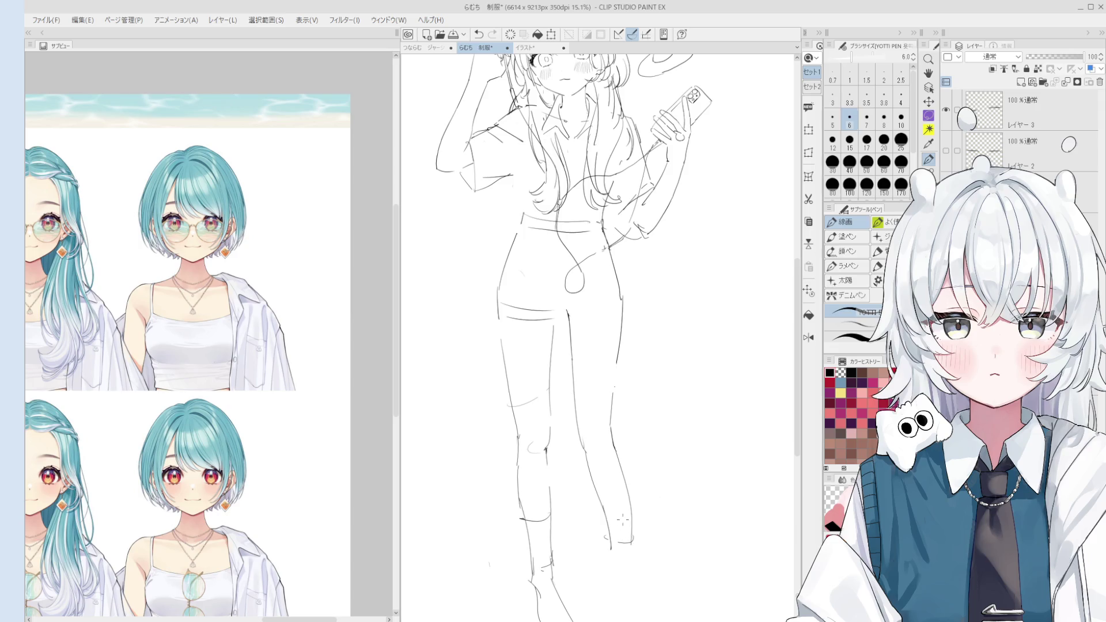
{"action": "key", "text": "ctrl+z"}
{"action": "left_click_drag", "start_coordinate": [622, 478], "coordinate": [630, 551]}
{"action": "key", "text": "ctrl+z"}
{"action": "key", "text": "e"}
{"action": "key", "text": "ctrl+z"}
{"action": "key", "text": "ctrl+z"}
{"action": "left_click_drag", "start_coordinate": [612, 462], "coordinate": [581, 470]}
{"action": "key", "text": "p"}
{"action": "key", "text": "ctrl+z"}
{"action": "left_click_drag", "start_coordinate": [581, 416], "coordinate": [615, 581]}
Draw the lower right-leg lines and a line down to the right ankle.
{"action": "scroll", "coordinate": [587, 437], "scroll_direction": "up", "scroll_amount": 2}
{"action": "mouse_move", "coordinate": [645, 478]}
{"action": "left_mouse_down"}
{"action": "mouse_move", "coordinate": [634, 576]}
{"action": "mouse_move", "coordinate": [601, 449]}
{"action": "mouse_move", "coordinate": [611, 479]}
{"action": "left_mouse_up"}
{"action": "key", "text": "ctrl+z"}
{"action": "key", "text": "ctrl+z"}
{"action": "mouse_move", "coordinate": [592, 421]}
{"action": "left_mouse_down"}
{"action": "mouse_move", "coordinate": [609, 505]}
{"action": "mouse_move", "coordinate": [612, 494]}
{"action": "left_mouse_up"}
{"action": "key", "text": "ctrl+z"}
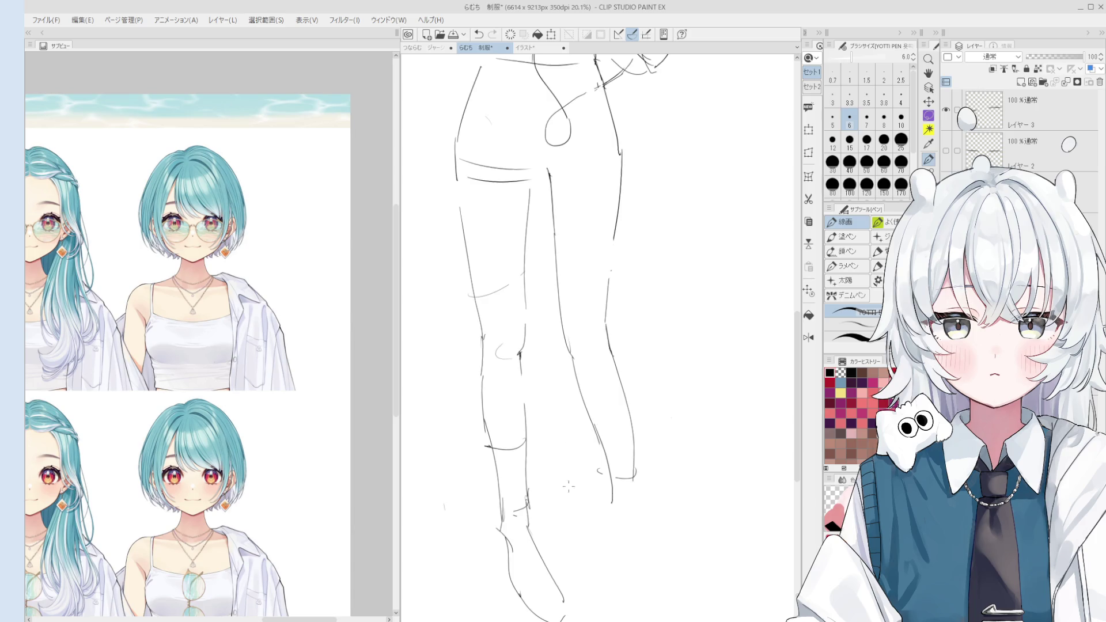
Erase stray strokes near the right ankle and redraw the ankle line.
{"action": "key", "text": "e"}
{"action": "mouse_move", "coordinate": [605, 474]}
{"action": "left_mouse_down"}
{"action": "mouse_move", "coordinate": [593, 470]}
{"action": "mouse_move", "coordinate": [641, 469]}
{"action": "mouse_move", "coordinate": [627, 564]}
{"action": "left_mouse_up"}
{"action": "key", "text": "p"}
{"action": "key", "text": "ctrl+z"}
{"action": "key", "text": "ctrl+z"}
{"action": "mouse_move", "coordinate": [615, 487]}
{"action": "left_mouse_down"}
{"action": "mouse_move", "coordinate": [612, 549]}
{"action": "mouse_move", "coordinate": [635, 528]}
{"action": "mouse_move", "coordinate": [641, 567]}
{"action": "mouse_move", "coordinate": [637, 496]}
{"action": "mouse_move", "coordinate": [638, 515]}
{"action": "left_mouse_up"}
{"action": "key", "text": "ctrl+z"}
{"action": "key", "text": "e"}
{"action": "key", "text": "p"}
{"action": "key", "text": "ctrl+z"}
{"action": "left_click_drag", "start_coordinate": [633, 470], "coordinate": [638, 507]}
{"action": "key", "text": "ctrl+z"}
Erase around the right ankle and redraw the lower-leg line.
{"action": "key", "text": "ctrl+z"}
{"action": "scroll", "coordinate": [635, 480], "scroll_direction": "up", "scroll_amount": 3}
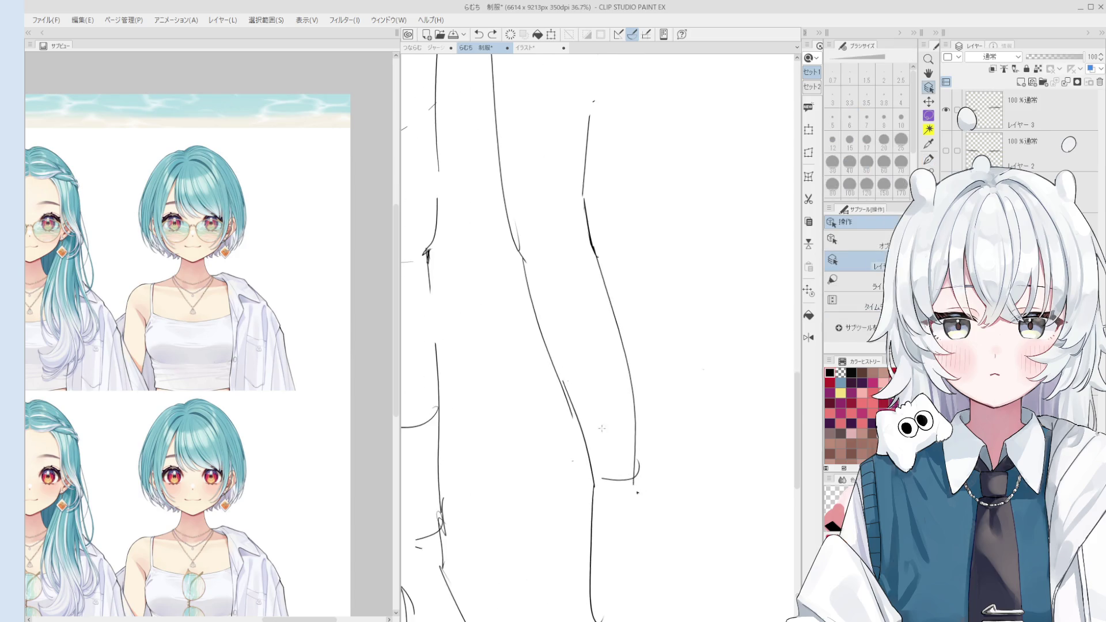
{"action": "key", "text": "e"}
{"action": "left_click_drag", "start_coordinate": [652, 511], "coordinate": [643, 526]}
{"action": "scroll", "coordinate": [643, 526], "scroll_direction": "down", "scroll_amount": 1}
{"action": "key", "text": "p"}
{"action": "left_click_drag", "start_coordinate": [648, 419], "coordinate": [661, 499]}
{"action": "key", "text": "ctrl+z"}
{"action": "key", "text": "ctrl+z"}
{"action": "scroll", "coordinate": [656, 495], "scroll_direction": "down", "scroll_amount": 1}
{"action": "key", "text": "e"}
{"action": "left_click_drag", "start_coordinate": [630, 543], "coordinate": [630, 513]}
{"action": "key", "text": "p"}
{"action": "left_click_drag", "start_coordinate": [622, 461], "coordinate": [632, 550]}
{"action": "key", "text": "ctrl+z"}
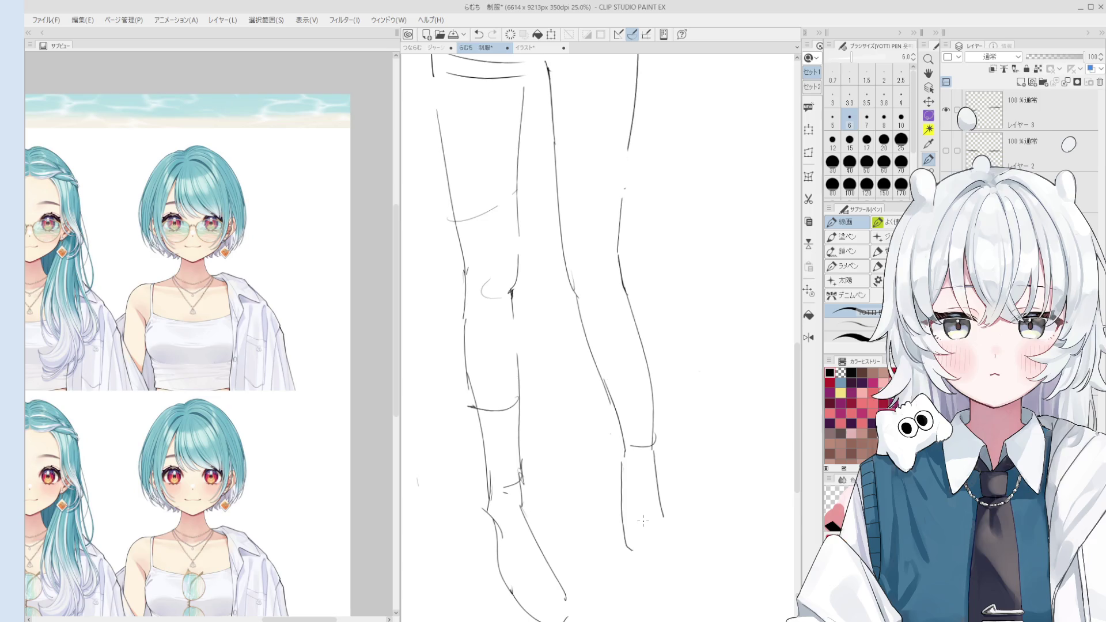
Draw the right calf line and extend it up the leg.
{"action": "scroll", "coordinate": [620, 465], "scroll_direction": "up", "scroll_amount": 1}
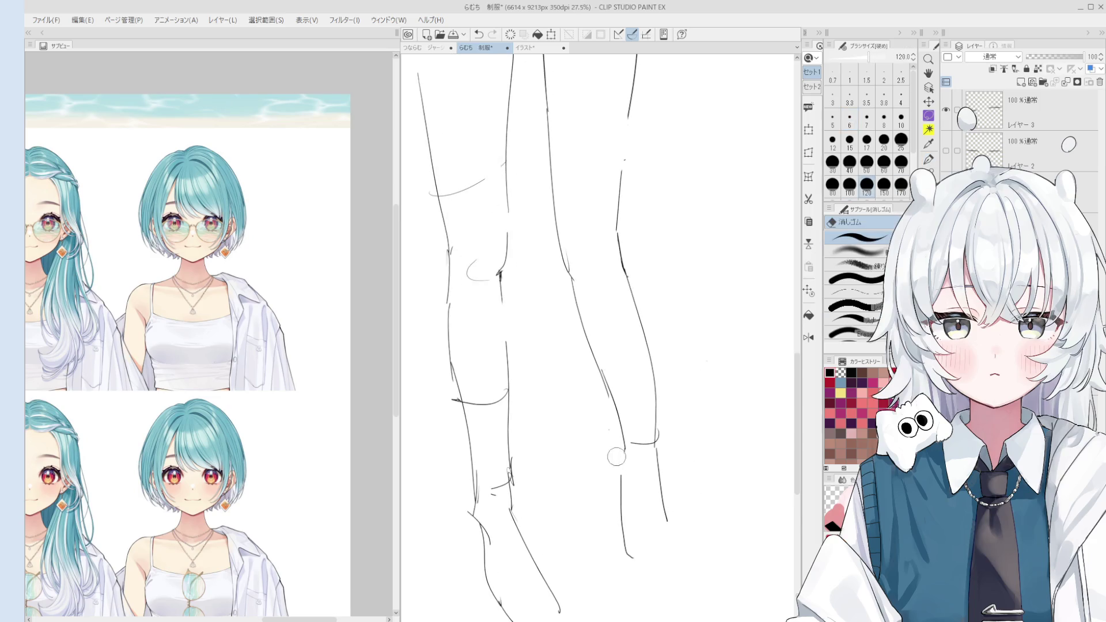
{"action": "key", "text": "ctrl+z"}
{"action": "left_click_drag", "start_coordinate": [620, 437], "coordinate": [623, 509]}
{"action": "key", "text": "ctrl+z"}
{"action": "left_click_drag", "start_coordinate": [621, 451], "coordinate": [623, 507]}
{"action": "scroll", "coordinate": [627, 486], "scroll_direction": "down", "scroll_amount": 1}
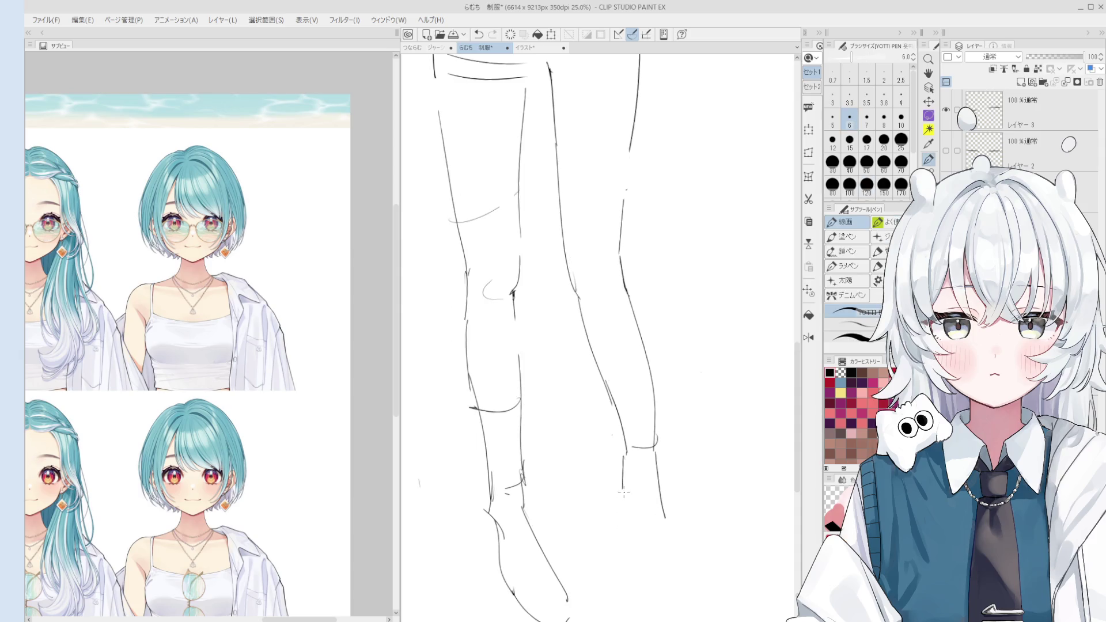
Draw the bottom of the right foot and close its outer side.
{"action": "left_click_drag", "start_coordinate": [626, 548], "coordinate": [658, 557]}
{"action": "left_click_drag", "start_coordinate": [667, 521], "coordinate": [657, 570]}
{"action": "key", "text": "e"}
{"action": "key", "text": "p"}
{"action": "key", "text": "e"}
{"action": "key", "text": "p"}
{"action": "scroll", "coordinate": [560, 614], "scroll_direction": "down", "scroll_amount": 3}
{"action": "scroll", "coordinate": [583, 520], "scroll_direction": "up", "scroll_amount": 3}
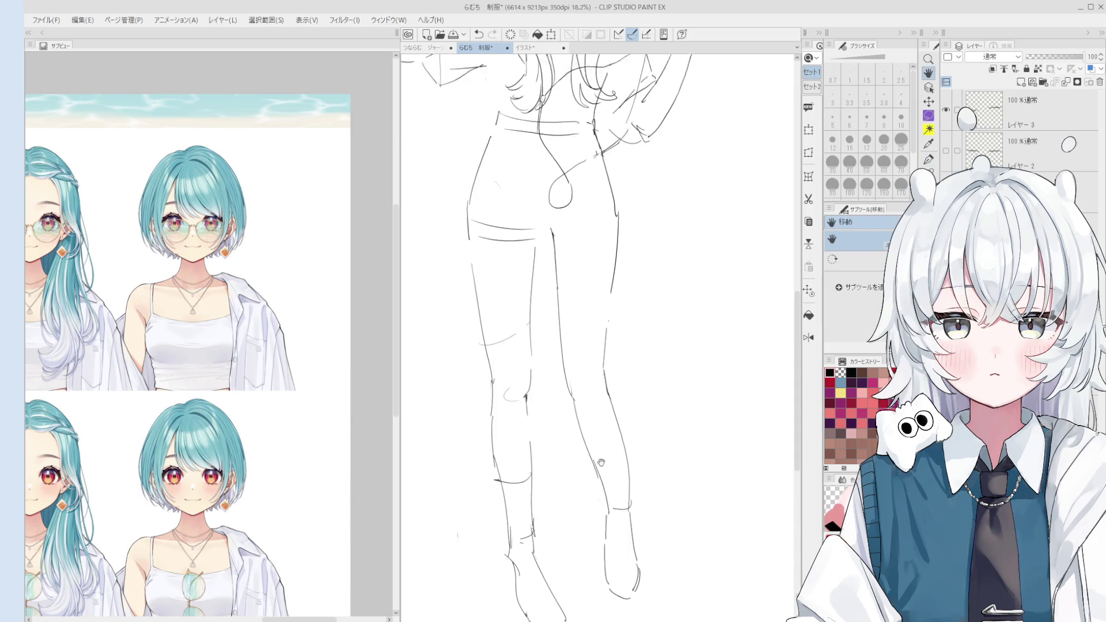
Redraw the right leg's inner contour and the left leg's outer contour.
{"action": "left_click_drag", "start_coordinate": [580, 475], "coordinate": [613, 573]}
{"action": "key", "text": "ctrl+z"}
{"action": "scroll", "coordinate": [625, 480], "scroll_direction": "up", "scroll_amount": 5}
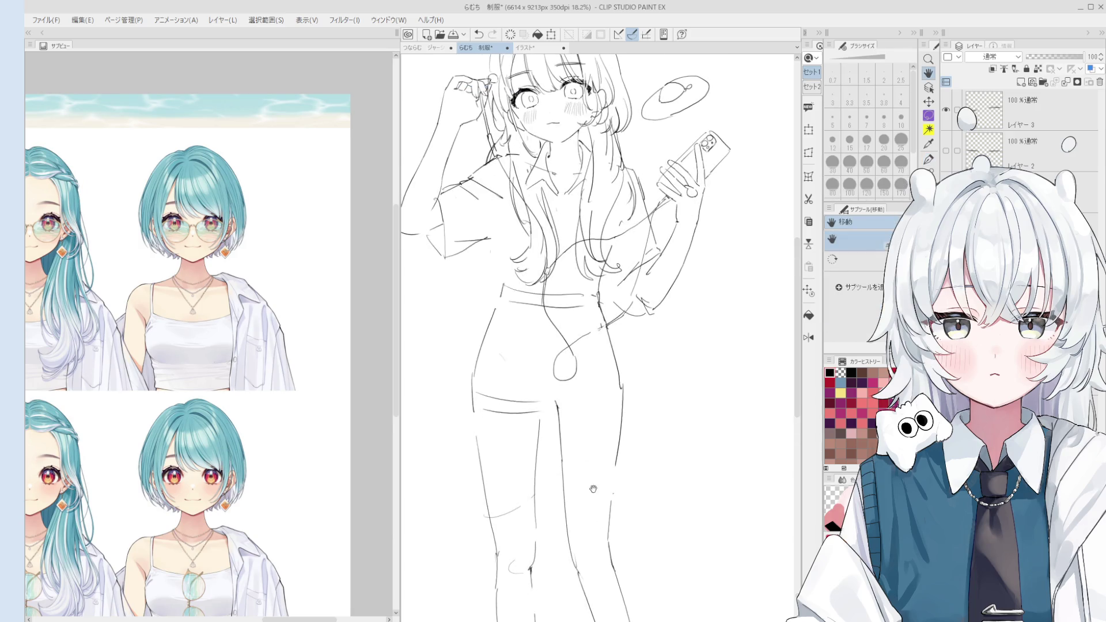
{"action": "key", "text": "ctrl+plus"}
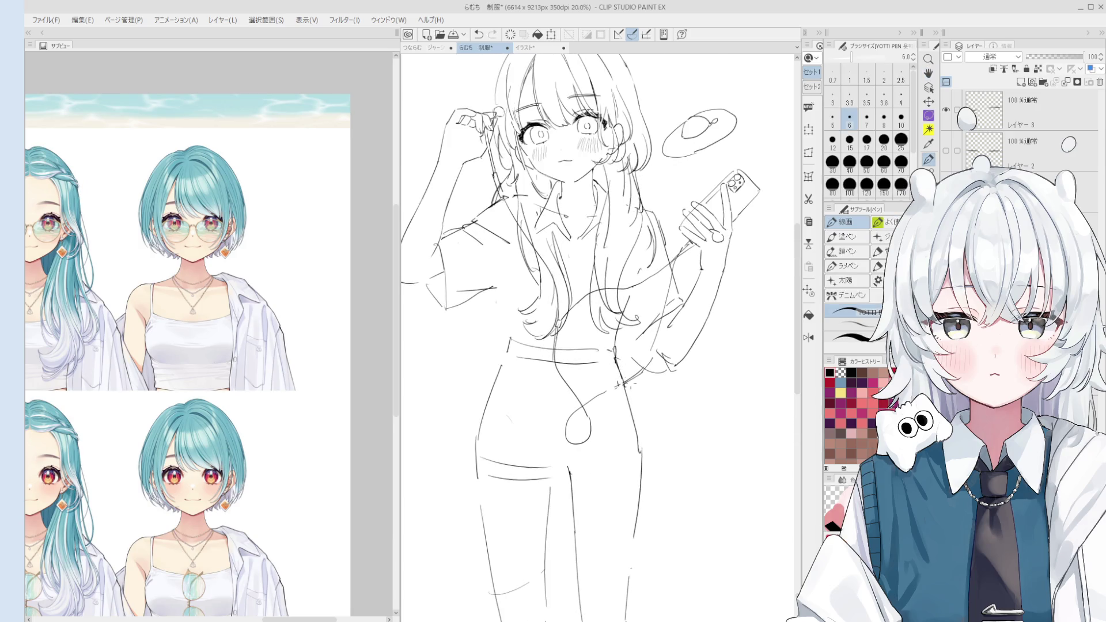
{"action": "key", "text": "ctrl+z"}
{"action": "left_click_drag", "start_coordinate": [502, 353], "coordinate": [470, 521]}
{"action": "key", "text": "ctrl+z"}
{"action": "mouse_move", "coordinate": [502, 357]}
{"action": "left_mouse_down"}
{"action": "mouse_move", "coordinate": [474, 548]}
{"action": "mouse_move", "coordinate": [469, 506]}
{"action": "mouse_move", "coordinate": [497, 533]}
{"action": "mouse_move", "coordinate": [533, 529]}
{"action": "left_mouse_up"}
Draw a new hem line across both legs.
{"action": "key", "text": "e"}
{"action": "key", "text": "p"}
{"action": "key", "text": "ctrl+z"}
{"action": "key", "text": "ctrl+z"}
{"action": "mouse_move", "coordinate": [469, 487]}
{"action": "left_mouse_down"}
{"action": "mouse_move", "coordinate": [478, 539]}
{"action": "mouse_move", "coordinate": [552, 542]}
{"action": "mouse_move", "coordinate": [539, 527]}
{"action": "mouse_move", "coordinate": [619, 523]}
{"action": "mouse_move", "coordinate": [636, 509]}
{"action": "left_mouse_up"}
{"action": "key", "text": "space"}
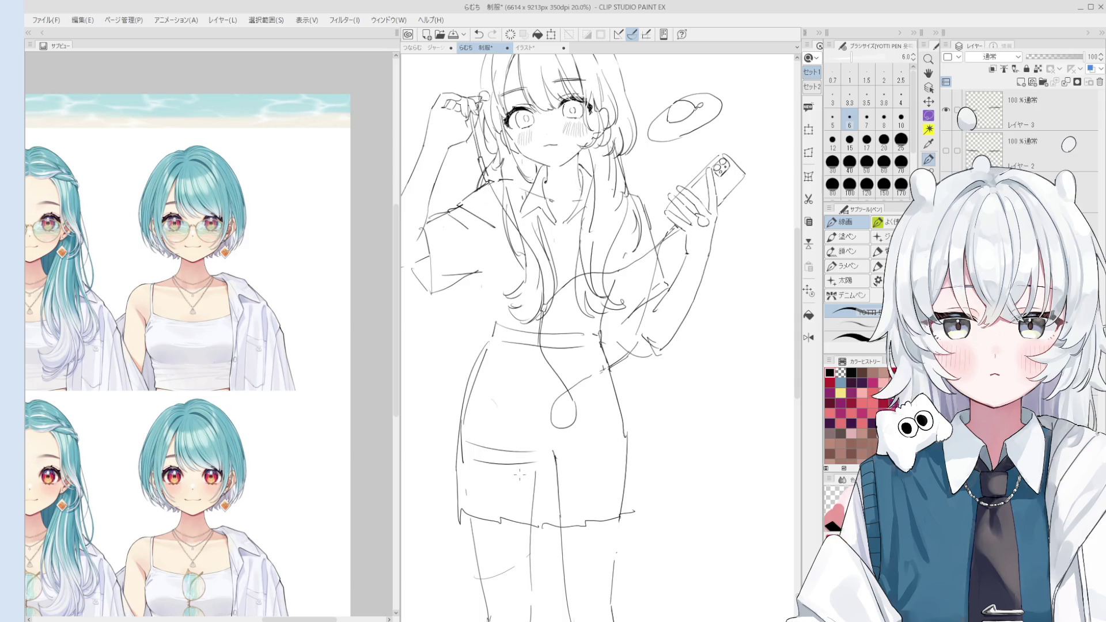
{"action": "scroll", "coordinate": [616, 518], "scroll_direction": "up", "scroll_amount": 1}
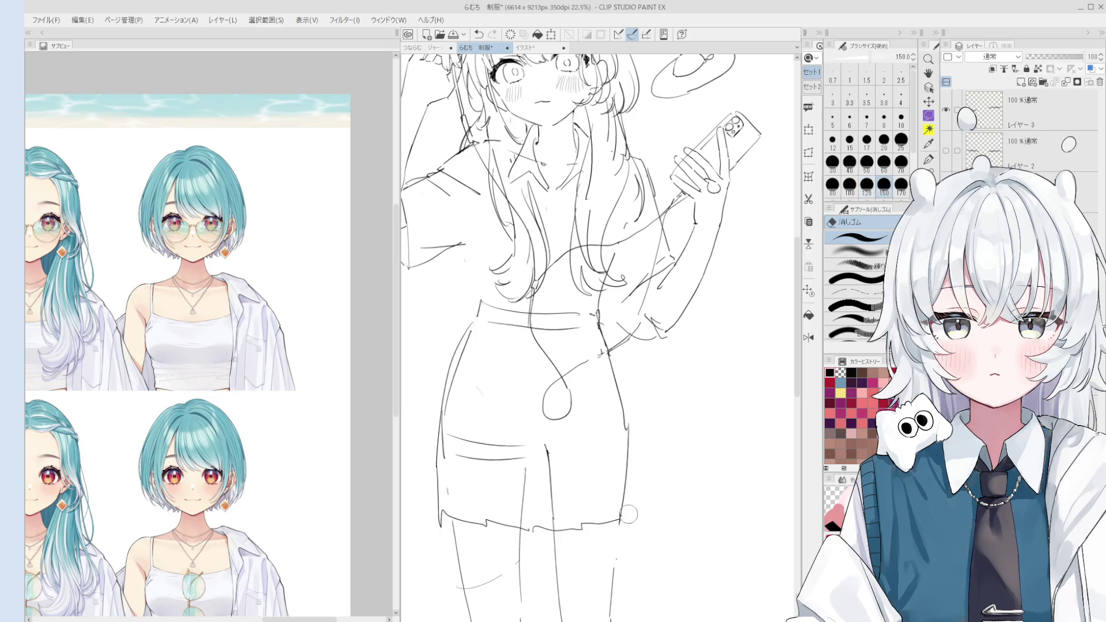
Draw the skirt's lower-right edge line, undoing and redrawing it once.
{"action": "scroll", "coordinate": [617, 520], "scroll_direction": "up", "scroll_amount": 1}
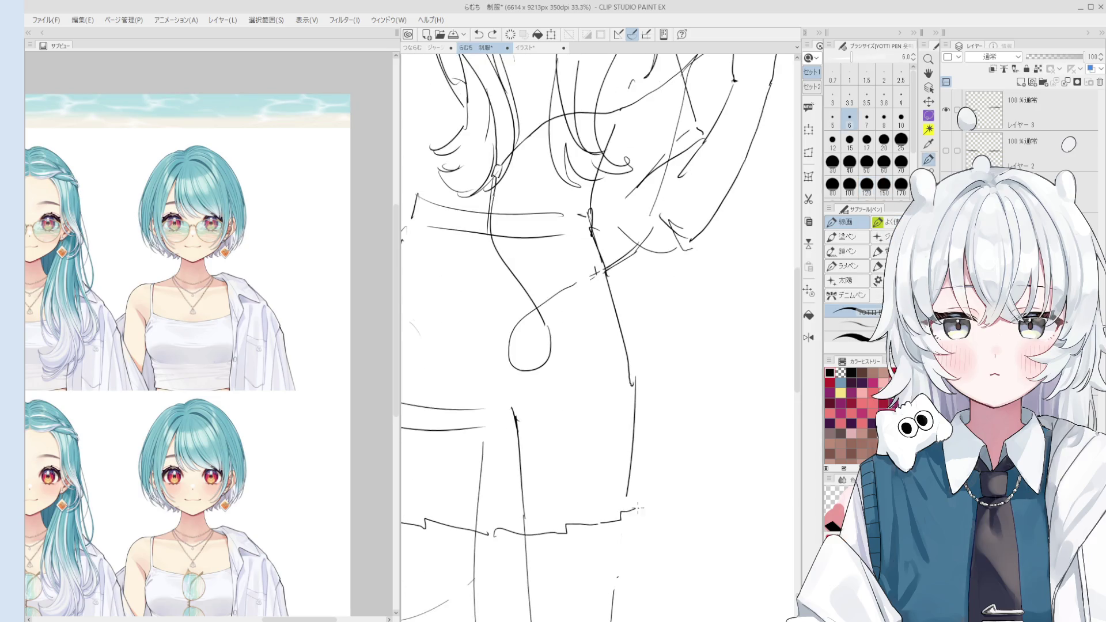
{"action": "scroll", "coordinate": [631, 510], "scroll_direction": "down", "scroll_amount": 1}
{"action": "key", "text": "e"}
{"action": "scroll", "coordinate": [637, 427], "scroll_direction": "down", "scroll_amount": 2}
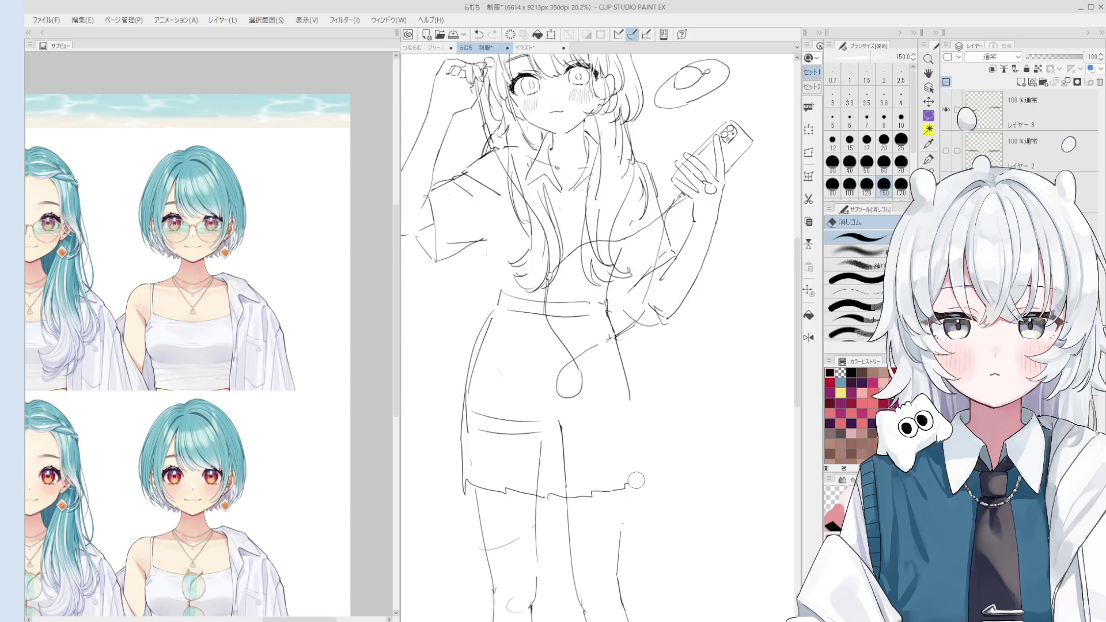
{"action": "key", "text": "p"}
{"action": "scroll", "coordinate": [632, 486], "scroll_direction": "up", "scroll_amount": 1}
{"action": "scroll", "coordinate": [632, 487], "scroll_direction": "down", "scroll_amount": 1}
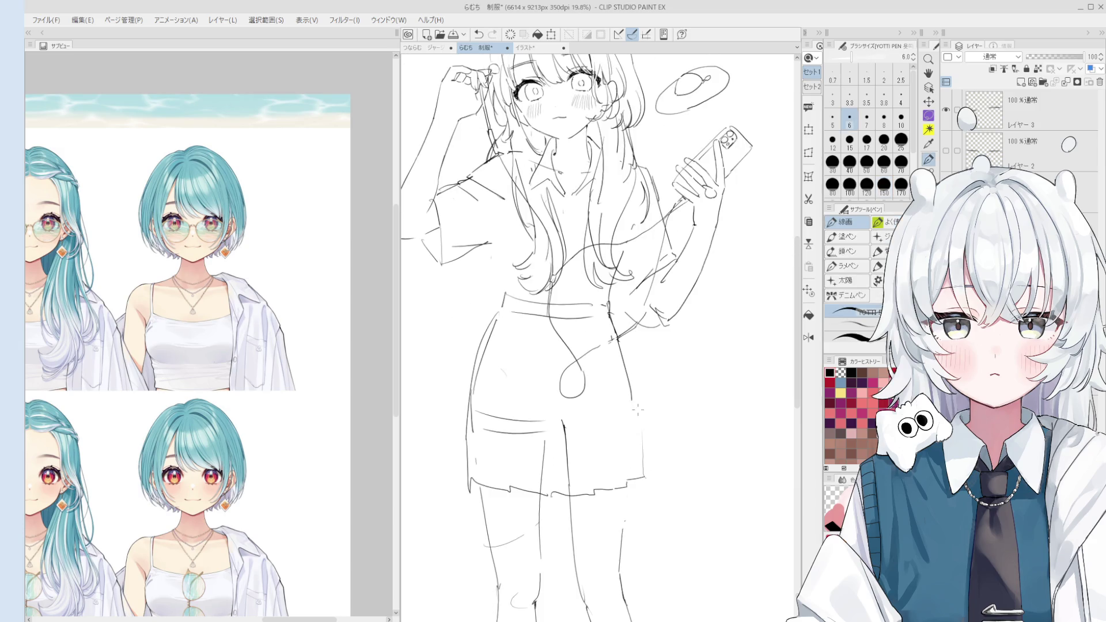
{"action": "scroll", "coordinate": [625, 346], "scroll_direction": "down", "scroll_amount": 1}
{"action": "scroll", "coordinate": [630, 393], "scroll_direction": "down", "scroll_amount": 1}
{"action": "scroll", "coordinate": [629, 393], "scroll_direction": "up", "scroll_amount": 1}
{"action": "scroll", "coordinate": [641, 457], "scroll_direction": "up", "scroll_amount": 1}
{"action": "key", "text": "e"}
{"action": "key", "text": "p"}
{"action": "left_click_drag", "start_coordinate": [636, 418], "coordinate": [643, 481]}
{"action": "key", "text": "ctrl+z"}
{"action": "key", "text": "ctrl+z"}
{"action": "left_click_drag", "start_coordinate": [634, 417], "coordinate": [644, 478]}
Erase the old short hem stroke at the skirt's bottom-right and retry a new hem curve.
{"action": "key", "text": "e"}
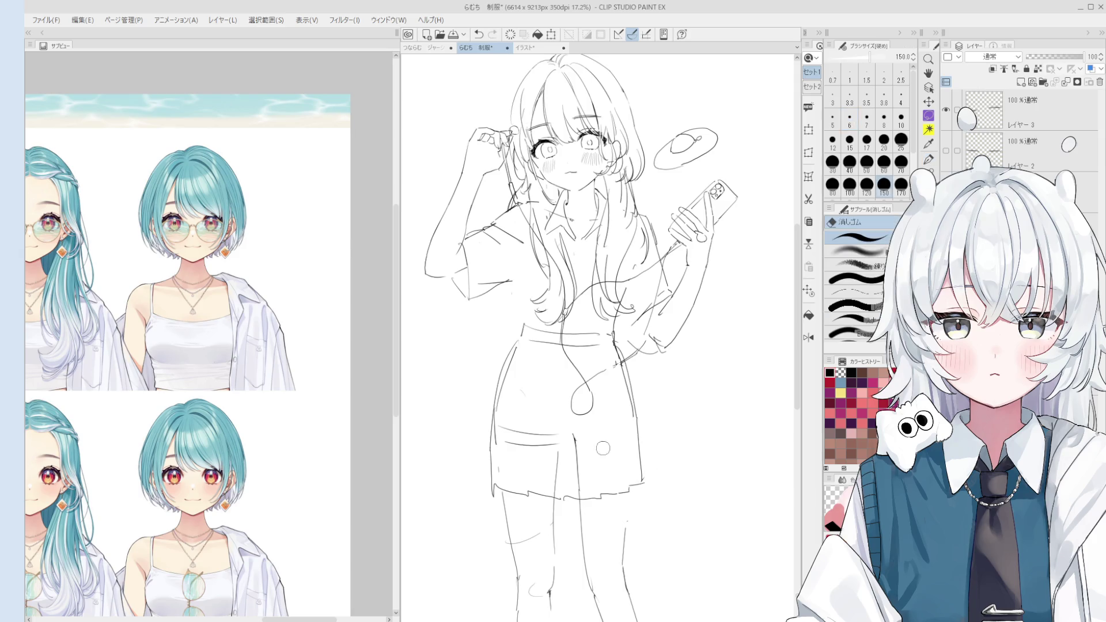
{"action": "mouse_move", "coordinate": [630, 498]}
{"action": "left_mouse_down"}
{"action": "mouse_move", "coordinate": [644, 494]}
{"action": "mouse_move", "coordinate": [631, 496]}
{"action": "left_mouse_up"}
{"action": "key", "text": "p"}
{"action": "scroll", "coordinate": [631, 495], "scroll_direction": "up", "scroll_amount": 3}
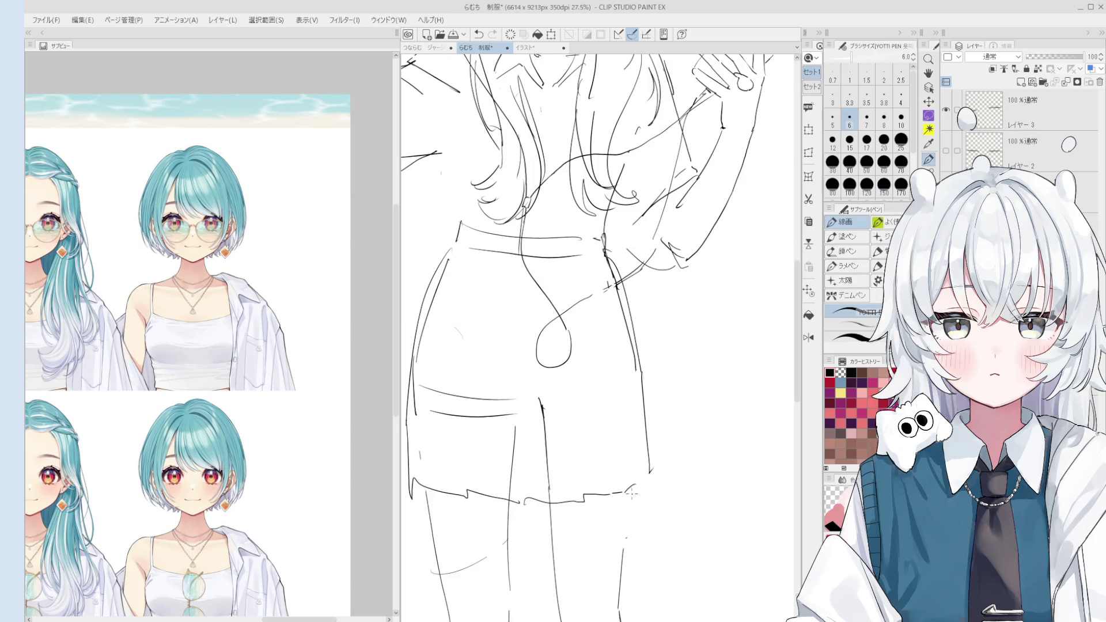
{"action": "key", "text": "ctrl+z"}
{"action": "left_click_drag", "start_coordinate": [626, 491], "coordinate": [652, 471]}
{"action": "key", "text": "ctrl+z"}
{"action": "key", "text": "ctrl+z"}
{"action": "scroll", "coordinate": [648, 476], "scroll_direction": "down", "scroll_amount": 1}
{"action": "key", "text": "e"}
{"action": "key", "text": "p"}
{"action": "key", "text": "ctrl+z"}
Remove the short stroke beside the right leg and draw a line down the skirt's right edge.
{"action": "scroll", "coordinate": [652, 471], "scroll_direction": "down", "scroll_amount": 3}
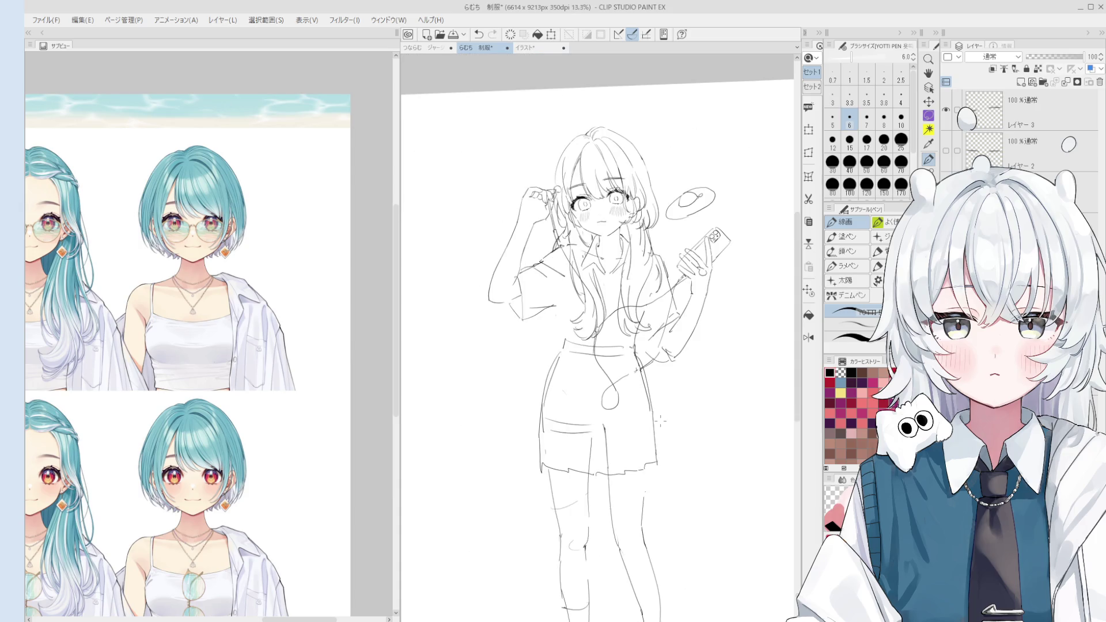
{"action": "scroll", "coordinate": [659, 443], "scroll_direction": "up", "scroll_amount": 1}
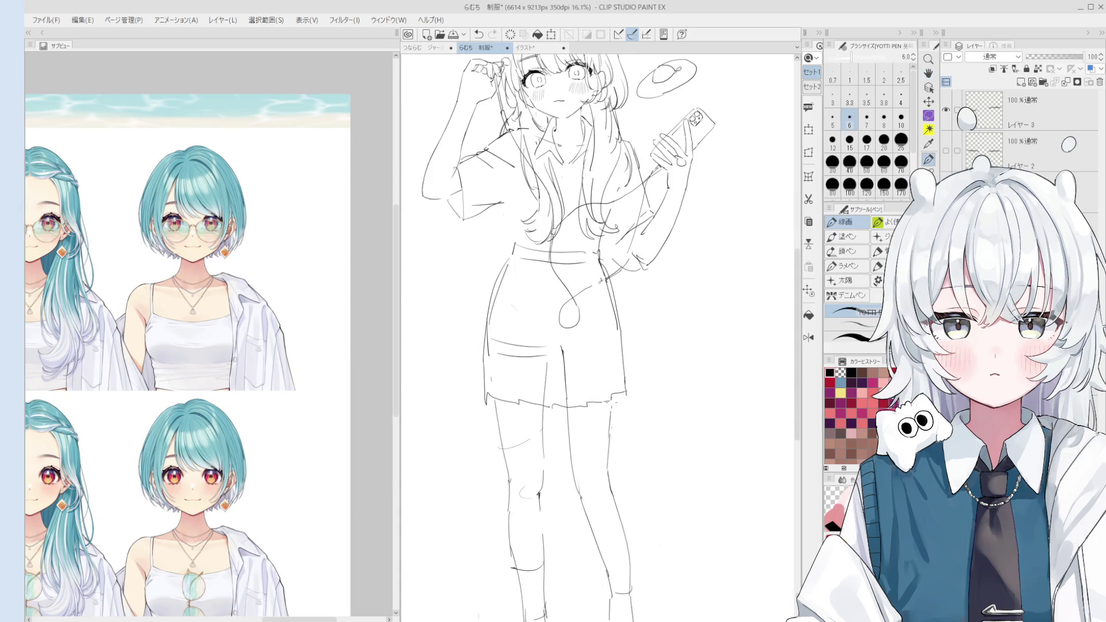
{"action": "key", "text": "ctrl+z"}
{"action": "key", "text": "ctrl+y"}
{"action": "key", "text": "ctrl+z"}
{"action": "key", "text": "ctrl+y"}
{"action": "key", "text": "ctrl+z"}
{"action": "left_click_drag", "start_coordinate": [617, 302], "coordinate": [633, 382]}
{"action": "scroll", "coordinate": [641, 407], "scroll_direction": "down", "scroll_amount": 1}
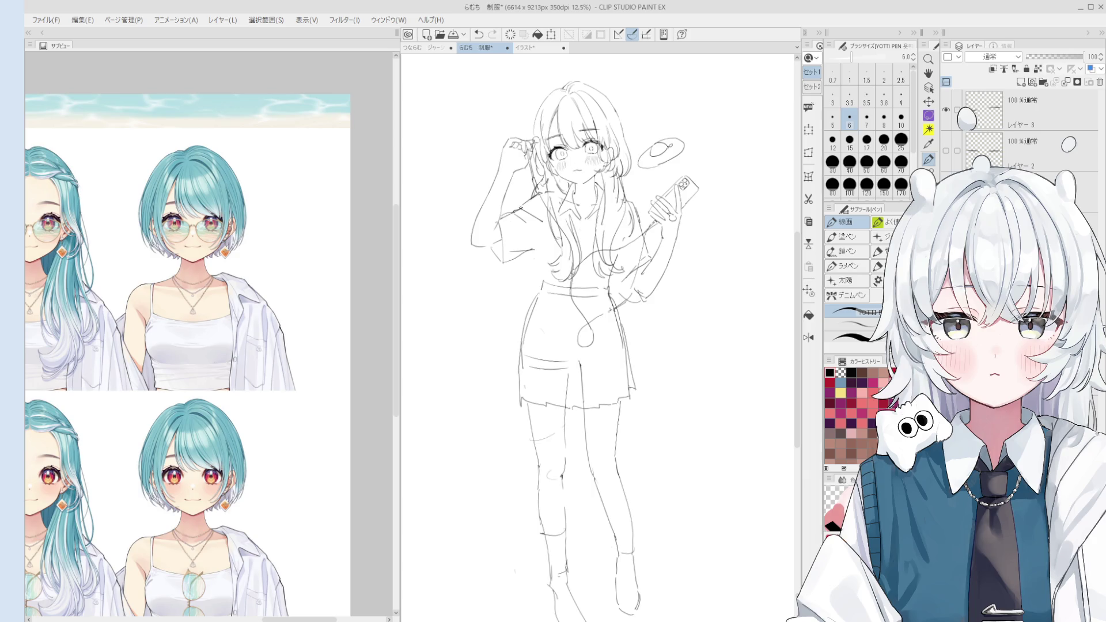
Erase the upper part of the skirt's right edge and reduce the eraser size to 70.
{"action": "scroll", "coordinate": [613, 377], "scroll_direction": "up", "scroll_amount": 5}
{"action": "key", "text": "e"}
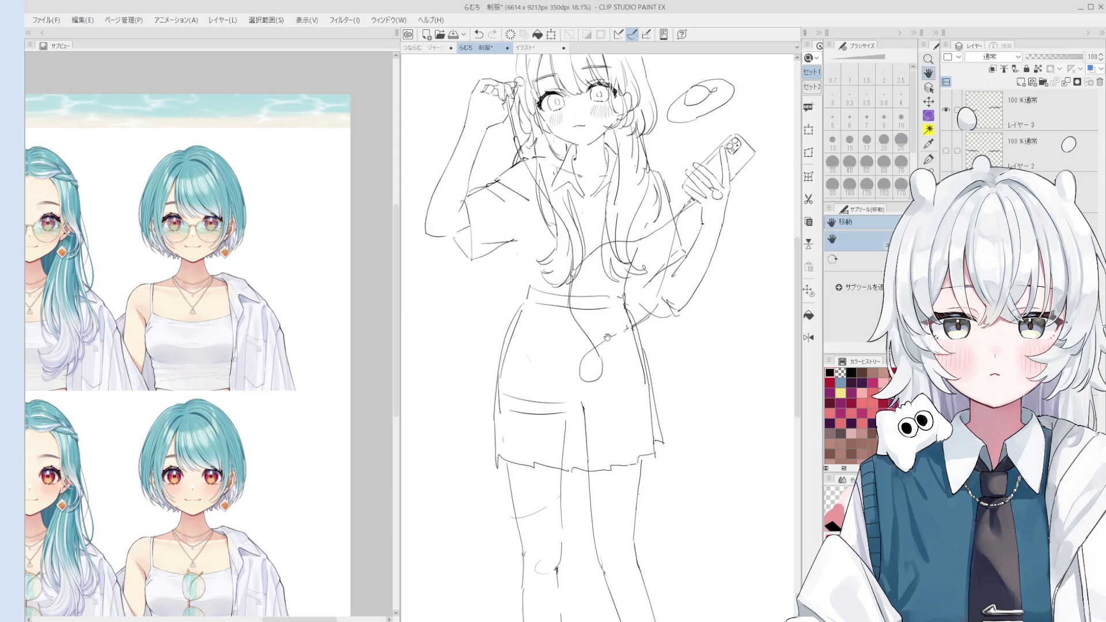
{"action": "left_click_drag", "start_coordinate": [613, 377], "coordinate": [622, 426]}
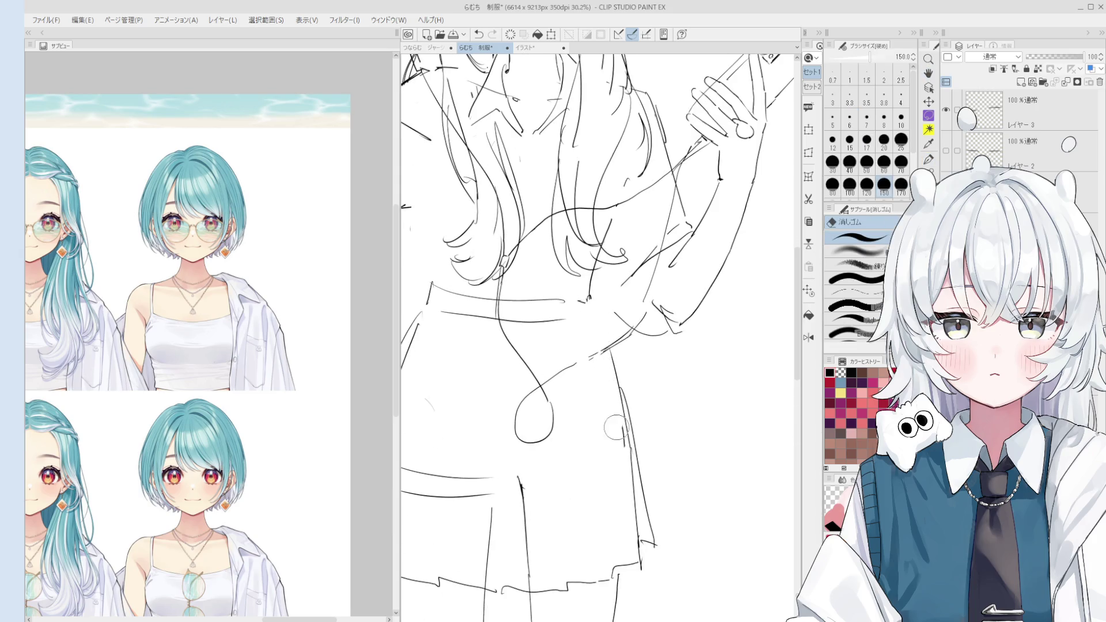
{"action": "key", "text": "bracketleft"}
{"action": "key", "text": "bracketleft"}
{"action": "key", "text": "bracketleft"}
{"action": "scroll", "coordinate": [616, 402], "scroll_direction": "down", "scroll_amount": 2}
Try and discard a phone cord stroke, then draw the skirt's right side line.
{"action": "key", "text": "p"}
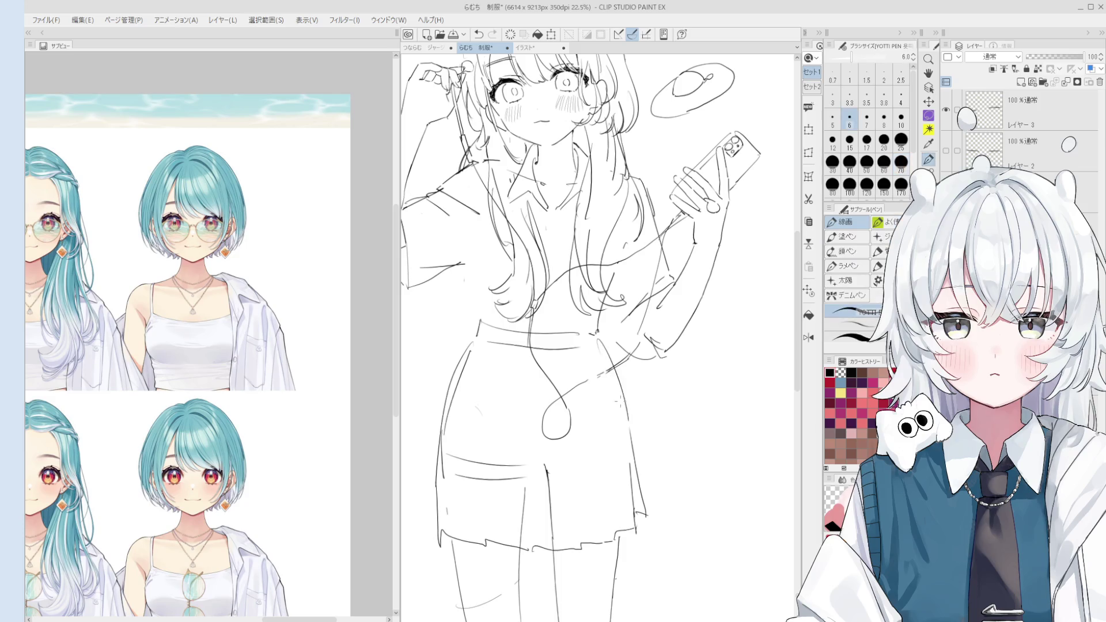
{"action": "scroll", "coordinate": [622, 410], "scroll_direction": "down", "scroll_amount": 1}
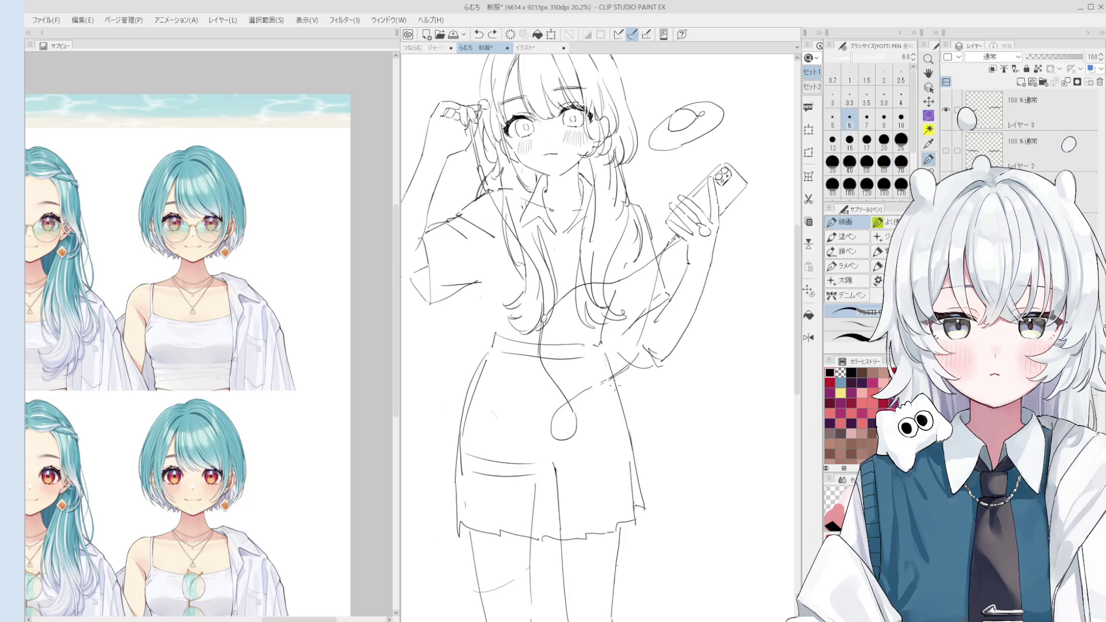
{"action": "scroll", "coordinate": [625, 423], "scroll_direction": "down", "scroll_amount": 1}
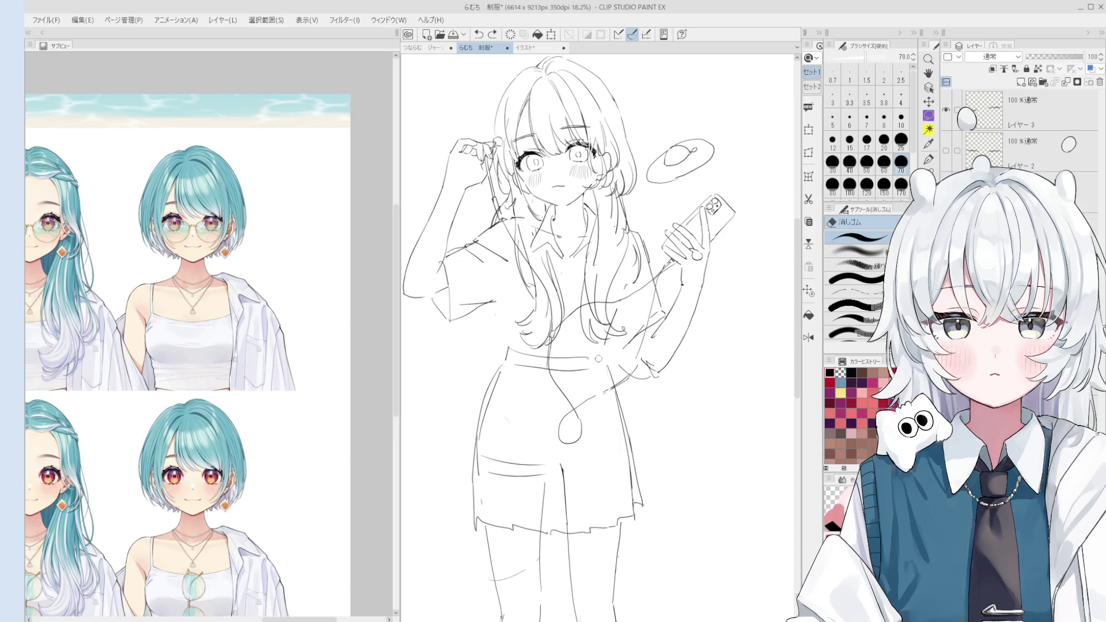
{"action": "scroll", "coordinate": [608, 362], "scroll_direction": "up", "scroll_amount": 1}
{"action": "left_click_drag", "start_coordinate": [609, 364], "coordinate": [650, 535]}
{"action": "key", "text": "ctrl+z"}
{"action": "left_click_drag", "start_coordinate": [611, 373], "coordinate": [642, 473]}
{"action": "key", "text": "ctrl+z"}
{"action": "key", "text": "ctrl+z"}
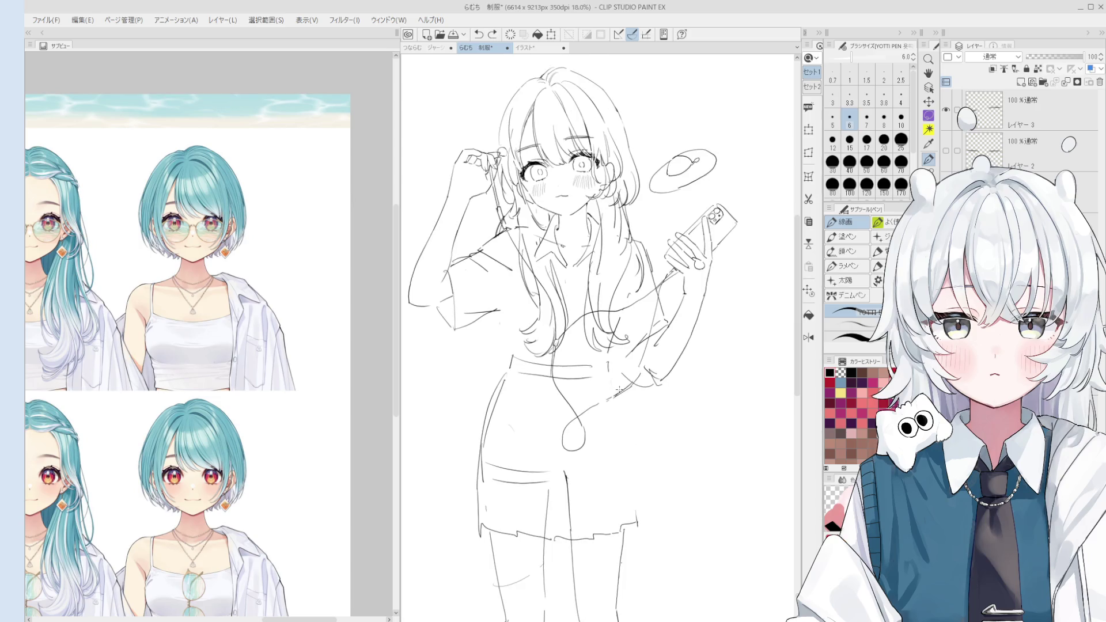
{"action": "scroll", "coordinate": [648, 509], "scroll_direction": "down", "scroll_amount": 1}
{"action": "key", "text": "e"}
{"action": "key", "text": "p"}
{"action": "left_click_drag", "start_coordinate": [631, 429], "coordinate": [638, 524]}
{"action": "key", "text": "ctrl+z"}
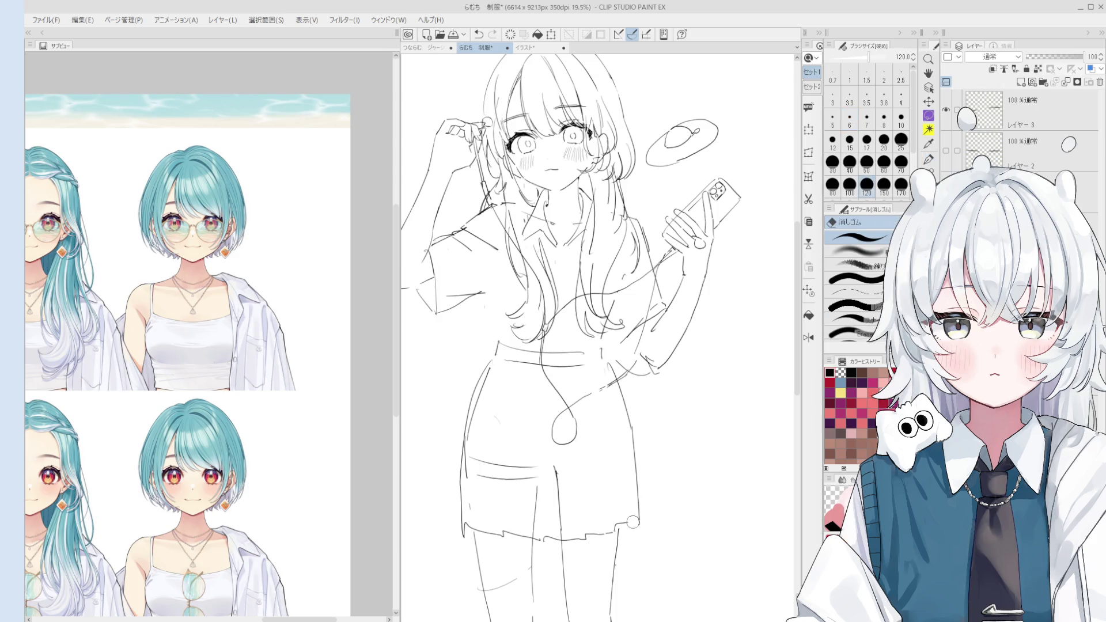
Redraw the skirt's hem stroke and pan the figure up to show the legs.
{"action": "key", "text": "ctrl+z"}
{"action": "left_click_drag", "start_coordinate": [613, 528], "coordinate": [640, 520]}
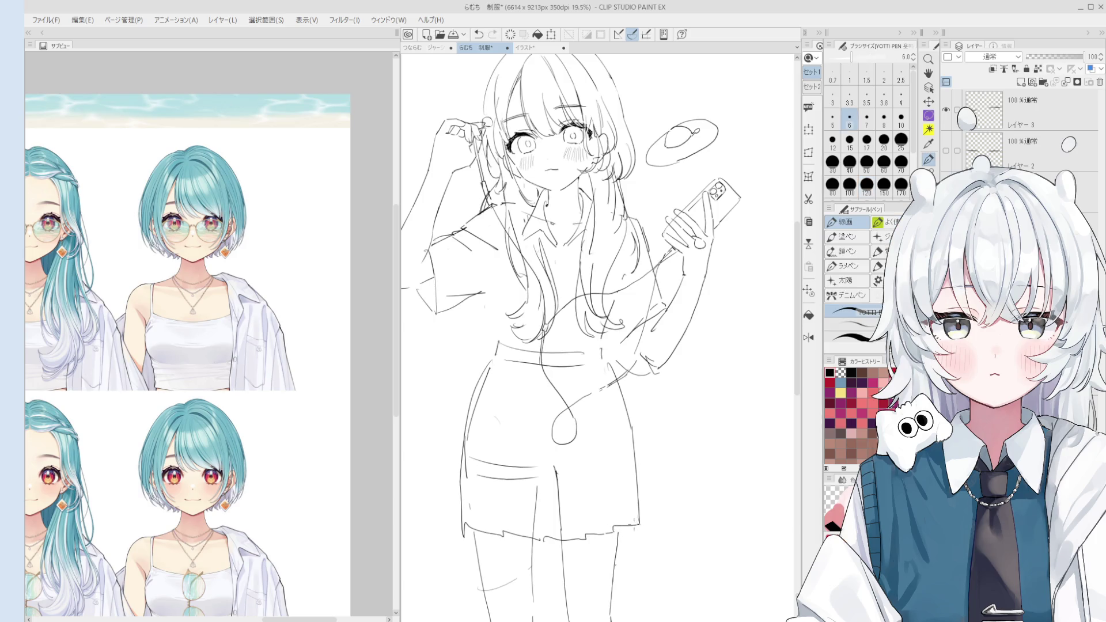
{"action": "scroll", "coordinate": [633, 540], "scroll_direction": "down", "scroll_amount": 2}
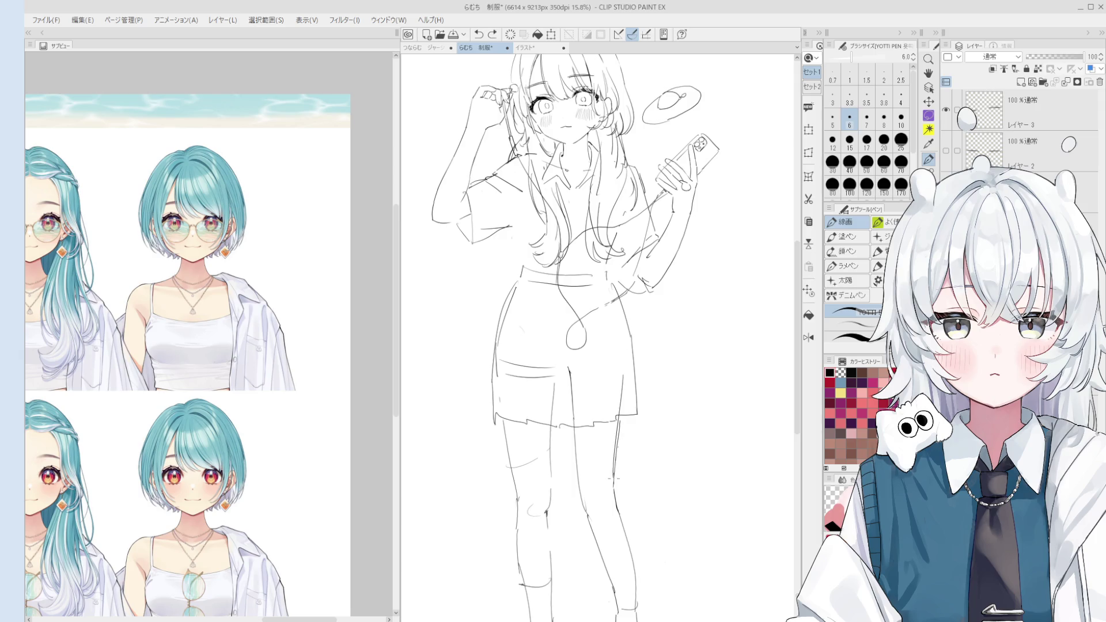
{"action": "key", "text": "e"}
{"action": "key", "text": "p"}
{"action": "scroll", "coordinate": [618, 488], "scroll_direction": "down", "scroll_amount": 1}
{"action": "key", "text": "h"}
{"action": "left_click_drag", "start_coordinate": [620, 516], "coordinate": [618, 488]}
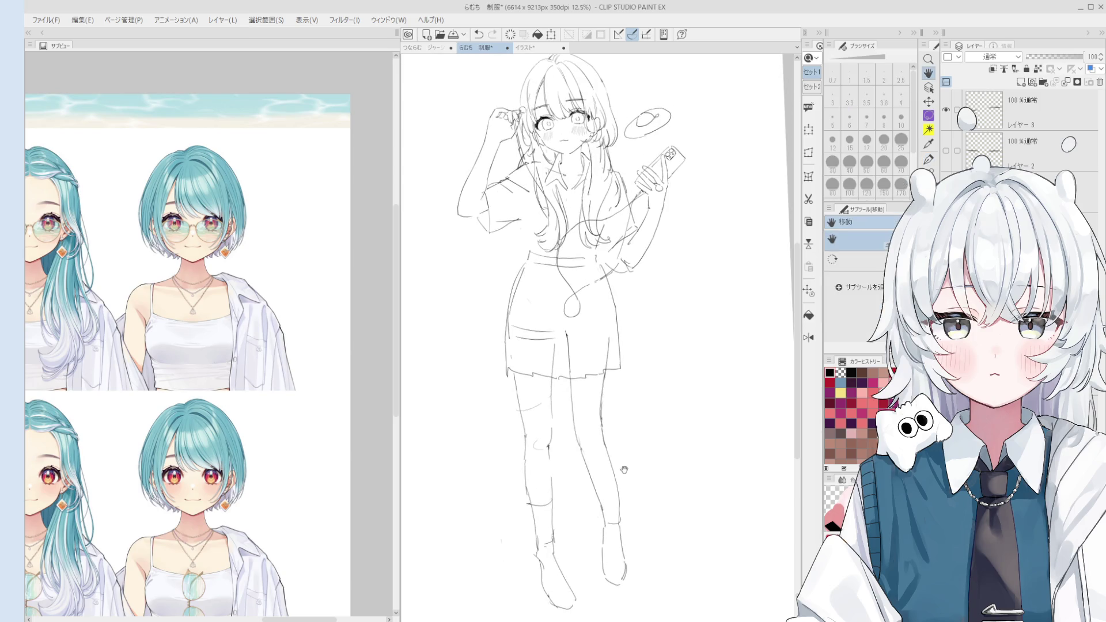
{"action": "key", "text": "p"}
{"action": "scroll", "coordinate": [618, 488], "scroll_direction": "up", "scroll_amount": 2}
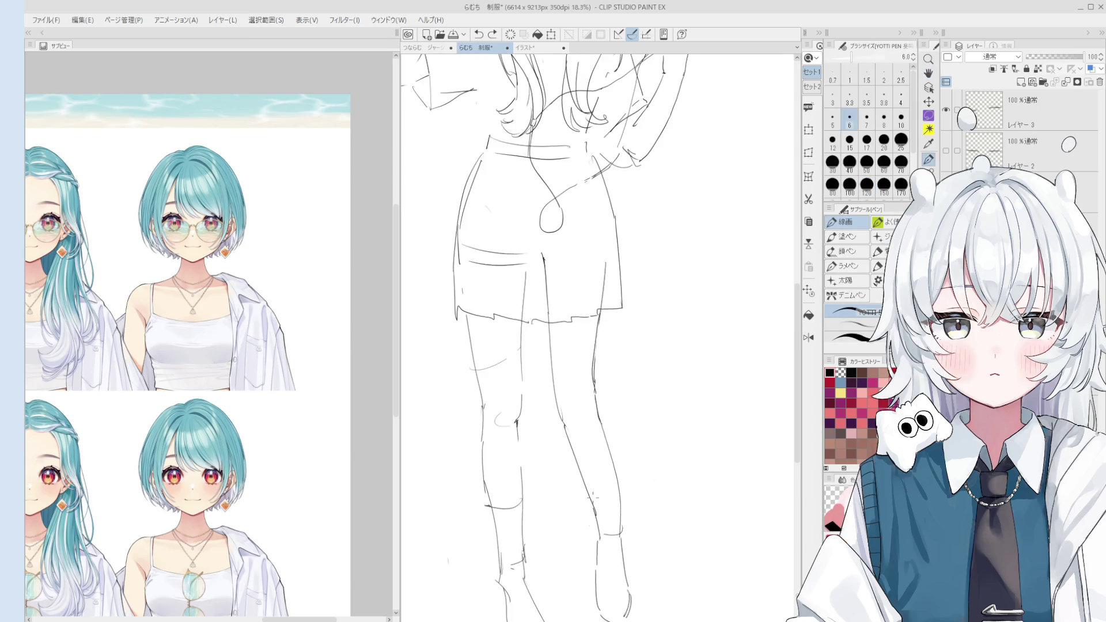
Sketch the right lower leg's side and foot, retrying the knee line, and set the eraser to 80.
{"action": "key", "text": "ctrl+z"}
{"action": "mouse_move", "coordinate": [585, 487]}
{"action": "left_mouse_down"}
{"action": "mouse_move", "coordinate": [615, 474]}
{"action": "mouse_move", "coordinate": [624, 536]}
{"action": "left_mouse_up"}
{"action": "key", "text": "ctrl+z"}
{"action": "key", "text": "ctrl+z"}
{"action": "left_click_drag", "start_coordinate": [616, 493], "coordinate": [620, 551]}
{"action": "key", "text": "e"}
{"action": "key", "text": "p"}
{"action": "mouse_move", "coordinate": [588, 525]}
{"action": "left_mouse_down"}
{"action": "mouse_move", "coordinate": [593, 552]}
{"action": "mouse_move", "coordinate": [611, 566]}
{"action": "mouse_move", "coordinate": [625, 552]}
{"action": "mouse_move", "coordinate": [617, 533]}
{"action": "mouse_move", "coordinate": [628, 561]}
{"action": "left_mouse_up"}
{"action": "key", "text": "ctrl+z"}
{"action": "key", "text": "e"}
{"action": "key", "text": "p"}
{"action": "key", "text": "ctrl+z"}
{"action": "key", "text": "ctrl+z"}
{"action": "key", "text": "e"}
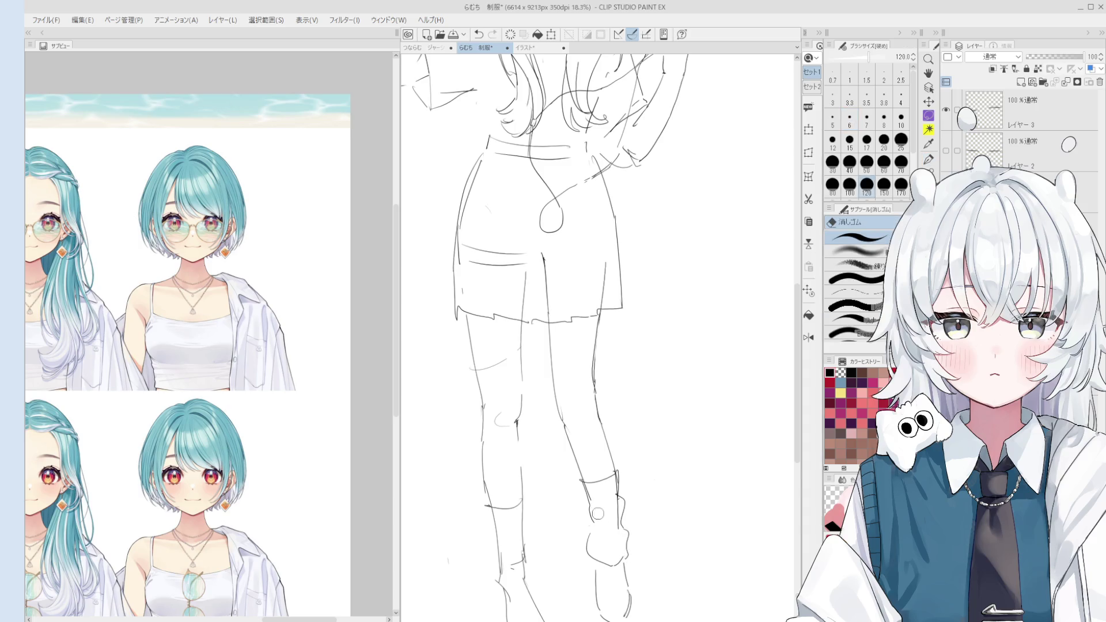
{"action": "key", "text": "bracketleft"}
{"action": "key", "text": "bracketleft"}
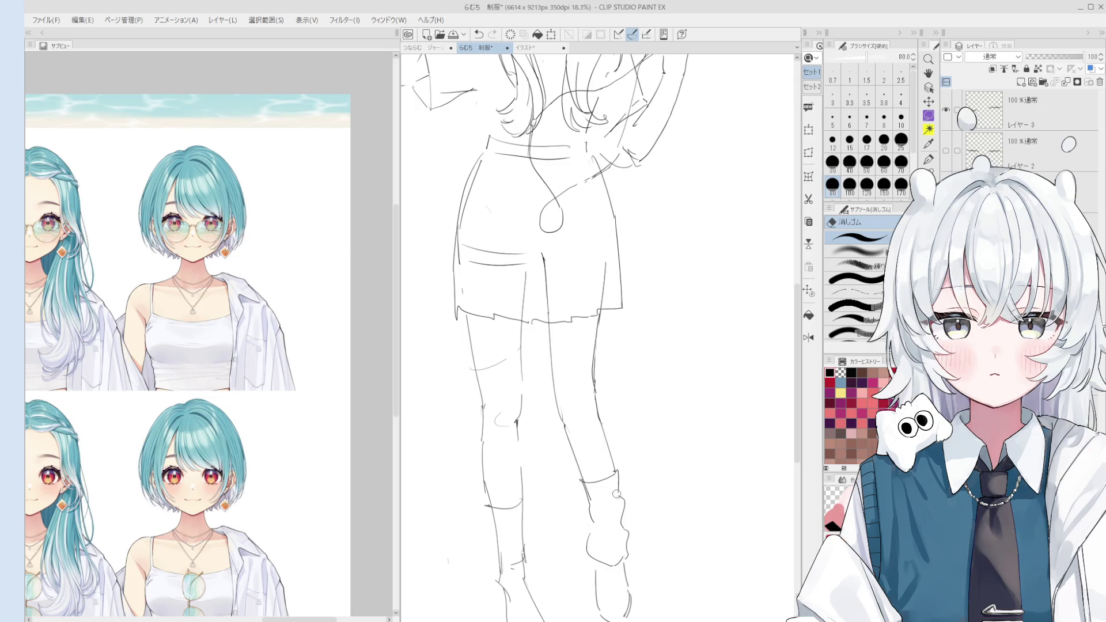
{"action": "key", "text": "p"}
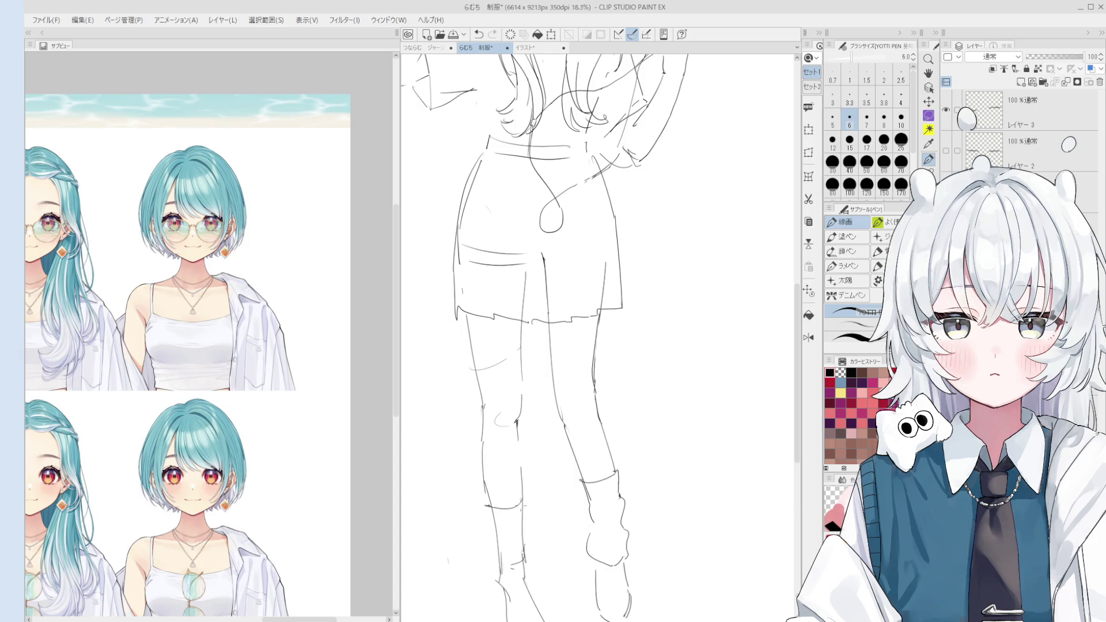
Resize the eraser to 400, then 200, and rotate the canvas slightly clockwise.
{"action": "key", "text": "e"}
{"action": "scroll", "coordinate": [535, 264], "scroll_direction": "up", "scroll_amount": 3}
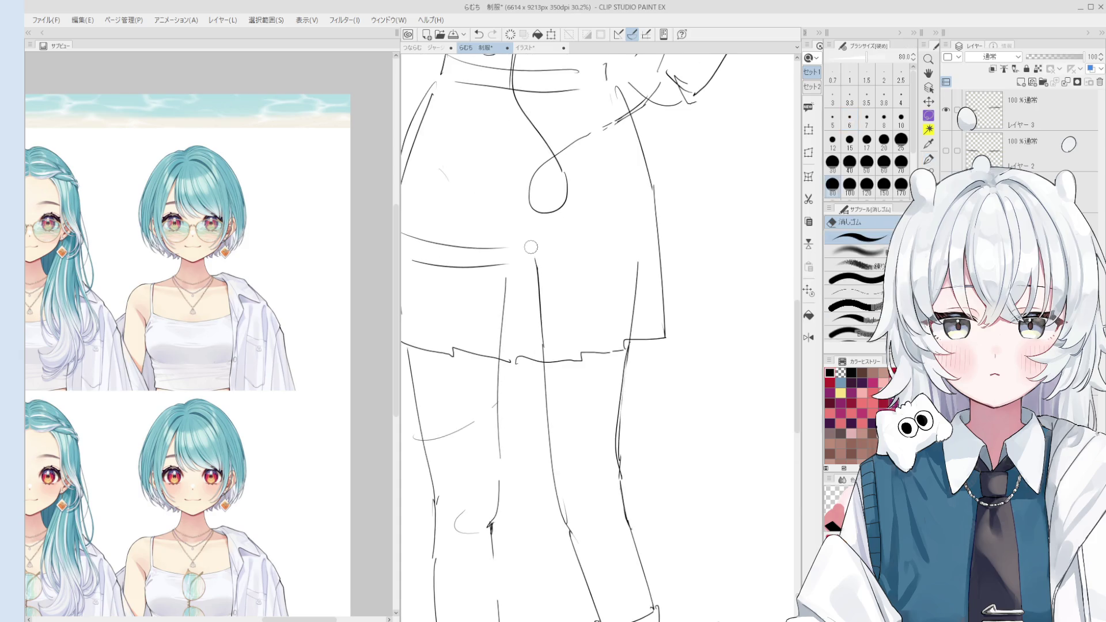
{"action": "scroll", "coordinate": [527, 295], "scroll_direction": "down", "scroll_amount": 2}
{"action": "key", "text": "bracketright"}
{"action": "key", "text": "bracketright"}
{"action": "key", "text": "bracketright"}
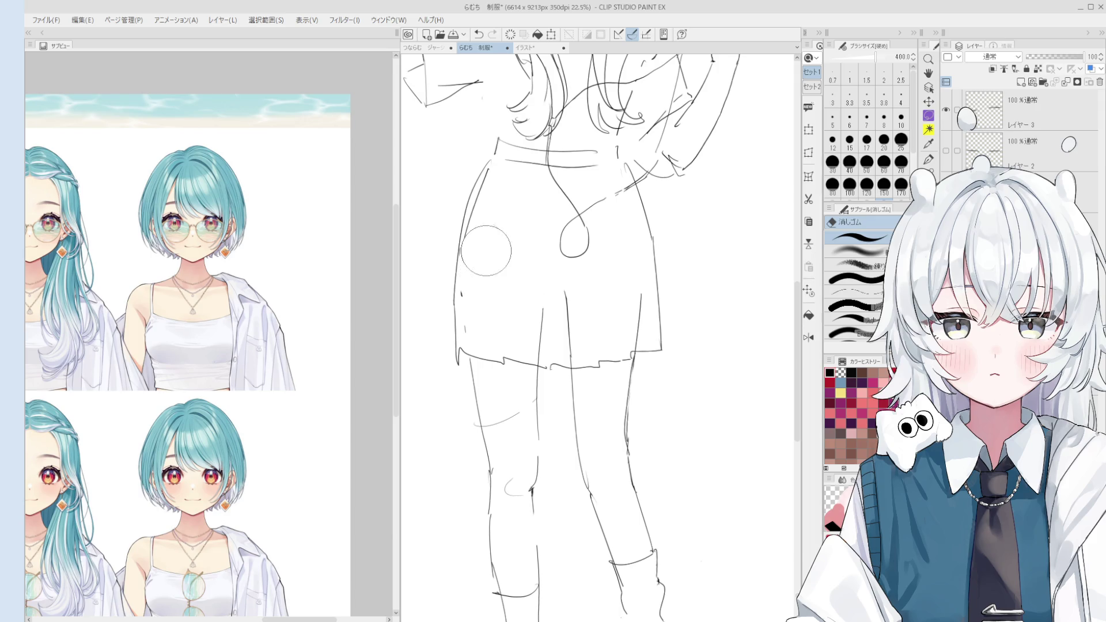
{"action": "left_click_drag", "start_coordinate": [494, 213], "coordinate": [518, 196]}
{"action": "key", "text": "bracketleft"}
{"action": "key", "text": "bracketleft"}
{"action": "key", "text": "bracketleft"}
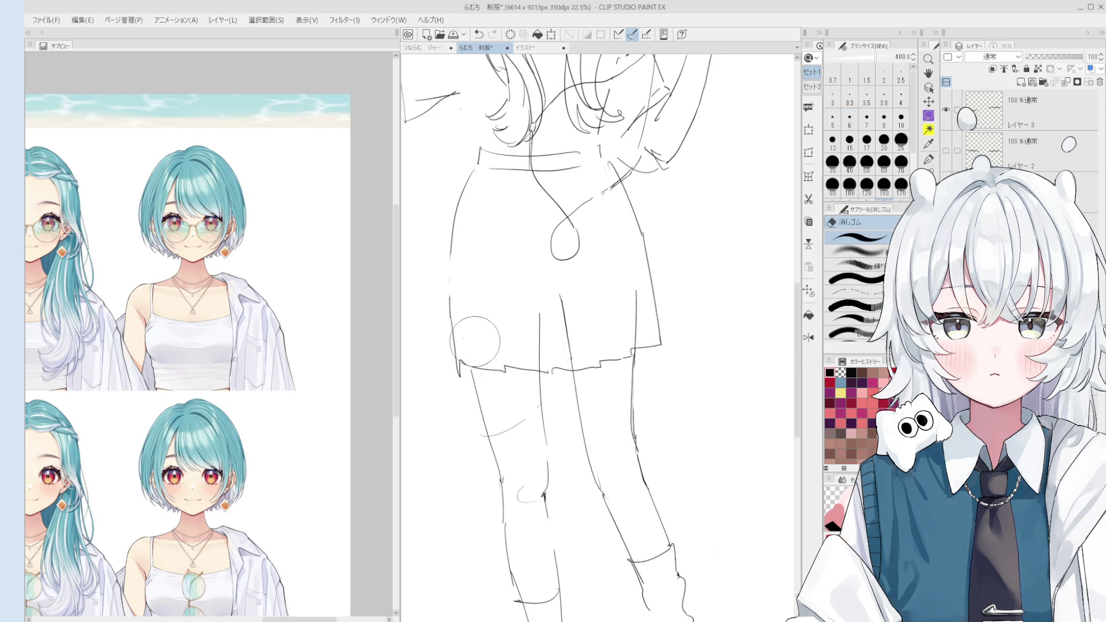
{"action": "key", "text": "p"}
{"action": "scroll", "coordinate": [452, 288], "scroll_direction": "down", "scroll_amount": 1}
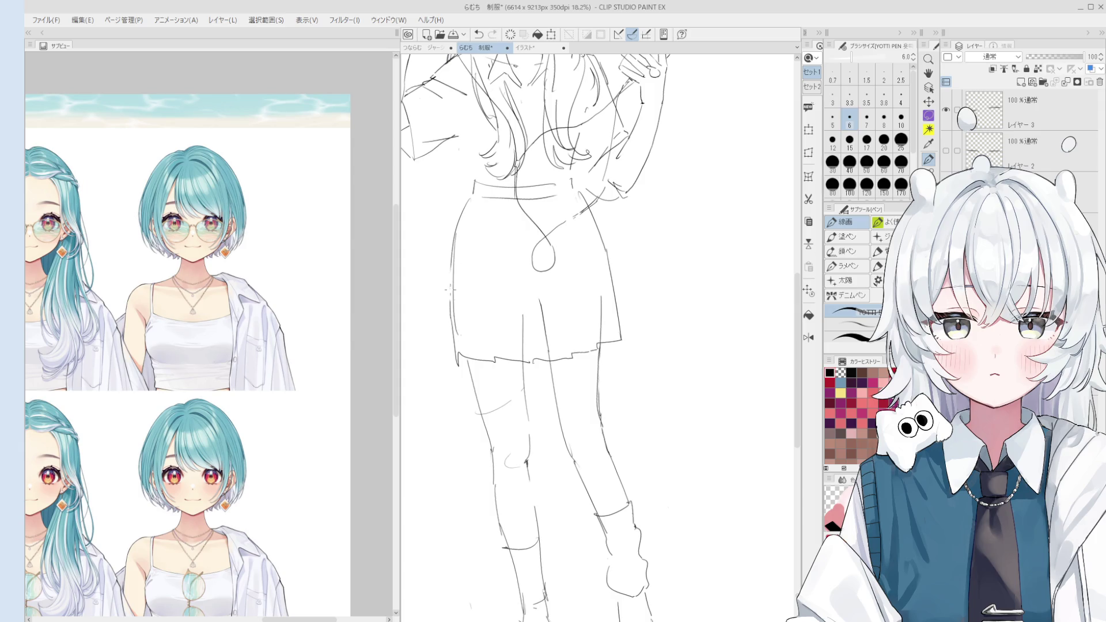
{"action": "scroll", "coordinate": [455, 295], "scroll_direction": "down", "scroll_amount": 1}
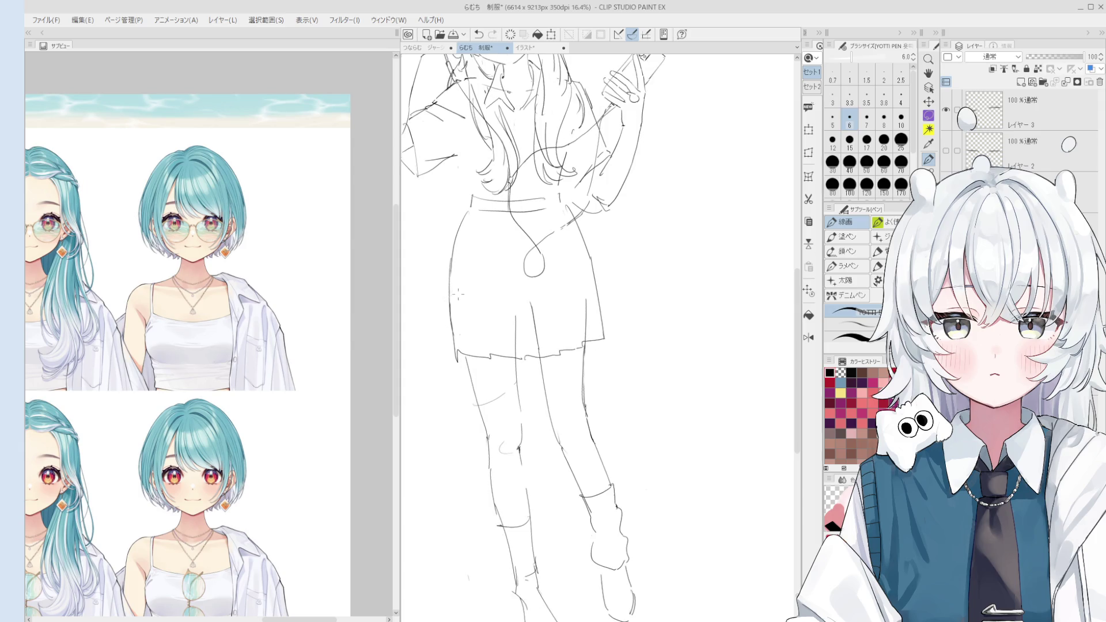
{"action": "scroll", "coordinate": [467, 214], "scroll_direction": "up", "scroll_amount": 1}
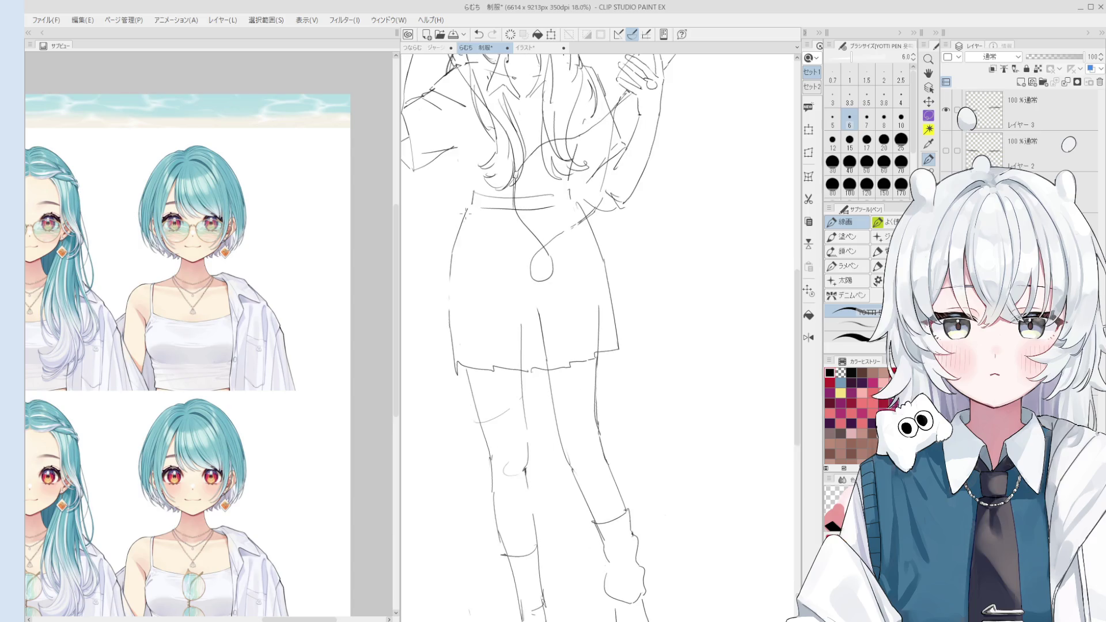
{"action": "scroll", "coordinate": [467, 208], "scroll_direction": "down", "scroll_amount": 3}
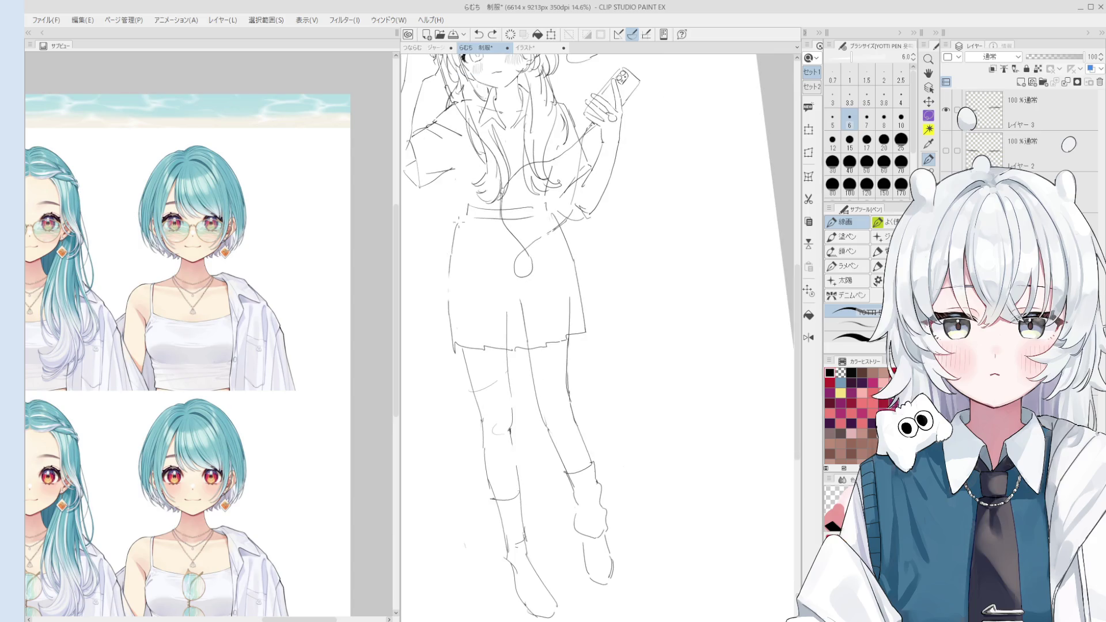
{"action": "scroll", "coordinate": [468, 235], "scroll_direction": "up", "scroll_amount": 3}
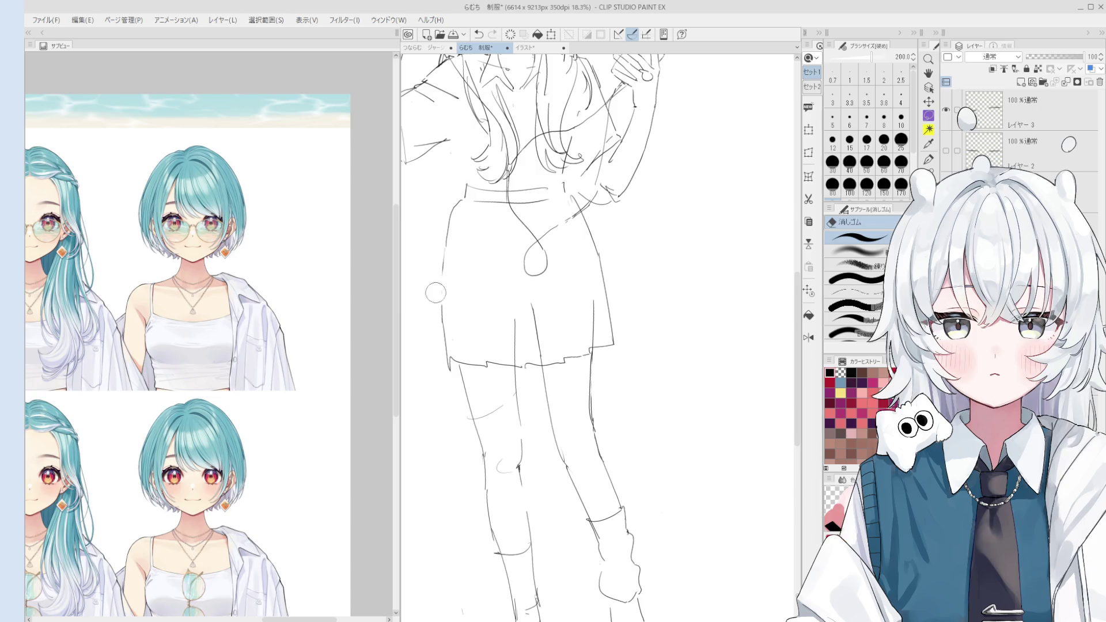
Compare the skirt's left edge stroke with and without it, keeping the redrawn line.
{"action": "key", "text": "ctrl+z"}
{"action": "key", "text": "ctrl+y"}
{"action": "key", "text": "ctrl+z"}
{"action": "key", "text": "ctrl+y"}
{"action": "key", "text": "ctrl+z"}
{"action": "key", "text": "ctrl+y"}
{"action": "key", "text": "ctrl+z"}
{"action": "key", "text": "ctrl+y"}
{"action": "key", "text": "ctrl+z"}
{"action": "key", "text": "ctrl+y"}
{"action": "key", "text": "ctrl+z"}
{"action": "key", "text": "ctrl+y"}
{"action": "scroll", "coordinate": [451, 236], "scroll_direction": "down", "scroll_amount": 2}
{"action": "key", "text": "ctrl+z"}
{"action": "key", "text": "ctrl+y"}
{"action": "key", "text": "ctrl+z"}
{"action": "key", "text": "ctrl+y"}
{"action": "key", "text": "ctrl+z"}
{"action": "key", "text": "ctrl+y"}
Rotate the canvas about 9° clockwise and bring the girl's face into view.
{"action": "left_click_drag", "start_coordinate": [442, 307], "coordinate": [469, 291]}
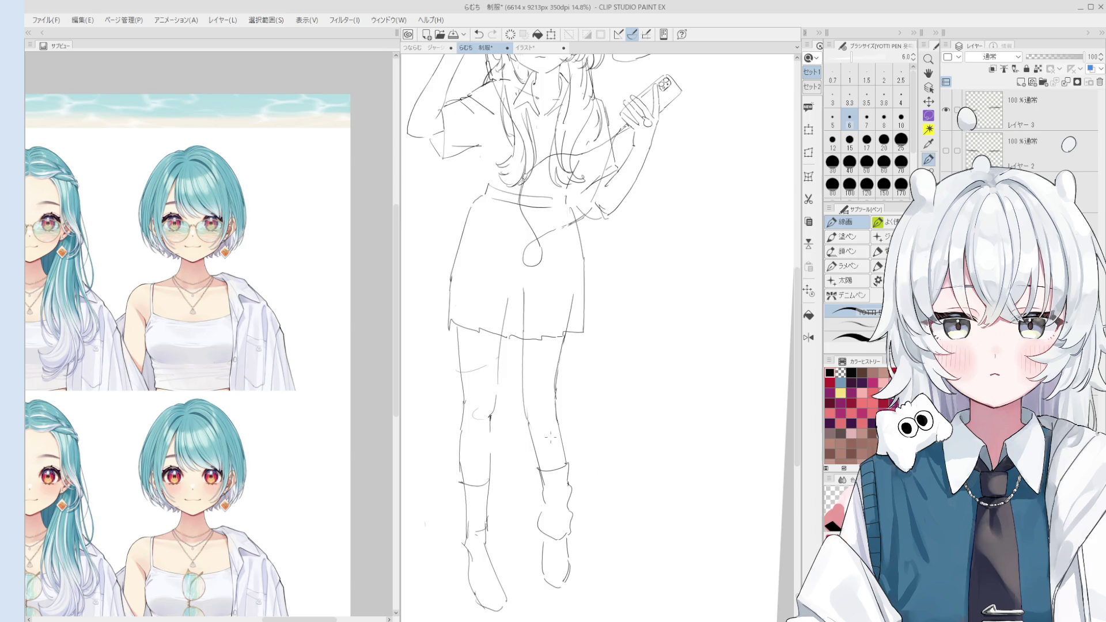
{"action": "left_click_drag", "start_coordinate": [482, 279], "coordinate": [481, 342]}
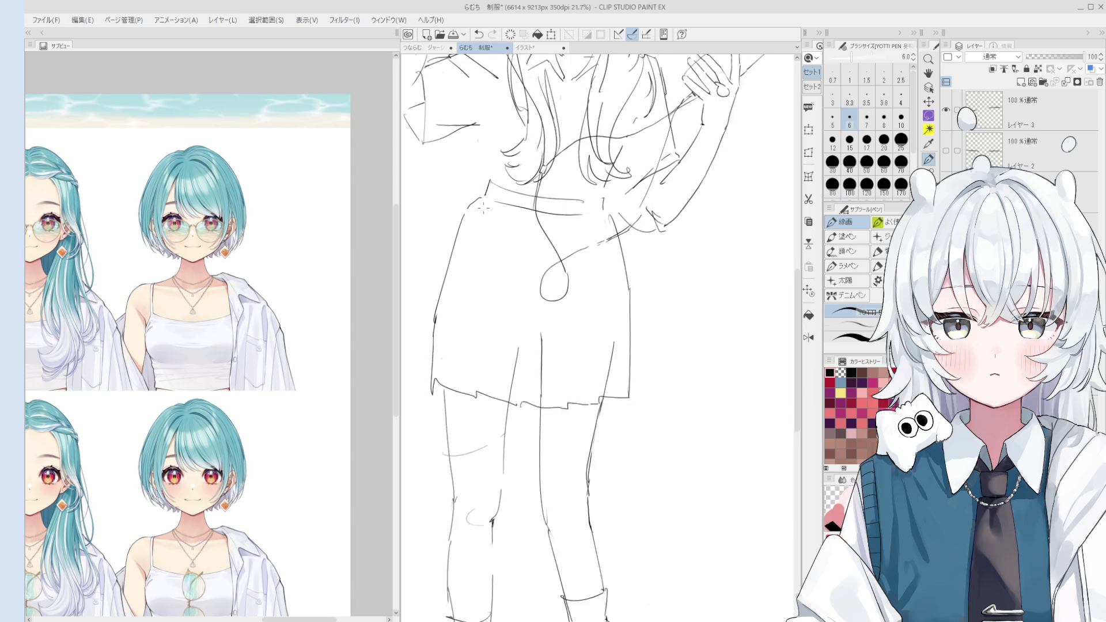
{"action": "scroll", "coordinate": [482, 343], "scroll_direction": "up", "scroll_amount": 1}
{"action": "left_click_drag", "start_coordinate": [415, 276], "coordinate": [392, 316]}
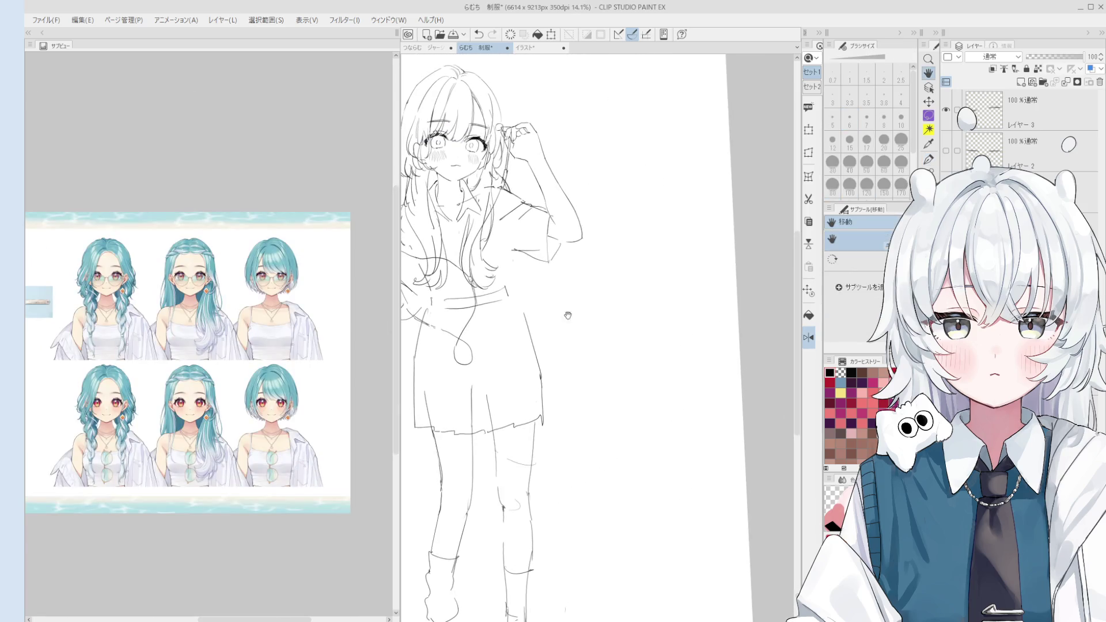
Sketch a longer skirt side line down from the waist and a stroke along its right edge.
{"action": "scroll", "coordinate": [512, 302], "scroll_direction": "up", "scroll_amount": 2}
{"action": "key", "text": "p"}
{"action": "scroll", "coordinate": [512, 302], "scroll_direction": "down", "scroll_amount": 1}
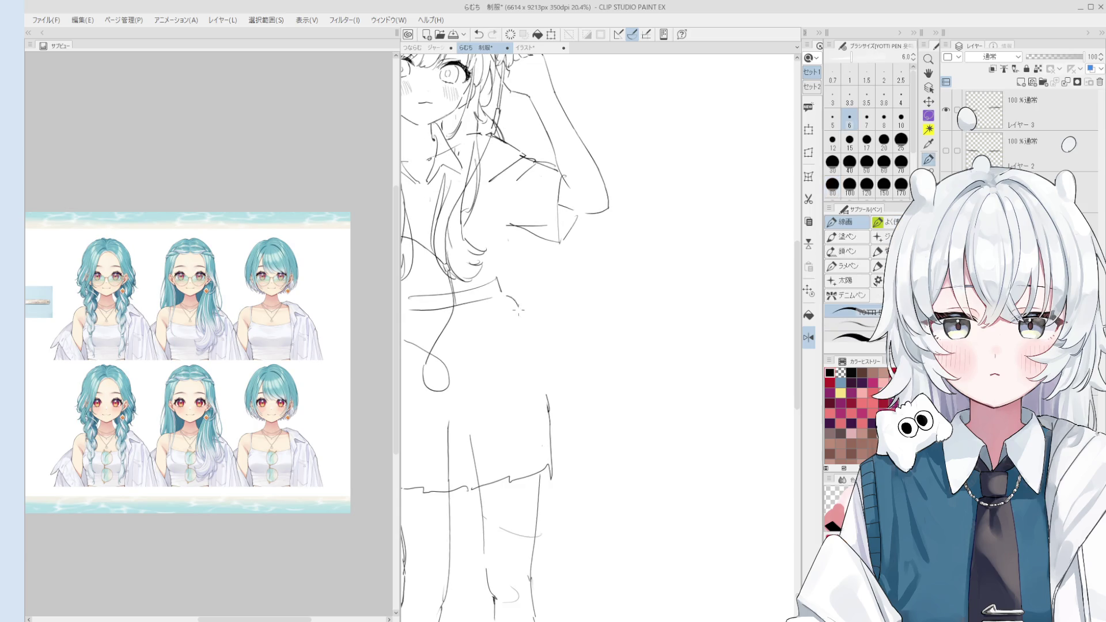
{"action": "left_click_drag", "start_coordinate": [505, 293], "coordinate": [545, 382]}
{"action": "key", "text": "ctrl+z"}
{"action": "mouse_move", "coordinate": [518, 310]}
{"action": "left_mouse_down"}
{"action": "mouse_move", "coordinate": [548, 397]}
{"action": "mouse_move", "coordinate": [526, 330]}
{"action": "mouse_move", "coordinate": [542, 372]}
{"action": "mouse_move", "coordinate": [533, 342]}
{"action": "left_mouse_up"}
{"action": "key", "text": "ctrl+z"}
{"action": "key", "text": "ctrl+z"}
{"action": "key", "text": "ctrl+z"}
{"action": "key", "text": "ctrl+z"}
{"action": "mouse_move", "coordinate": [531, 341]}
{"action": "left_mouse_down"}
{"action": "mouse_move", "coordinate": [554, 398]}
{"action": "mouse_move", "coordinate": [548, 450]}
{"action": "left_mouse_up"}
{"action": "key", "text": "ctrl+z"}
{"action": "scroll", "coordinate": [541, 368], "scroll_direction": "down", "scroll_amount": 3}
{"action": "left_click_drag", "start_coordinate": [547, 410], "coordinate": [579, 335]}
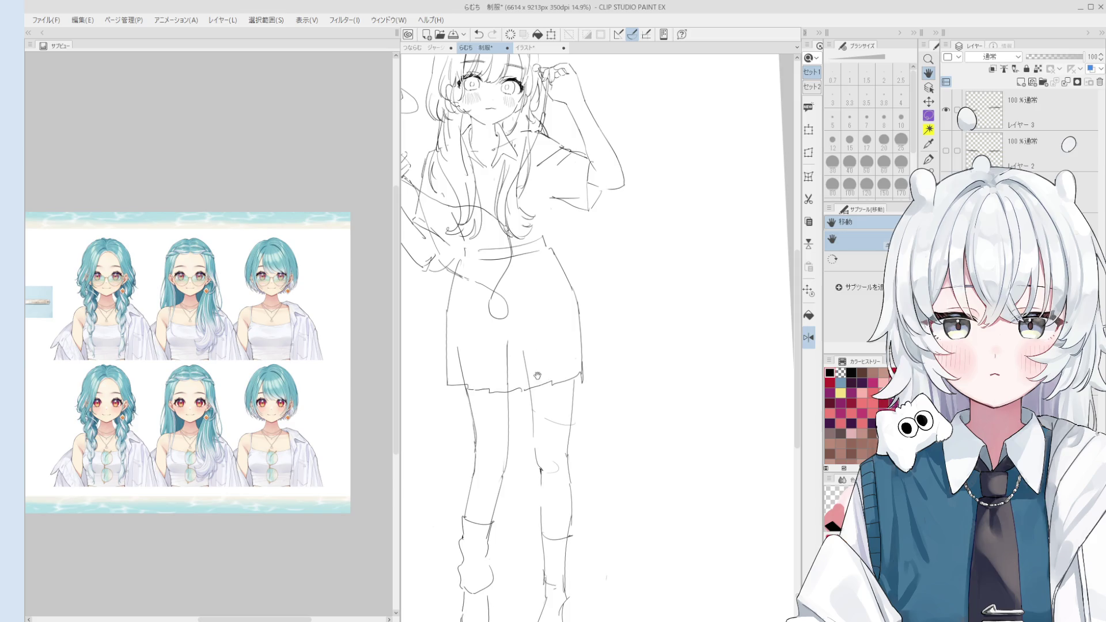
Redraw the skirt's vertical right side line, retrying it several times with undo.
{"action": "scroll", "coordinate": [530, 363], "scroll_direction": "up", "scroll_amount": 3}
{"action": "key", "text": "e"}
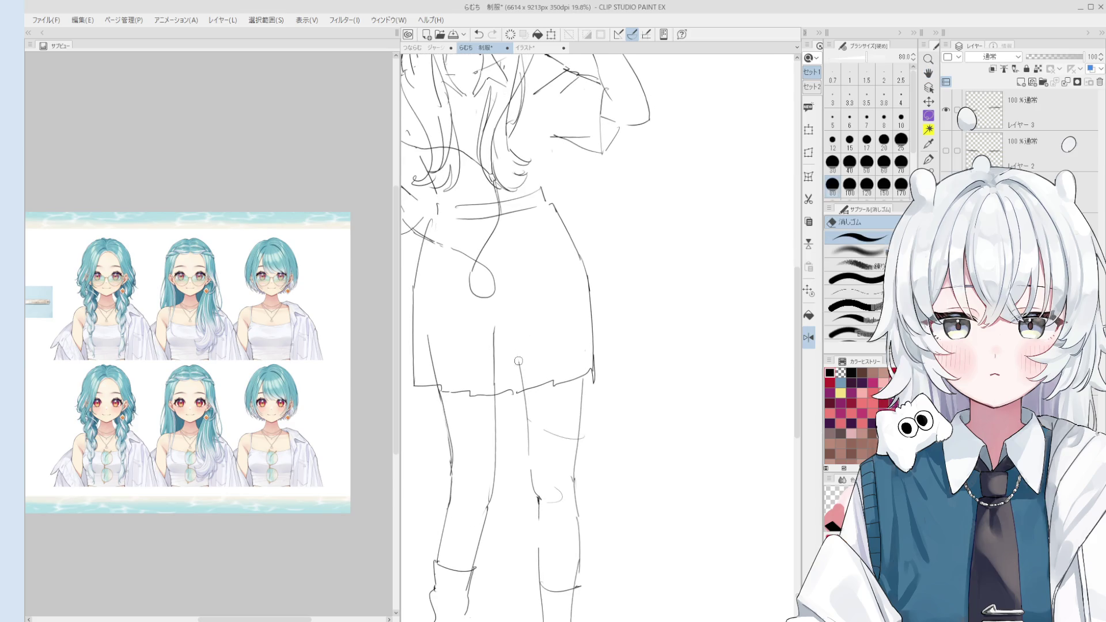
{"action": "scroll", "coordinate": [521, 377], "scroll_direction": "up", "scroll_amount": 2}
{"action": "scroll", "coordinate": [481, 384], "scroll_direction": "down", "scroll_amount": 2}
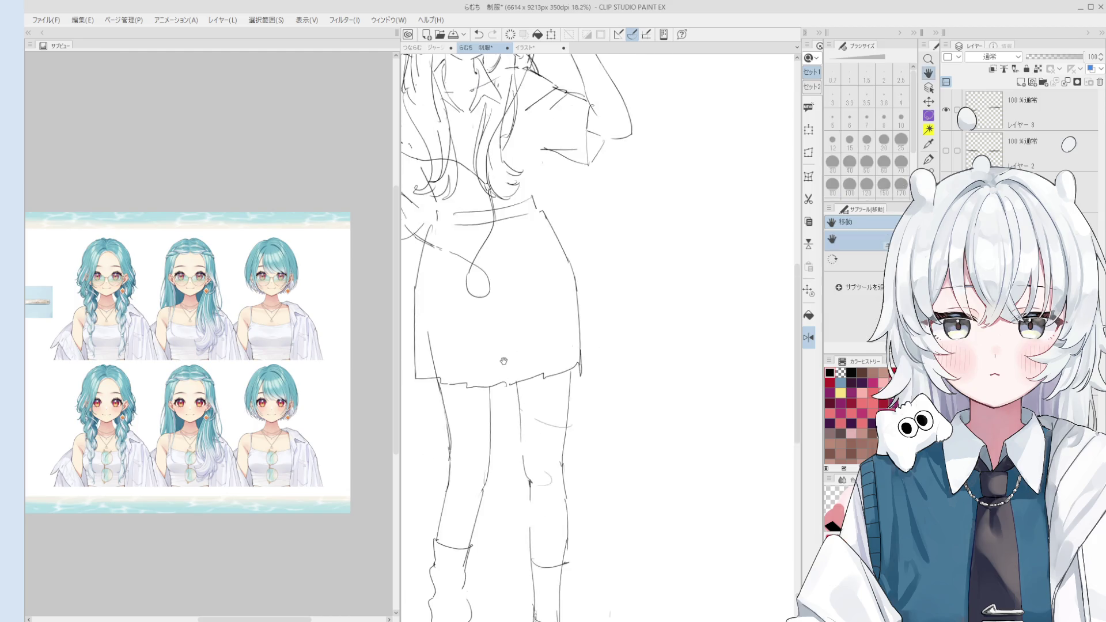
{"action": "scroll", "coordinate": [535, 456], "scroll_direction": "up", "scroll_amount": 1}
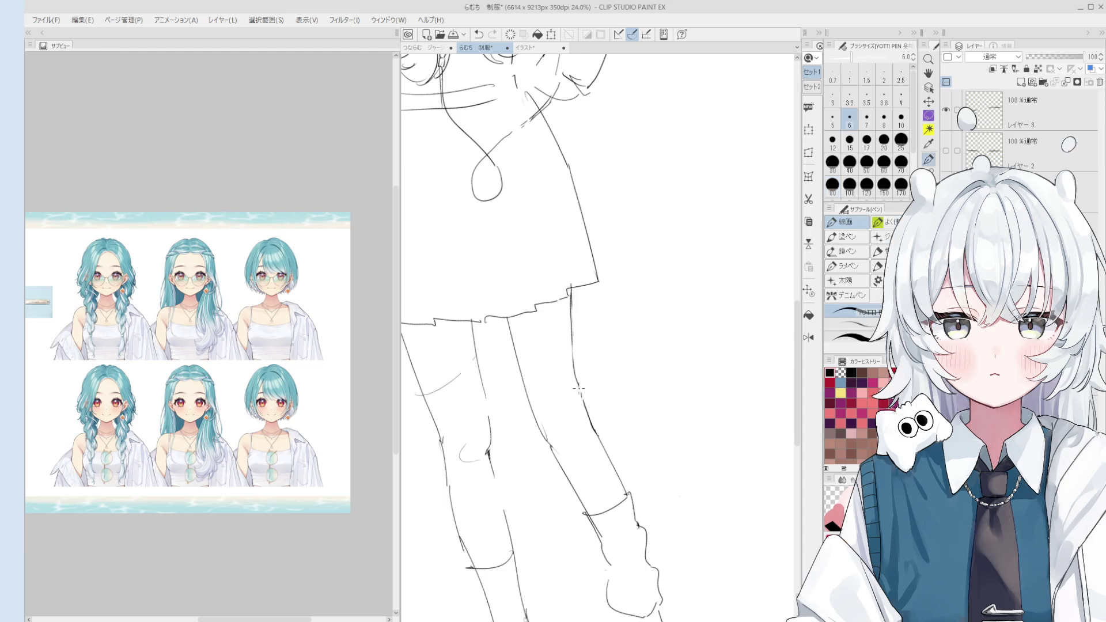
{"action": "scroll", "coordinate": [579, 369], "scroll_direction": "down", "scroll_amount": 1}
{"action": "scroll", "coordinate": [576, 319], "scroll_direction": "down", "scroll_amount": 2}
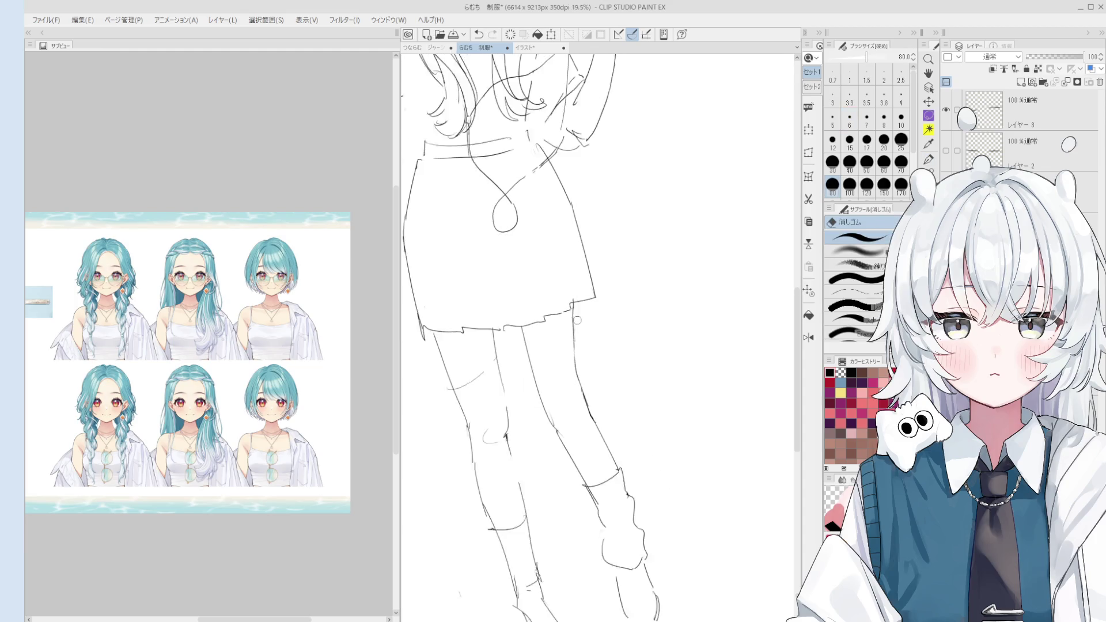
{"action": "key", "text": "p"}
{"action": "left_click_drag", "start_coordinate": [571, 282], "coordinate": [578, 355]}
{"action": "key", "text": "ctrl+z"}
{"action": "left_click_drag", "start_coordinate": [566, 241], "coordinate": [578, 360]}
{"action": "key", "text": "ctrl+z"}
{"action": "key", "text": "ctrl+z"}
{"action": "key", "text": "ctrl+z"}
{"action": "key", "text": "ctrl+z"}
{"action": "left_click_drag", "start_coordinate": [569, 251], "coordinate": [577, 355]}
{"action": "key", "text": "ctrl+z"}
{"action": "left_click_drag", "start_coordinate": [566, 233], "coordinate": [573, 246]}
{"action": "key", "text": "ctrl+z"}
{"action": "scroll", "coordinate": [576, 288], "scroll_direction": "down", "scroll_amount": 2}
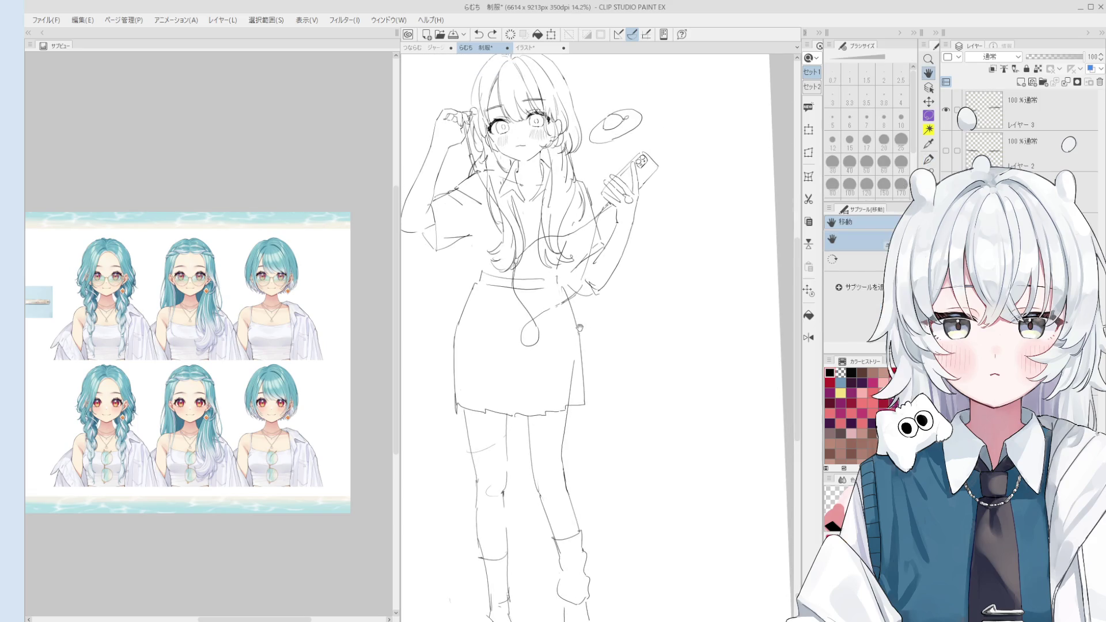
{"action": "scroll", "coordinate": [478, 337], "scroll_direction": "up", "scroll_amount": 2}
Redraw the skirt's left edge as a long line down from the waist.
{"action": "key", "text": "p"}
{"action": "left_click_drag", "start_coordinate": [434, 320], "coordinate": [429, 426]}
{"action": "key", "text": "ctrl+z"}
{"action": "scroll", "coordinate": [432, 369], "scroll_direction": "down", "scroll_amount": 1}
{"action": "key", "text": "ctrl+z"}
{"action": "left_click_drag", "start_coordinate": [436, 333], "coordinate": [431, 422]}
{"action": "key", "text": "ctrl+z"}
{"action": "key", "text": "ctrl+z"}
{"action": "key", "text": "ctrl+z"}
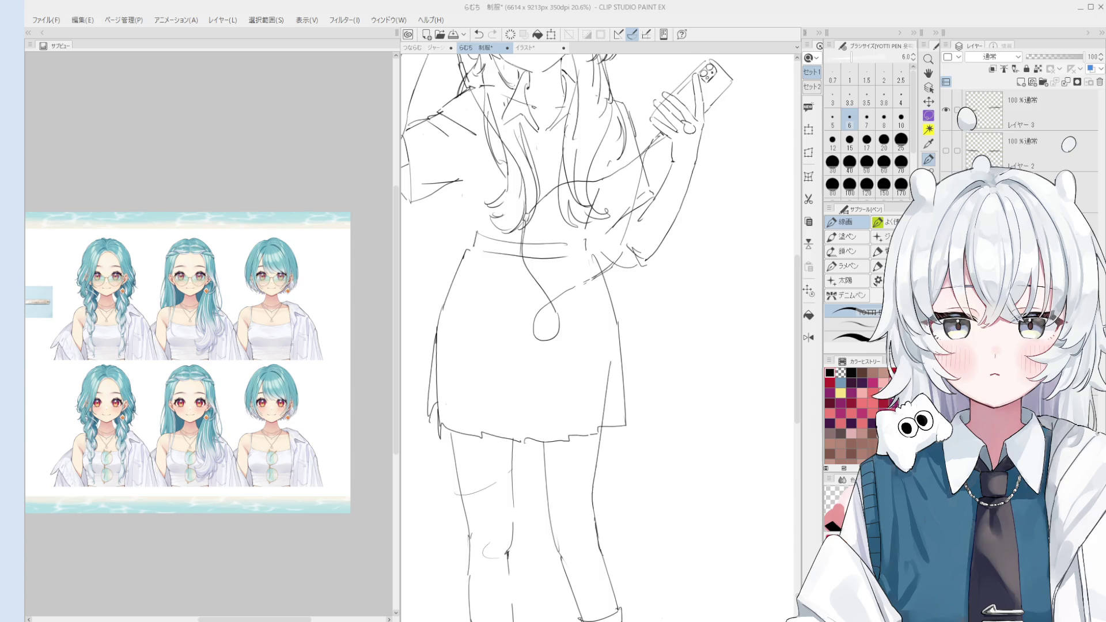
Draw a new edge line down the skirt's right side and redraw its lower part.
{"action": "key", "text": "e"}
{"action": "scroll", "coordinate": [578, 380], "scroll_direction": "up", "scroll_amount": 3}
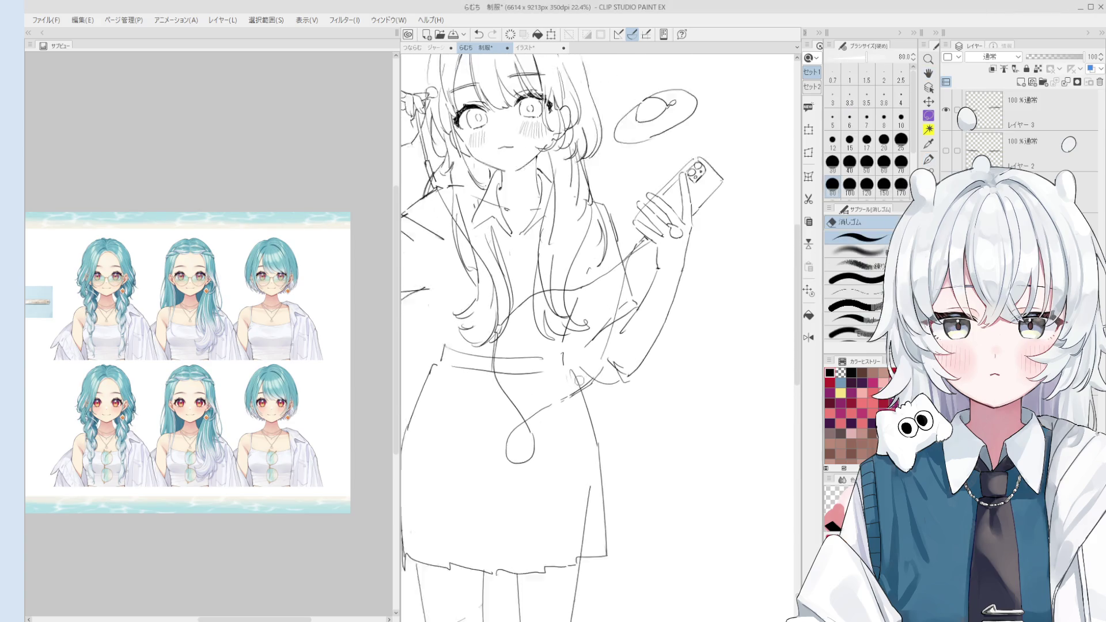
{"action": "scroll", "coordinate": [579, 380], "scroll_direction": "up", "scroll_amount": 1}
{"action": "key", "text": "p"}
{"action": "key", "text": "ctrl+z"}
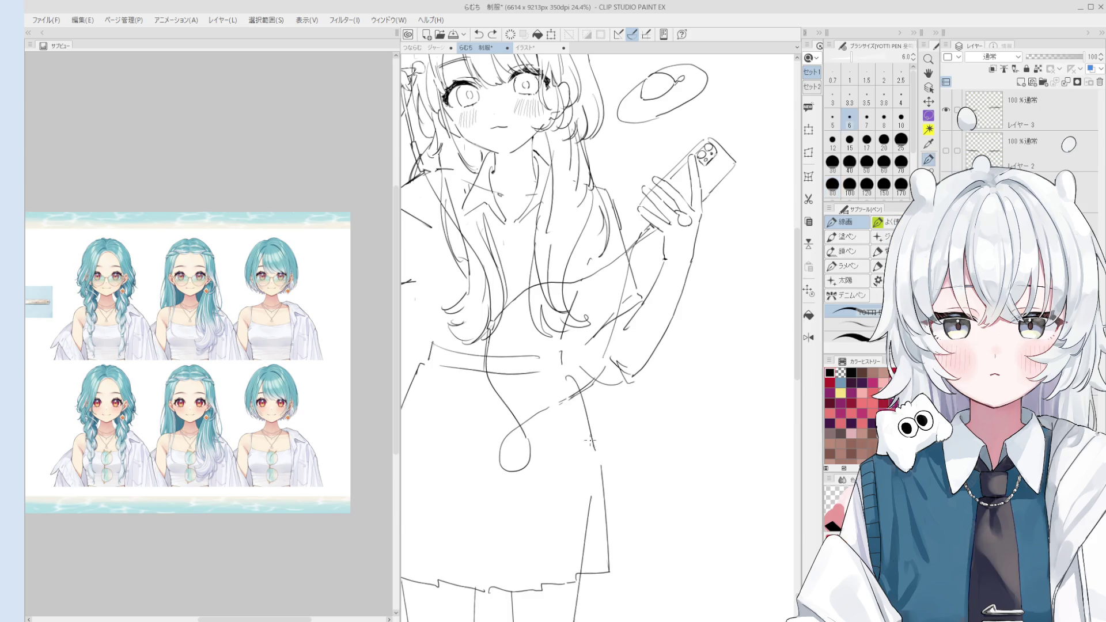
{"action": "scroll", "coordinate": [589, 440], "scroll_direction": "down", "scroll_amount": 2}
{"action": "key", "text": "e"}
{"action": "scroll", "coordinate": [599, 446], "scroll_direction": "down", "scroll_amount": 1}
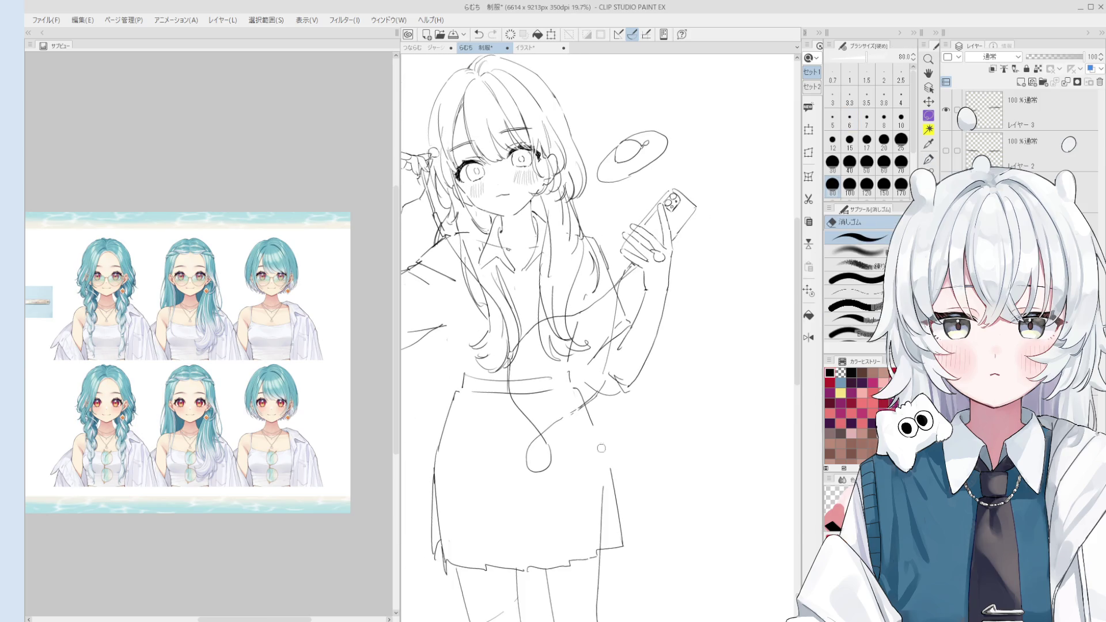
{"action": "key", "text": "p"}
{"action": "key", "text": "ctrl+z"}
{"action": "mouse_move", "coordinate": [574, 391]}
{"action": "left_mouse_down"}
{"action": "mouse_move", "coordinate": [609, 464]}
{"action": "mouse_move", "coordinate": [613, 544]}
{"action": "mouse_move", "coordinate": [622, 536]}
{"action": "left_mouse_up"}
{"action": "key", "text": "e"}
{"action": "key", "text": "p"}
{"action": "key", "text": "ctrl+z"}
{"action": "mouse_move", "coordinate": [612, 471]}
{"action": "left_mouse_down"}
{"action": "mouse_move", "coordinate": [619, 547]}
{"action": "mouse_move", "coordinate": [596, 533]}
{"action": "left_mouse_up"}
Add short skirt edge strokes near the waist on both sides, retrying with undo.
{"action": "key", "text": "e"}
{"action": "scroll", "coordinate": [599, 470], "scroll_direction": "down", "scroll_amount": 1}
{"action": "key", "text": "p"}
{"action": "key", "text": "ctrl+z"}
{"action": "mouse_move", "coordinate": [599, 460]}
{"action": "left_mouse_down"}
{"action": "mouse_move", "coordinate": [597, 544]}
{"action": "mouse_move", "coordinate": [600, 471]}
{"action": "mouse_move", "coordinate": [570, 402]}
{"action": "left_mouse_up"}
{"action": "scroll", "coordinate": [599, 518], "scroll_direction": "down", "scroll_amount": 1}
{"action": "key", "text": "ctrl+z"}
{"action": "key", "text": "ctrl+z"}
{"action": "key", "text": "e"}
{"action": "key", "text": "p"}
{"action": "left_click_drag", "start_coordinate": [585, 363], "coordinate": [577, 398]}
{"action": "key", "text": "ctrl+z"}
{"action": "mouse_move", "coordinate": [484, 361]}
{"action": "left_mouse_down"}
{"action": "mouse_move", "coordinate": [473, 399]}
{"action": "mouse_move", "coordinate": [469, 390]}
{"action": "mouse_move", "coordinate": [498, 402]}
{"action": "mouse_move", "coordinate": [487, 396]}
{"action": "left_mouse_up"}
{"action": "key", "text": "ctrl+z"}
Bring the legs into view and redraw the skirt's left edge from the waist down.
{"action": "key", "text": "space"}
{"action": "scroll", "coordinate": [555, 528], "scroll_direction": "down", "scroll_amount": 1}
{"action": "mouse_move", "coordinate": [555, 528]}
{"action": "left_mouse_down"}
{"action": "mouse_move", "coordinate": [554, 419]}
{"action": "mouse_move", "coordinate": [546, 449]}
{"action": "left_mouse_up"}
{"action": "scroll", "coordinate": [536, 403], "scroll_direction": "up", "scroll_amount": 1}
{"action": "key", "text": "e"}
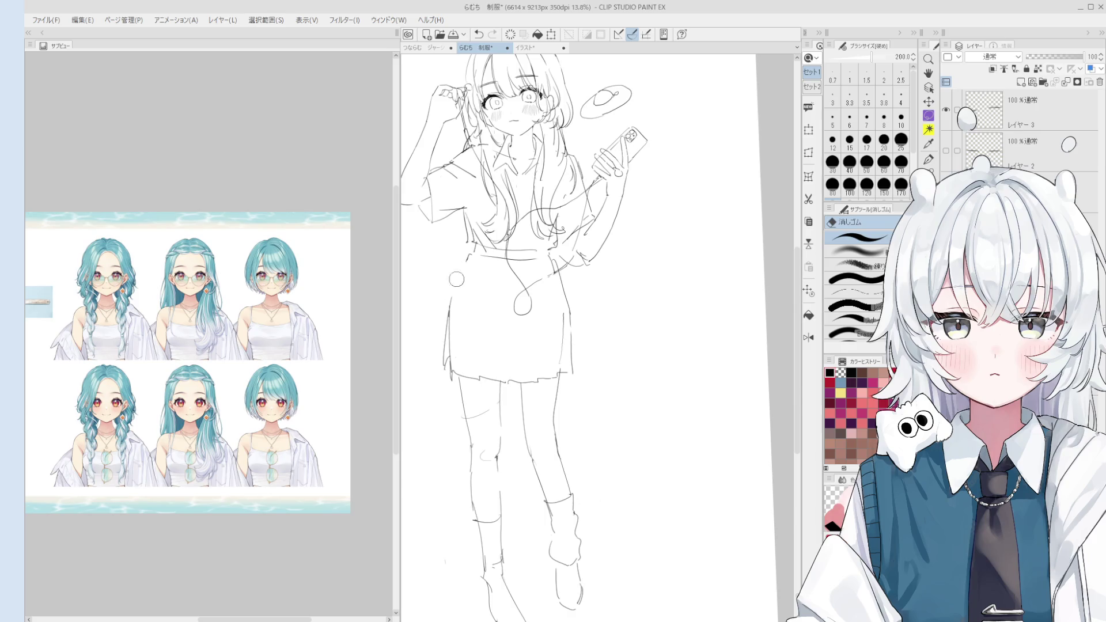
{"action": "key", "text": "p"}
{"action": "key", "text": "ctrl+z"}
{"action": "left_click_drag", "start_coordinate": [467, 262], "coordinate": [450, 311]}
{"action": "left_click_drag", "start_coordinate": [467, 254], "coordinate": [447, 374]}
{"action": "key", "text": "ctrl+z"}
{"action": "left_click_drag", "start_coordinate": [470, 254], "coordinate": [441, 366]}
{"action": "key", "text": "ctrl+z"}
{"action": "left_click_drag", "start_coordinate": [469, 260], "coordinate": [437, 367]}
{"action": "key", "text": "ctrl+z"}
{"action": "left_click_drag", "start_coordinate": [472, 255], "coordinate": [442, 368]}
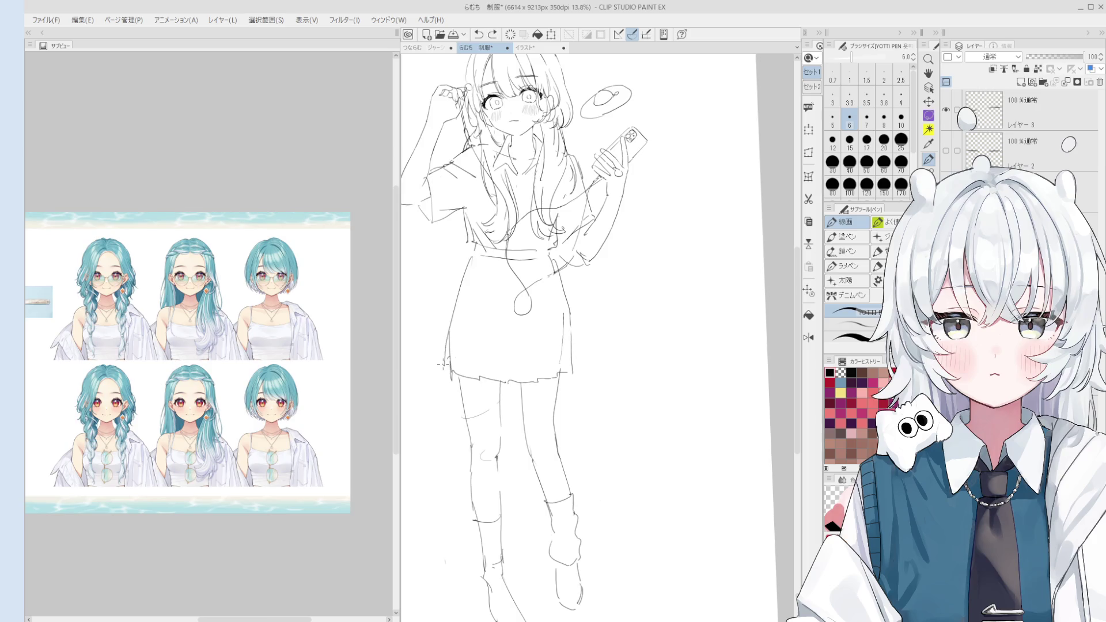
Draw pleat fold lines down the skirt's left side, retrying each stroke.
{"action": "left_click_drag", "start_coordinate": [461, 282], "coordinate": [431, 363]}
{"action": "key", "text": "ctrl+z"}
{"action": "left_click_drag", "start_coordinate": [449, 314], "coordinate": [433, 364]}
{"action": "left_click_drag", "start_coordinate": [477, 293], "coordinate": [455, 368]}
{"action": "key", "text": "ctrl+z"}
{"action": "left_click_drag", "start_coordinate": [484, 269], "coordinate": [455, 364]}
{"action": "key", "text": "ctrl+z"}
{"action": "left_click_drag", "start_coordinate": [474, 256], "coordinate": [456, 363]}
{"action": "left_click_drag", "start_coordinate": [491, 283], "coordinate": [479, 363]}
{"action": "key", "text": "ctrl+z"}
{"action": "key", "text": "ctrl+z"}
{"action": "mouse_move", "coordinate": [483, 264]}
{"action": "left_mouse_down"}
{"action": "mouse_move", "coordinate": [457, 334]}
{"action": "mouse_move", "coordinate": [480, 318]}
{"action": "mouse_move", "coordinate": [475, 365]}
{"action": "mouse_move", "coordinate": [503, 344]}
{"action": "mouse_move", "coordinate": [504, 360]}
{"action": "left_mouse_up"}
{"action": "key", "text": "ctrl+z"}
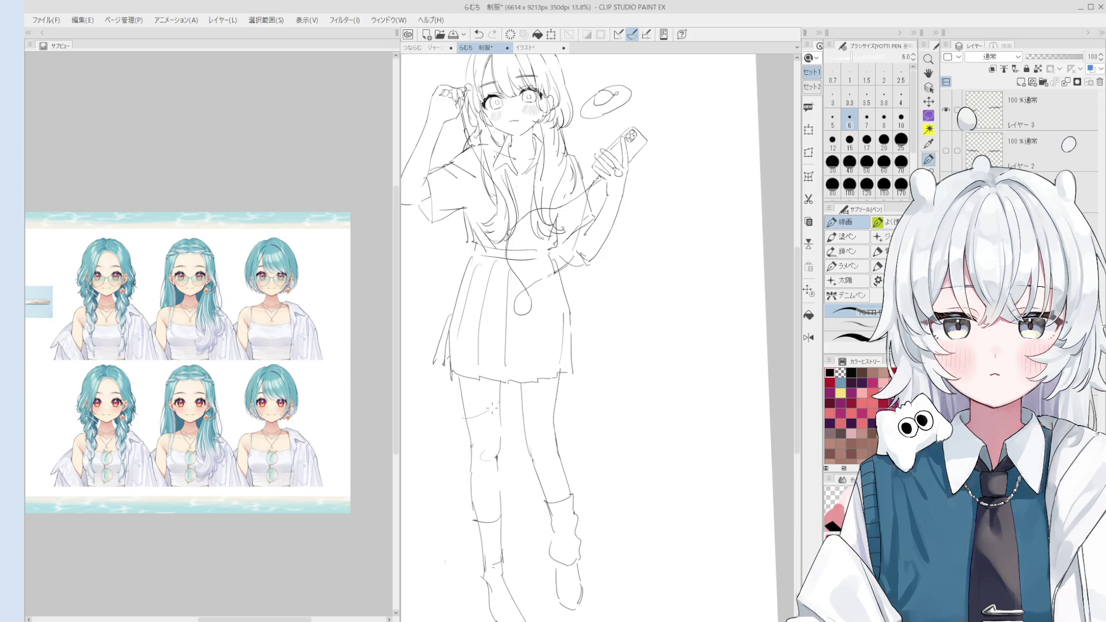
Lighten the sketch lines at the skirt's lower left and redraw them.
{"action": "scroll", "coordinate": [493, 396], "scroll_direction": "up", "scroll_amount": 1}
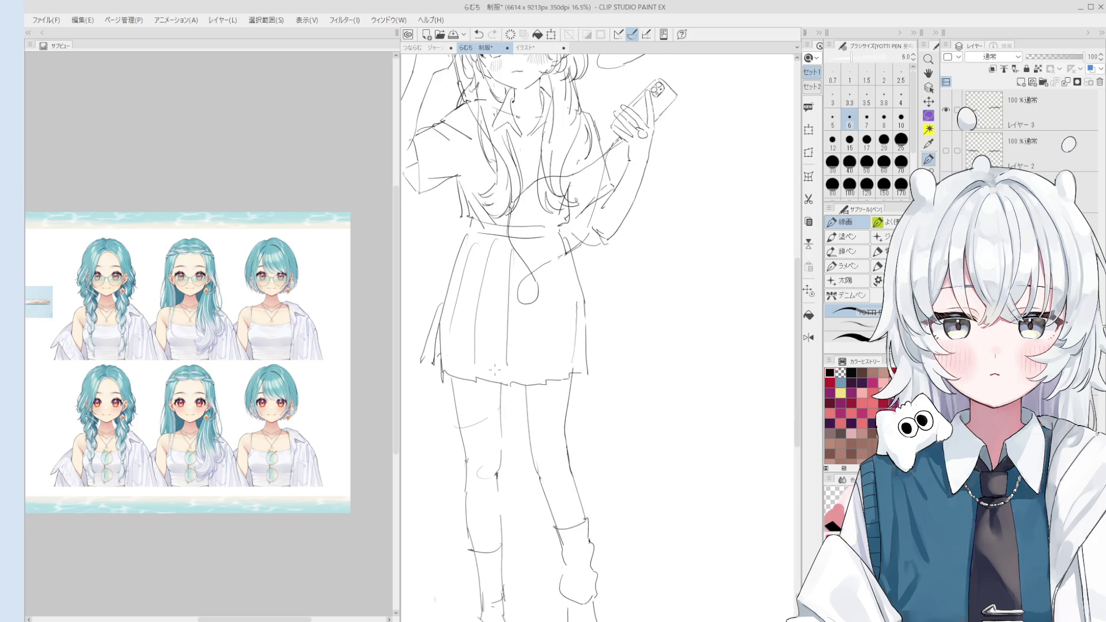
{"action": "key", "text": "e"}
{"action": "left_click_drag", "start_coordinate": [429, 341], "coordinate": [432, 368]}
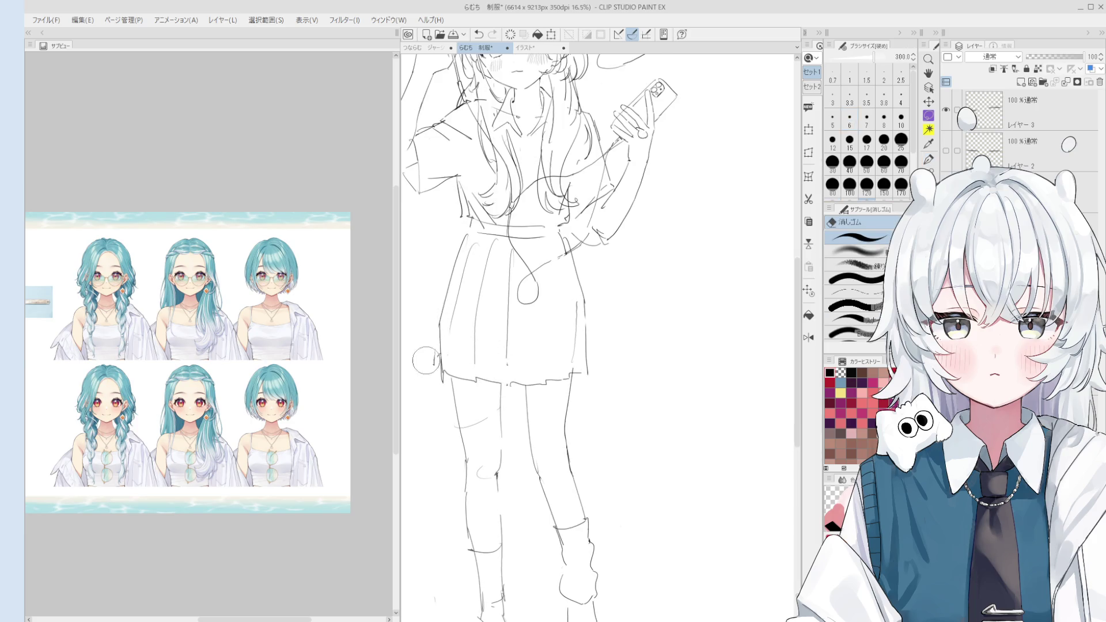
{"action": "key", "text": "p"}
{"action": "mouse_move", "coordinate": [440, 291]}
{"action": "left_mouse_down"}
{"action": "mouse_move", "coordinate": [438, 368]}
{"action": "mouse_move", "coordinate": [436, 353]}
{"action": "left_mouse_up"}
{"action": "key", "text": "ctrl+z"}
{"action": "key", "text": "ctrl+z"}
{"action": "left_click_drag", "start_coordinate": [441, 297], "coordinate": [438, 363]}
Flip the canvas horizontally and redraw the skirt's right edge plus one vertical pleat line.
{"action": "key", "text": "h"}
{"action": "key", "text": "e"}
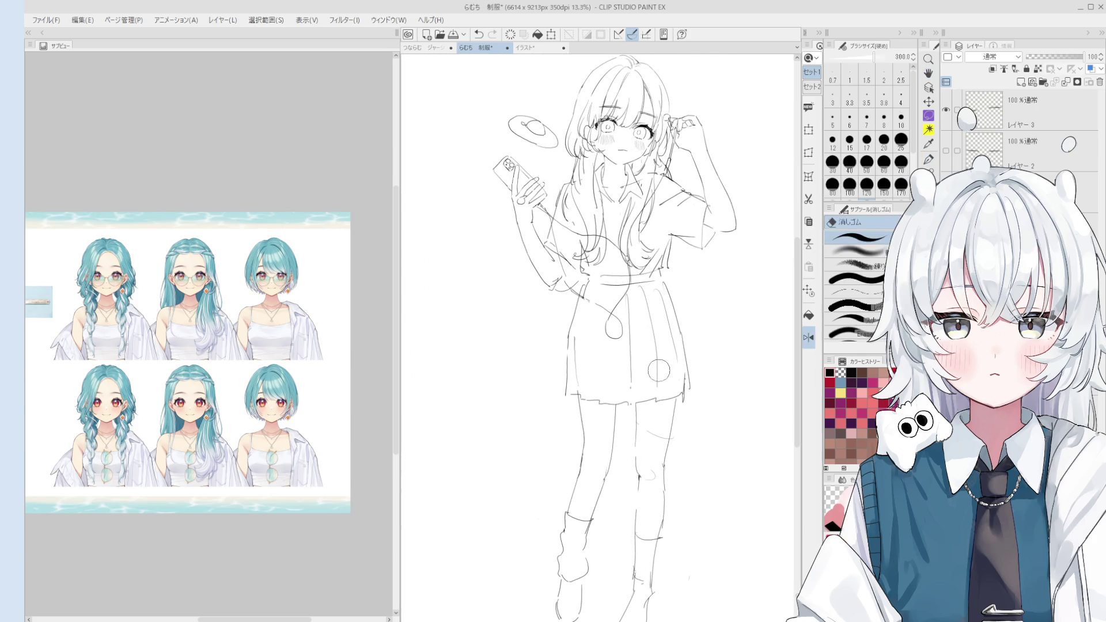
{"action": "scroll", "coordinate": [663, 322], "scroll_direction": "up", "scroll_amount": 1}
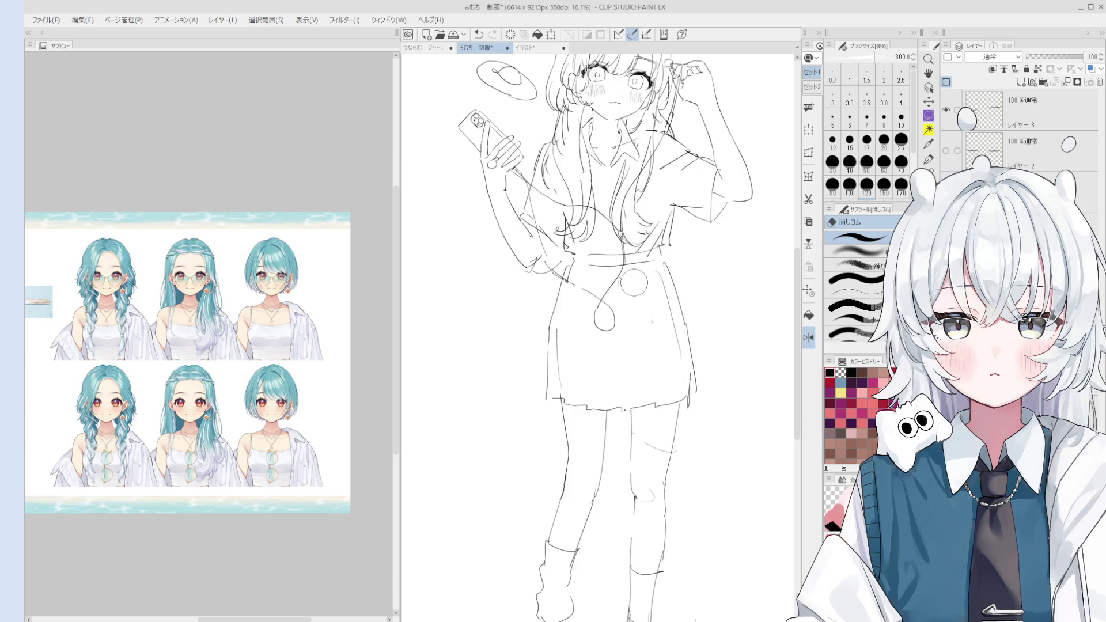
{"action": "key", "text": "p"}
{"action": "left_click_drag", "start_coordinate": [675, 300], "coordinate": [694, 400]}
{"action": "mouse_move", "coordinate": [666, 264]}
{"action": "left_mouse_down"}
{"action": "mouse_move", "coordinate": [663, 352]}
{"action": "mouse_move", "coordinate": [675, 388]}
{"action": "left_mouse_up"}
{"action": "key", "text": "ctrl+z"}
{"action": "key", "text": "ctrl+z"}
{"action": "key", "text": "ctrl+z"}
{"action": "mouse_move", "coordinate": [662, 276]}
{"action": "left_mouse_down"}
{"action": "mouse_move", "coordinate": [680, 390]}
{"action": "mouse_move", "coordinate": [683, 378]}
{"action": "left_mouse_up"}
{"action": "left_click_drag", "start_coordinate": [642, 281], "coordinate": [653, 383]}
{"action": "key", "text": "ctrl+z"}
{"action": "key", "text": "ctrl+z"}
{"action": "left_click_drag", "start_coordinate": [637, 270], "coordinate": [654, 387]}
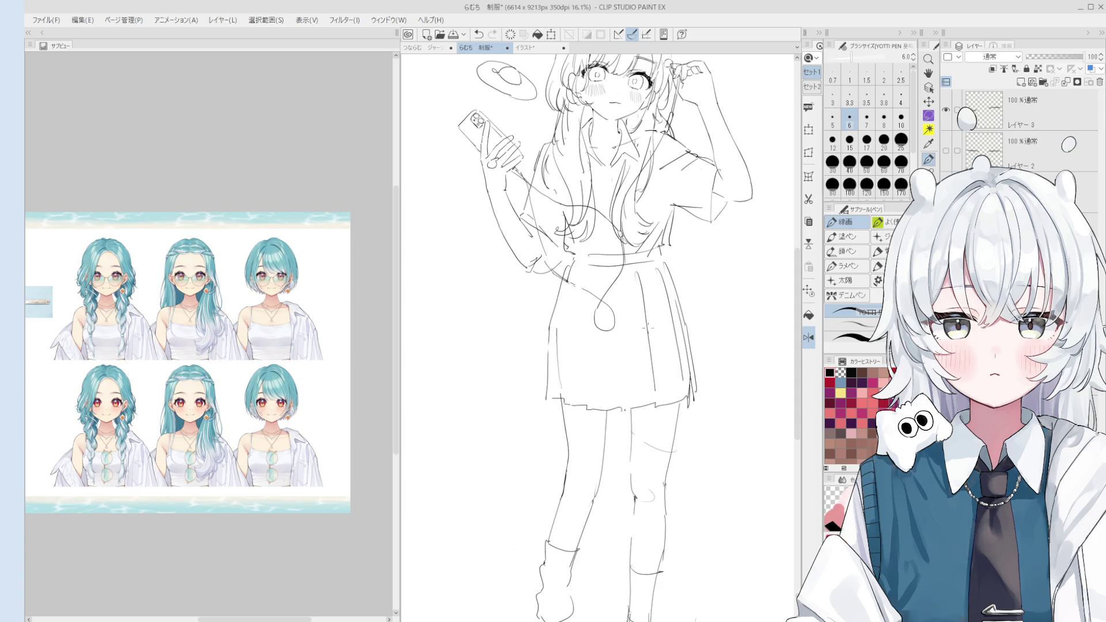
{"action": "key", "text": "h"}
{"action": "left_click_drag", "start_coordinate": [655, 325], "coordinate": [645, 346]}
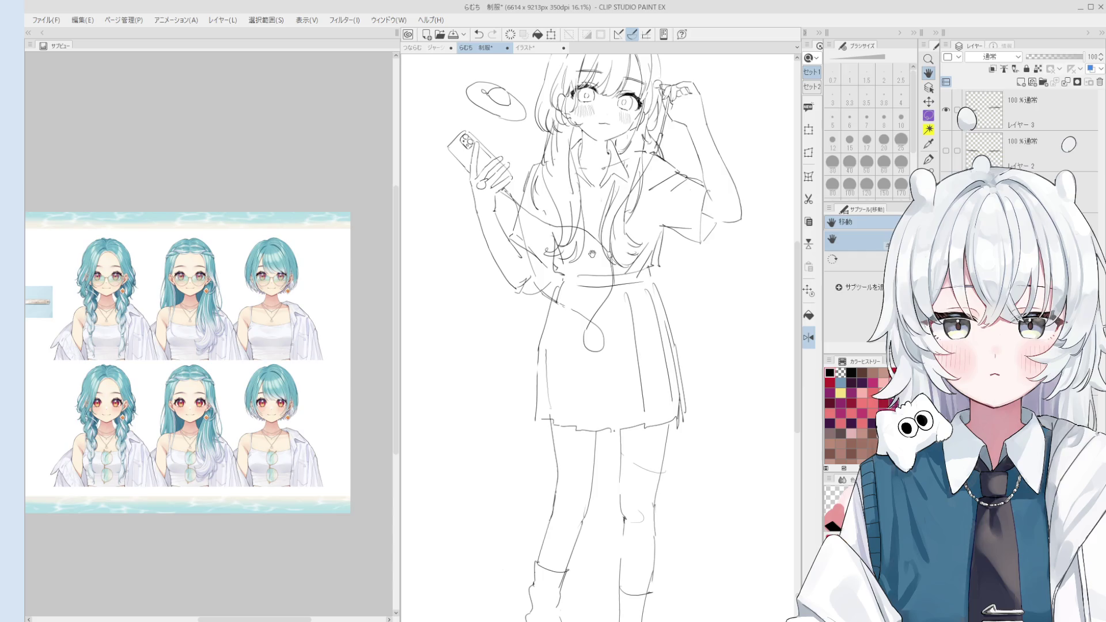
Draw a vertical pleat down the skirt's middle, retrying and shortening it with undo.
{"action": "key", "text": "e"}
{"action": "scroll", "coordinate": [599, 340], "scroll_direction": "up", "scroll_amount": 1}
{"action": "scroll", "coordinate": [599, 340], "scroll_direction": "down", "scroll_amount": 1}
{"action": "key", "text": "h"}
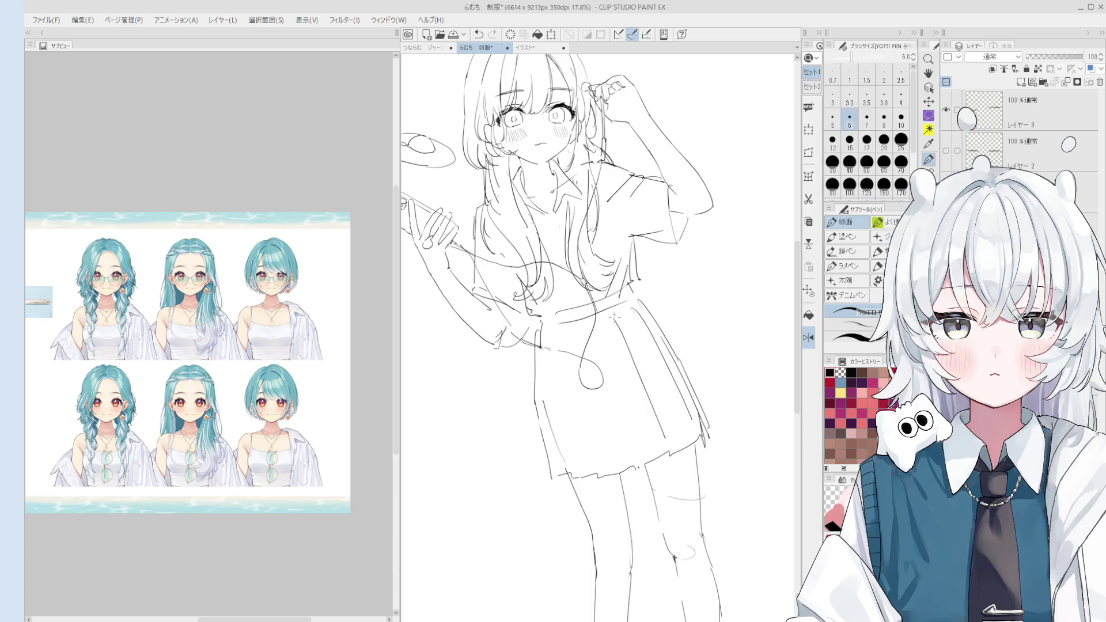
{"action": "key", "text": "p"}
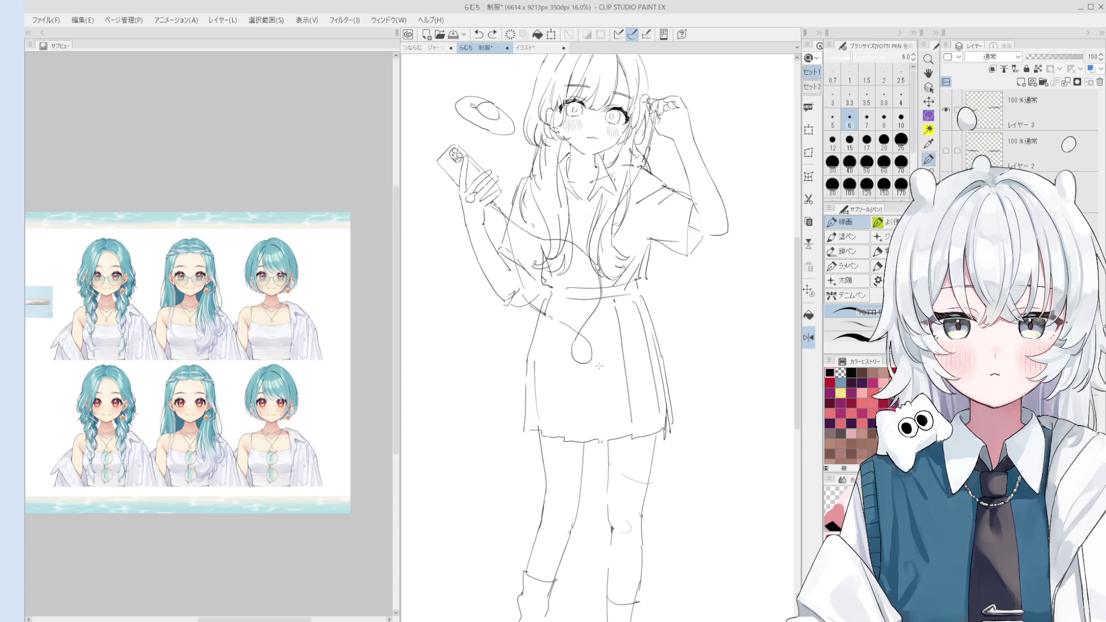
{"action": "scroll", "coordinate": [614, 387], "scroll_direction": "up", "scroll_amount": 3}
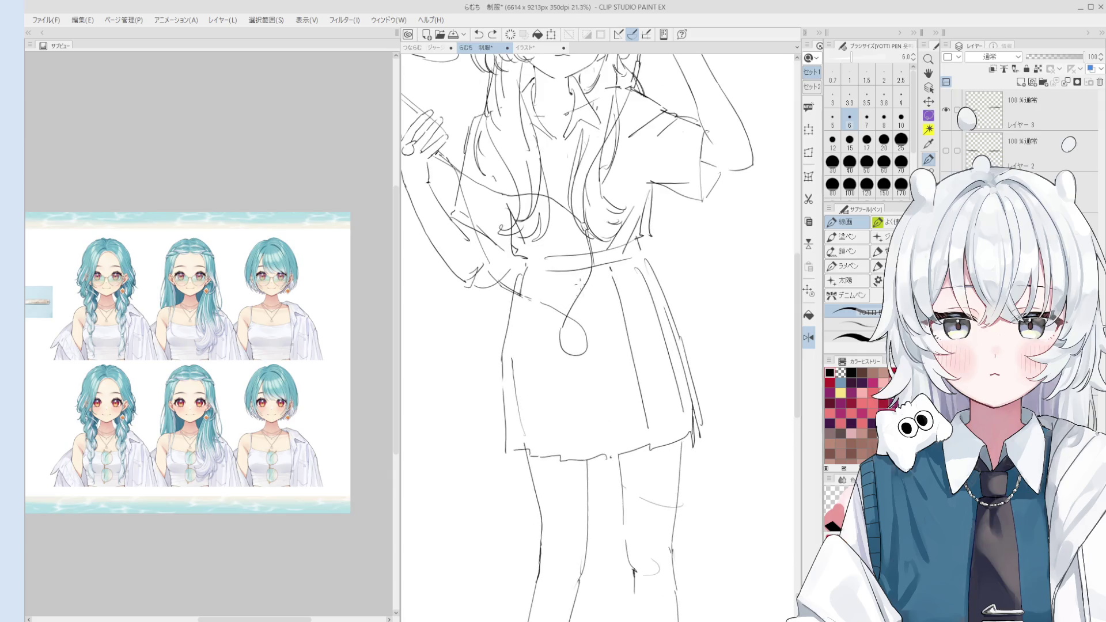
{"action": "scroll", "coordinate": [584, 345], "scroll_direction": "down", "scroll_amount": 1}
{"action": "left_click_drag", "start_coordinate": [553, 311], "coordinate": [554, 443]}
{"action": "key", "text": "ctrl+z"}
{"action": "left_click_drag", "start_coordinate": [552, 305], "coordinate": [553, 426]}
{"action": "key", "text": "ctrl+z"}
{"action": "mouse_move", "coordinate": [550, 282]}
{"action": "left_mouse_down"}
{"action": "mouse_move", "coordinate": [551, 339]}
{"action": "mouse_move", "coordinate": [547, 304]}
{"action": "left_mouse_up"}
{"action": "key", "text": "ctrl+z"}
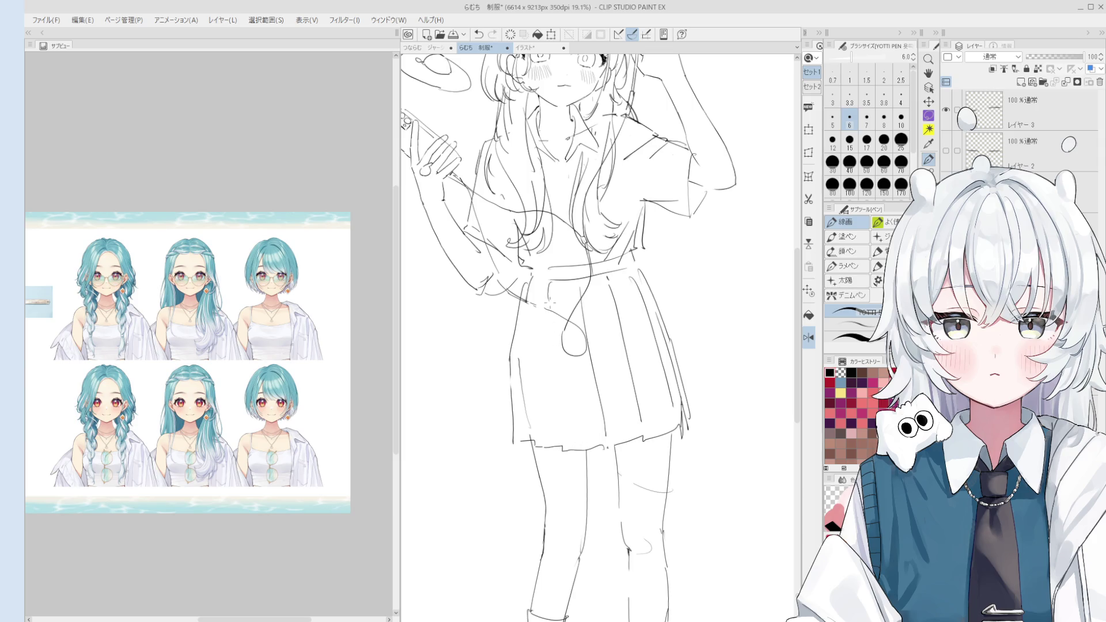
{"action": "scroll", "coordinate": [547, 311], "scroll_direction": "down", "scroll_amount": 1}
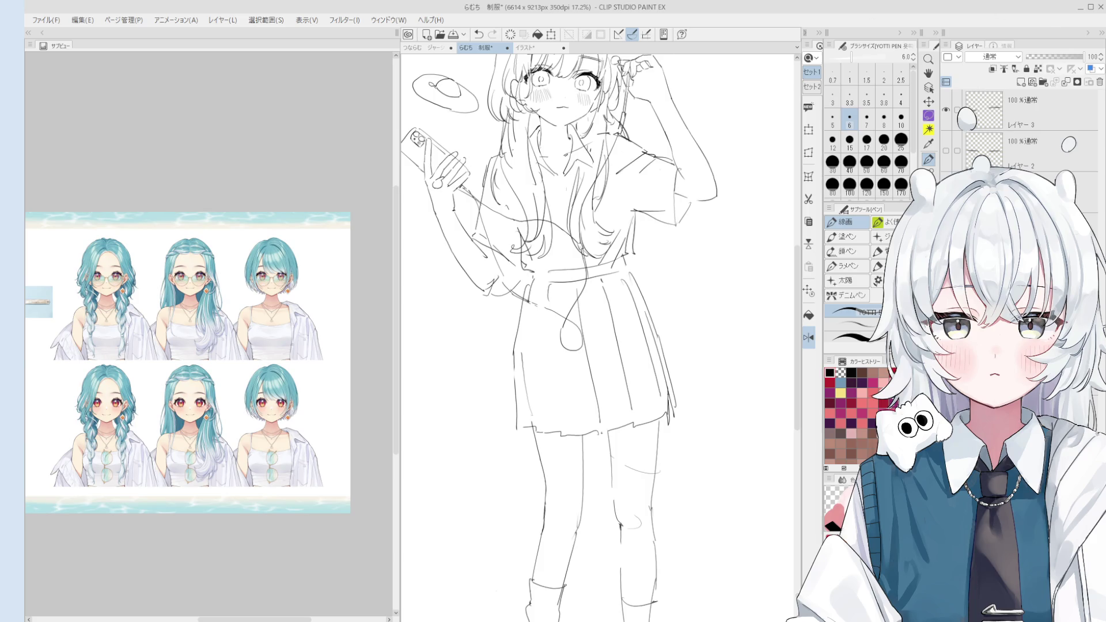
Erase and reshape the fingertips on the phone, then sample the sketch's line colour.
{"action": "key", "text": "e"}
{"action": "scroll", "coordinate": [484, 277], "scroll_direction": "up", "scroll_amount": 5}
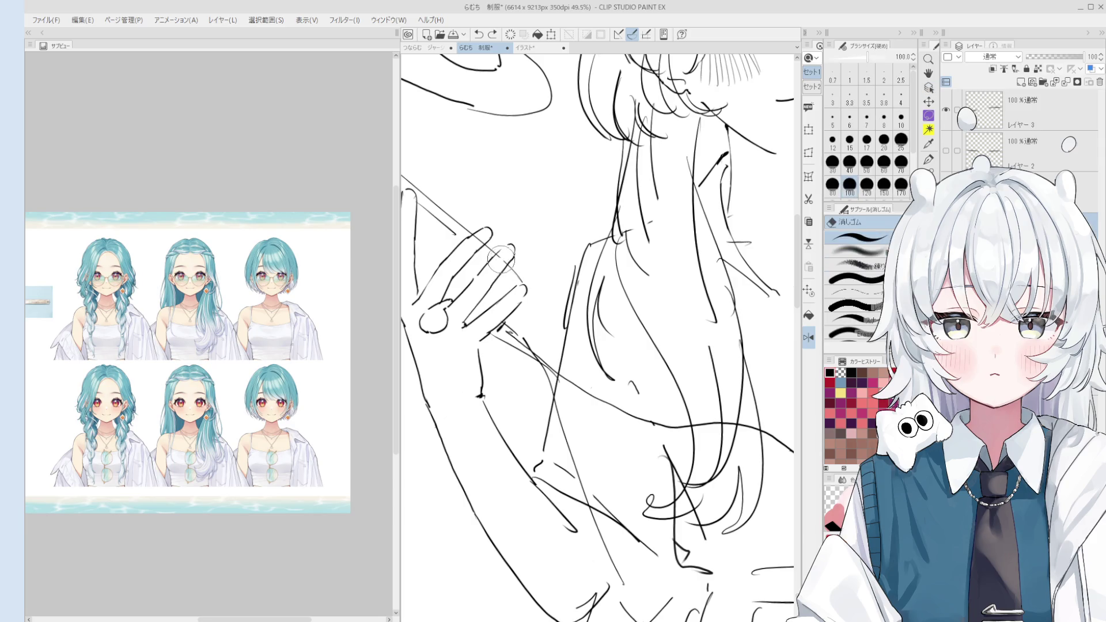
{"action": "mouse_move", "coordinate": [495, 261]}
{"action": "left_mouse_down"}
{"action": "mouse_move", "coordinate": [503, 254]}
{"action": "mouse_move", "coordinate": [476, 237]}
{"action": "left_mouse_up"}
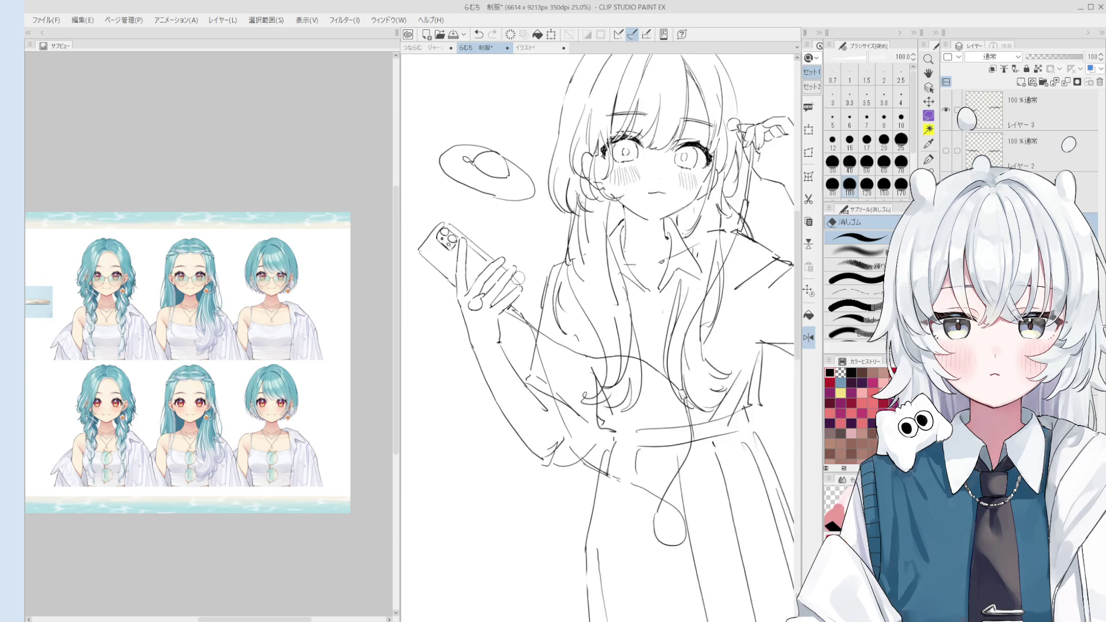
{"action": "scroll", "coordinate": [525, 277], "scroll_direction": "down", "scroll_amount": 3}
{"action": "key", "text": "h"}
{"action": "scroll", "coordinate": [528, 267], "scroll_direction": "up", "scroll_amount": 5}
{"action": "key", "text": "o"}
{"action": "left_click", "coordinate": [514, 214], "text": "alt"}
{"action": "key", "text": "e"}
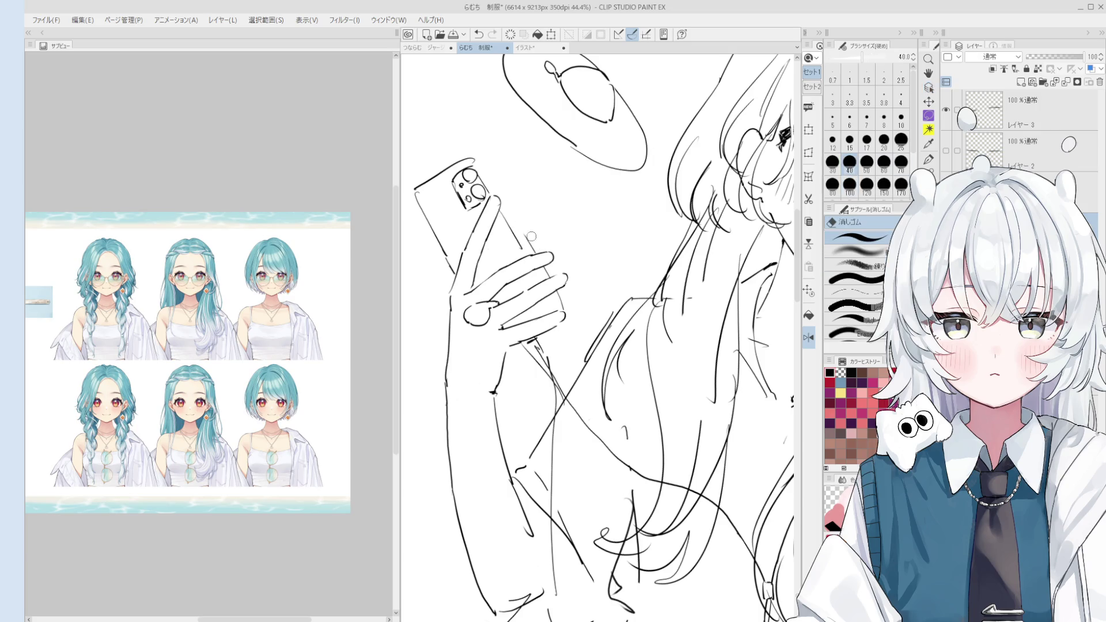
Redraw the fingertips with the 線画 pen, alternating with the eraser, and flip the view back to normal.
{"action": "key", "text": "p"}
{"action": "scroll", "coordinate": [487, 170], "scroll_direction": "down", "scroll_amount": 1}
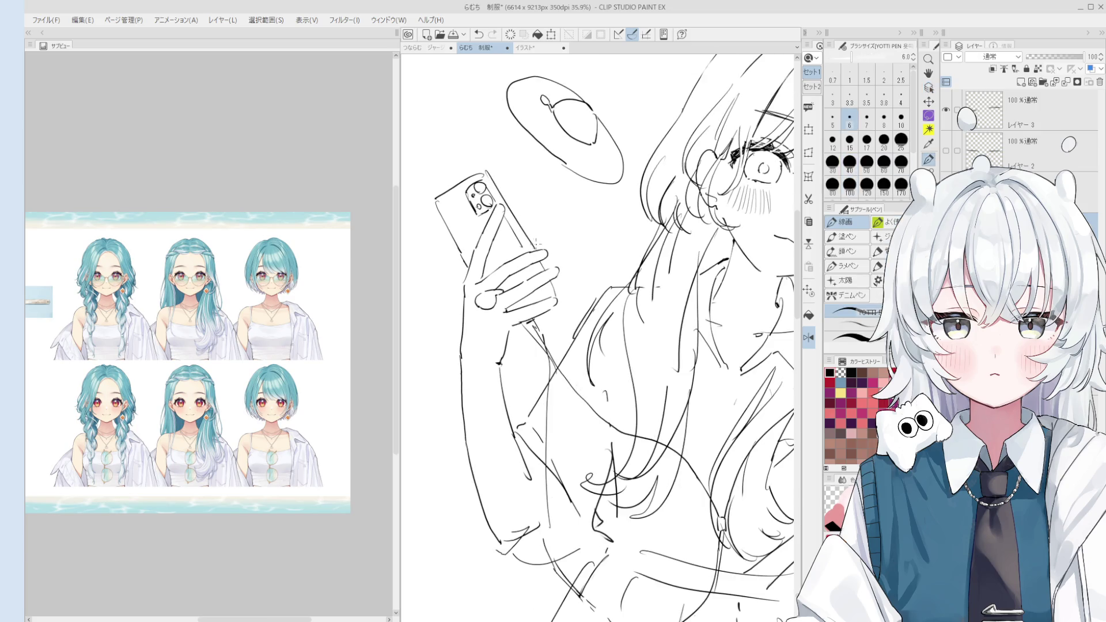
{"action": "scroll", "coordinate": [633, 282], "scroll_direction": "up", "scroll_amount": 1}
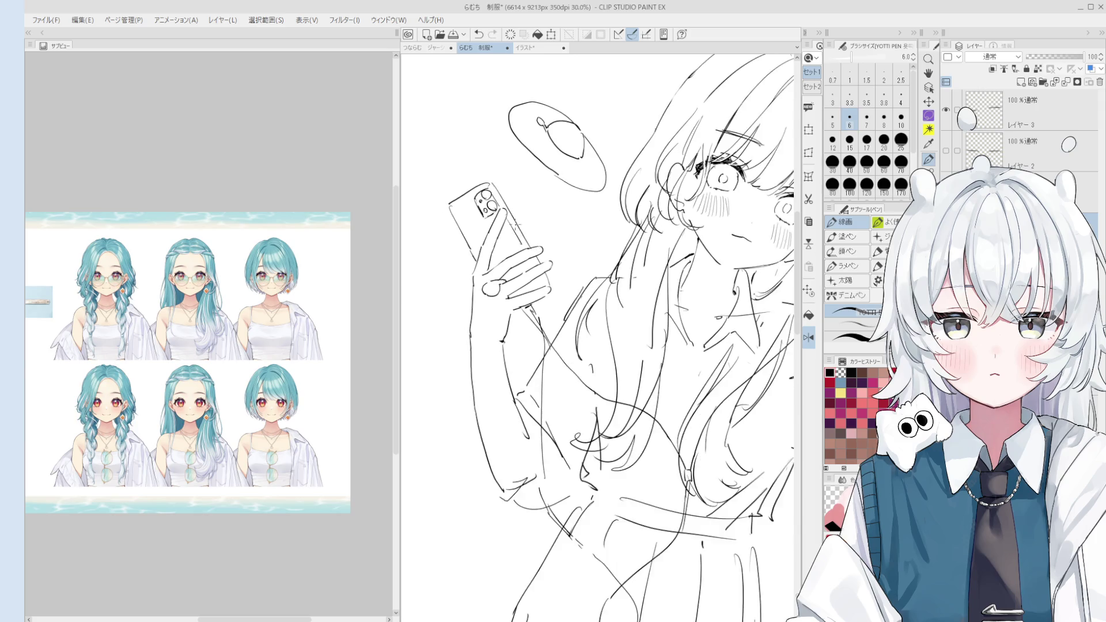
{"action": "key", "text": "e"}
{"action": "key", "text": "p"}
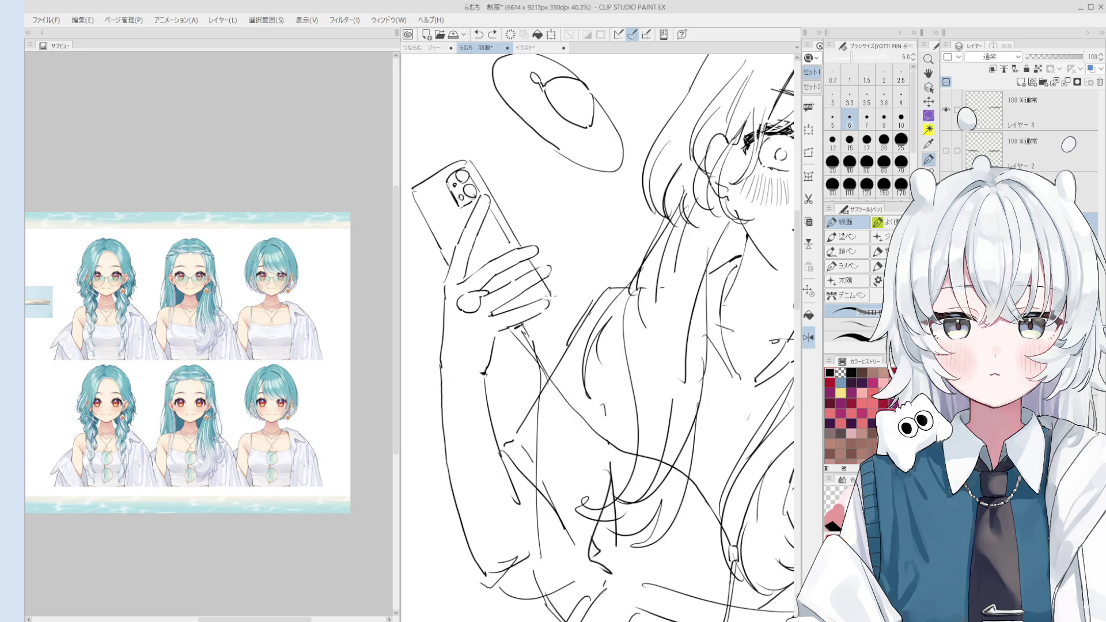
{"action": "scroll", "coordinate": [546, 283], "scroll_direction": "down", "scroll_amount": 1}
{"action": "scroll", "coordinate": [546, 271], "scroll_direction": "down", "scroll_amount": 1}
{"action": "key", "text": "h"}
{"action": "scroll", "coordinate": [655, 243], "scroll_direction": "up", "scroll_amount": 3}
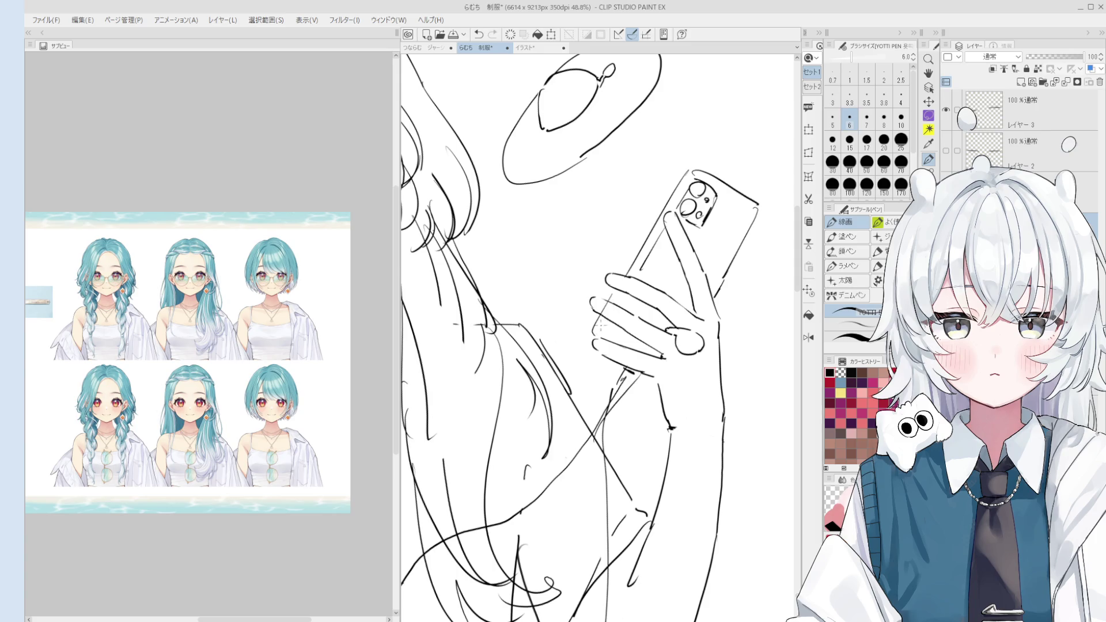
{"action": "scroll", "coordinate": [665, 319], "scroll_direction": "down", "scroll_amount": 2}
Centre the view on the phone hand and redraw the short strokes inside the phone, undoing to retry.
{"action": "key", "text": "h"}
{"action": "left_click_drag", "start_coordinate": [668, 321], "coordinate": [624, 331]}
{"action": "key", "text": "p"}
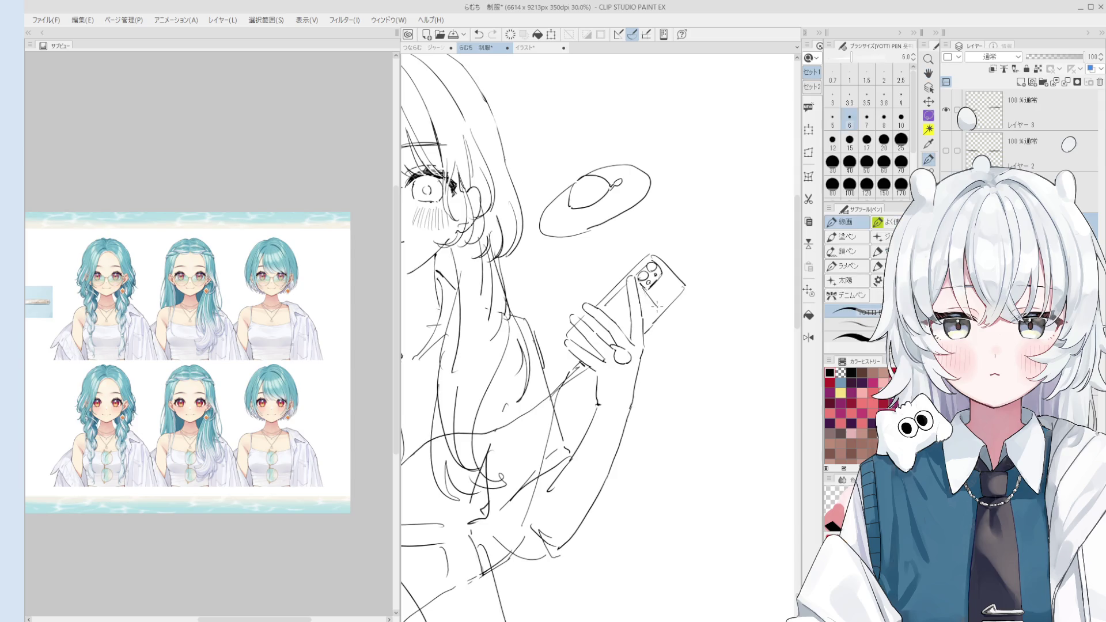
{"action": "mouse_move", "coordinate": [618, 305]}
{"action": "left_mouse_down"}
{"action": "mouse_move", "coordinate": [629, 295]}
{"action": "mouse_move", "coordinate": [639, 305]}
{"action": "left_mouse_up"}
{"action": "key", "text": "ctrl+z"}
Switch to the Eraser and set its size to 30–40 for the forearm cleanup.
{"action": "key", "text": "o"}
{"action": "key", "text": "e"}
{"action": "scroll", "coordinate": [489, 376], "scroll_direction": "down", "scroll_amount": 1}
{"action": "key", "text": "bracketleft"}
{"action": "key", "text": "bracketleft"}
{"action": "key", "text": "bracketleft"}
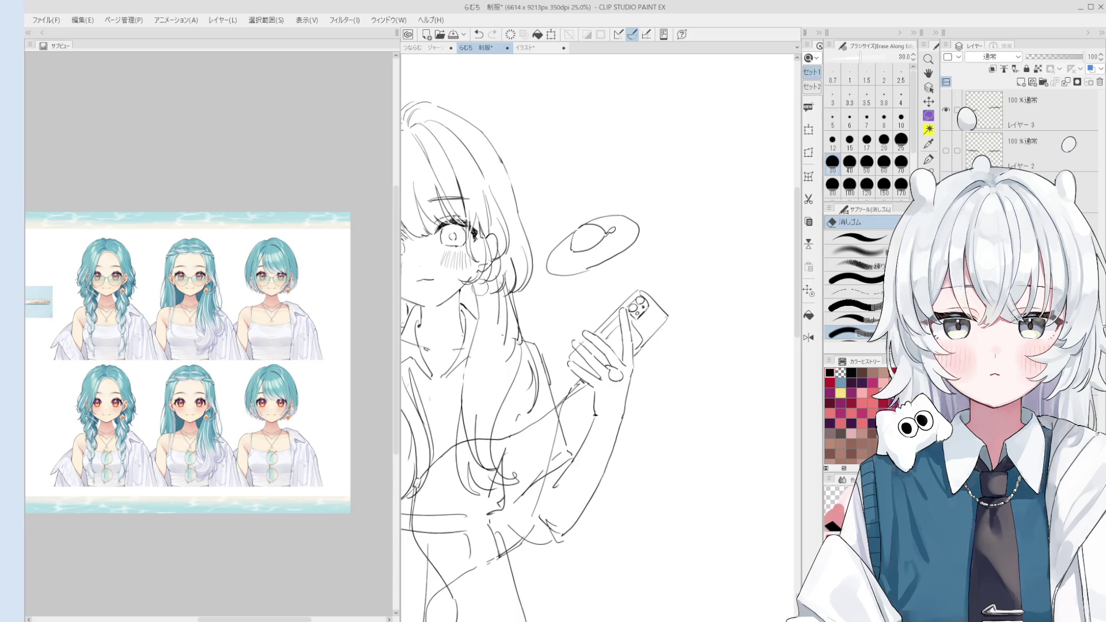
{"action": "key", "text": "e"}
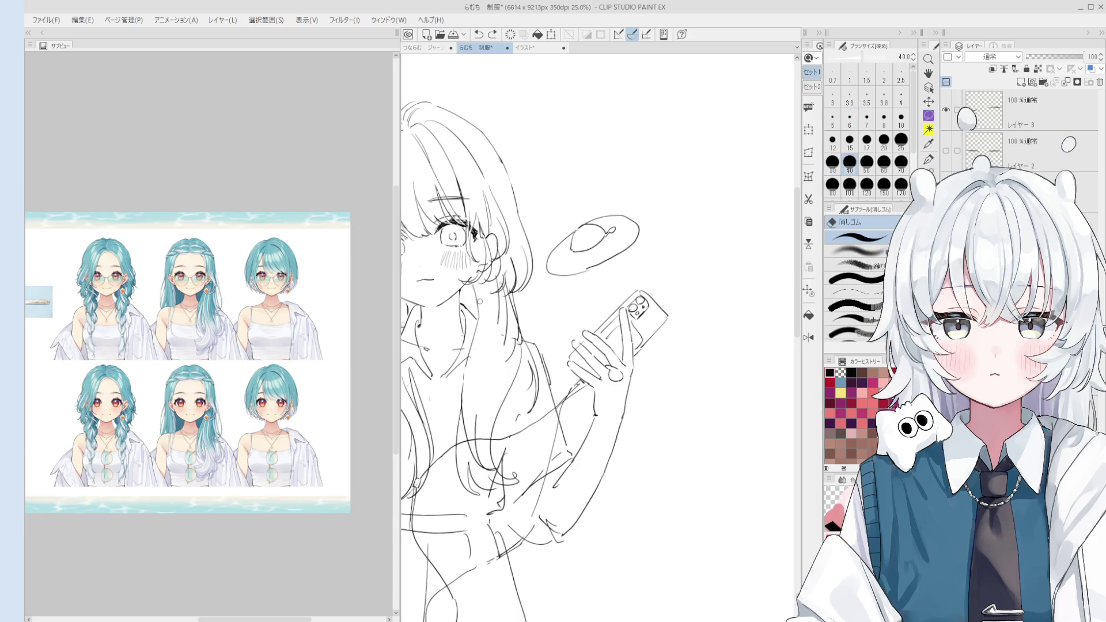
Try a short line along the forearm with the 線画 pen, undo it, and erase with a larger eraser.
{"action": "key", "text": "p"}
{"action": "scroll", "coordinate": [476, 331], "scroll_direction": "down", "scroll_amount": 1}
{"action": "key", "text": "ctrl+z"}
{"action": "key", "text": "ctrl+z"}
{"action": "mouse_move", "coordinate": [475, 292]}
{"action": "left_mouse_down"}
{"action": "mouse_move", "coordinate": [465, 406]}
{"action": "mouse_move", "coordinate": [474, 327]}
{"action": "mouse_move", "coordinate": [469, 410]}
{"action": "mouse_move", "coordinate": [480, 449]}
{"action": "mouse_move", "coordinate": [509, 450]}
{"action": "left_mouse_up"}
Try a small stroke on the forearm and undo it again.
{"action": "key", "text": "ctrl+z"}
{"action": "key", "text": "ctrl+z"}
{"action": "key", "text": "ctrl+z"}
{"action": "key", "text": "ctrl+z"}
{"action": "key", "text": "ctrl+z"}
{"action": "key", "text": "ctrl+z"}
{"action": "key", "text": "e"}
{"action": "key", "text": "p"}
{"action": "key", "text": "ctrl+z"}
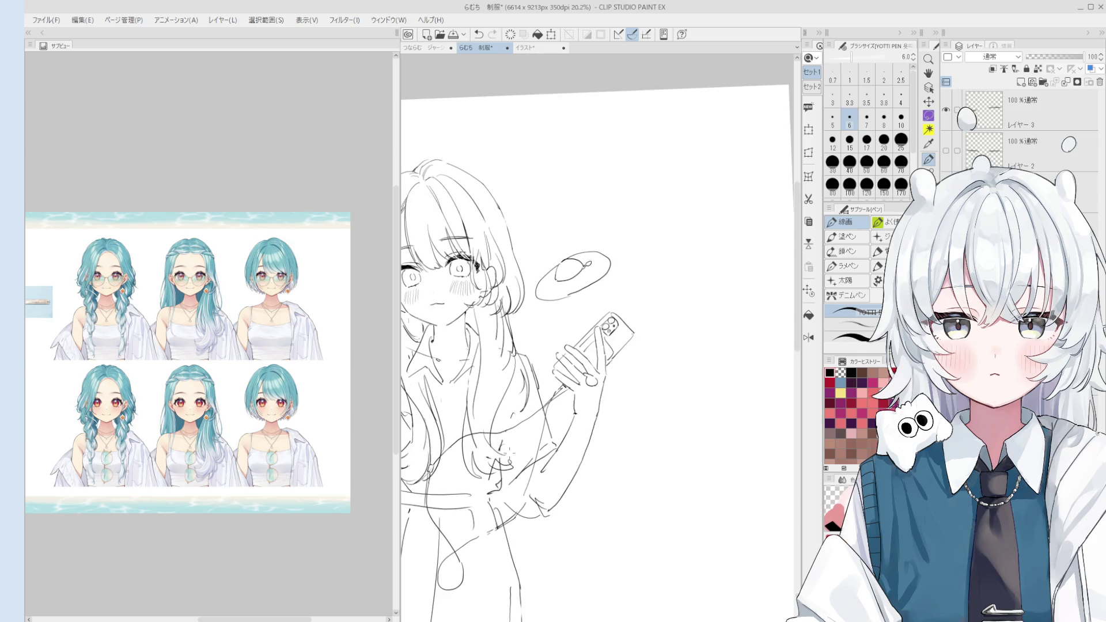
{"action": "scroll", "coordinate": [497, 463], "scroll_direction": "up", "scroll_amount": 2}
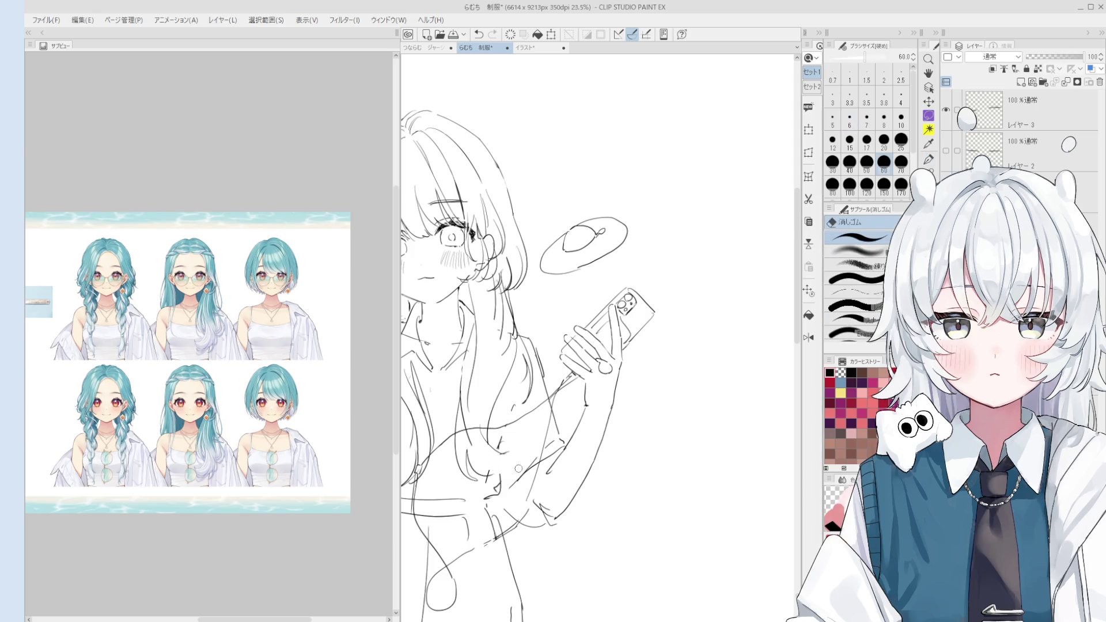
{"action": "key", "text": "ctrl+z"}
{"action": "left_click_drag", "start_coordinate": [494, 457], "coordinate": [517, 471]}
{"action": "key", "text": "ctrl+z"}
{"action": "key", "text": "ctrl+z"}
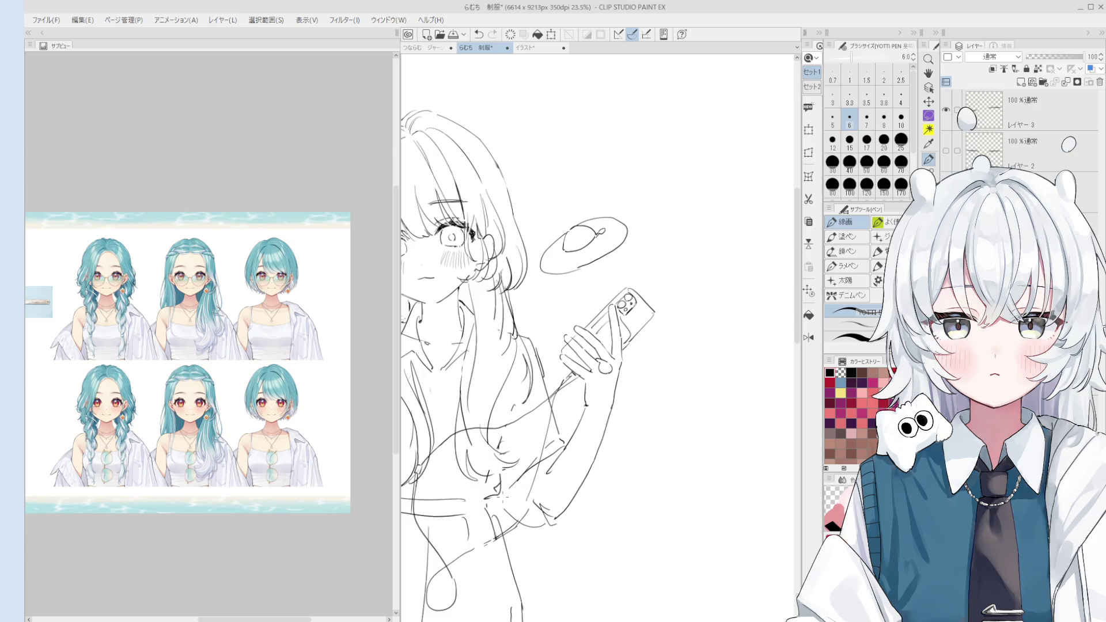
Erase small bits of line on the arm and rotate the canvas view for a better angle.
{"action": "key", "text": "e"}
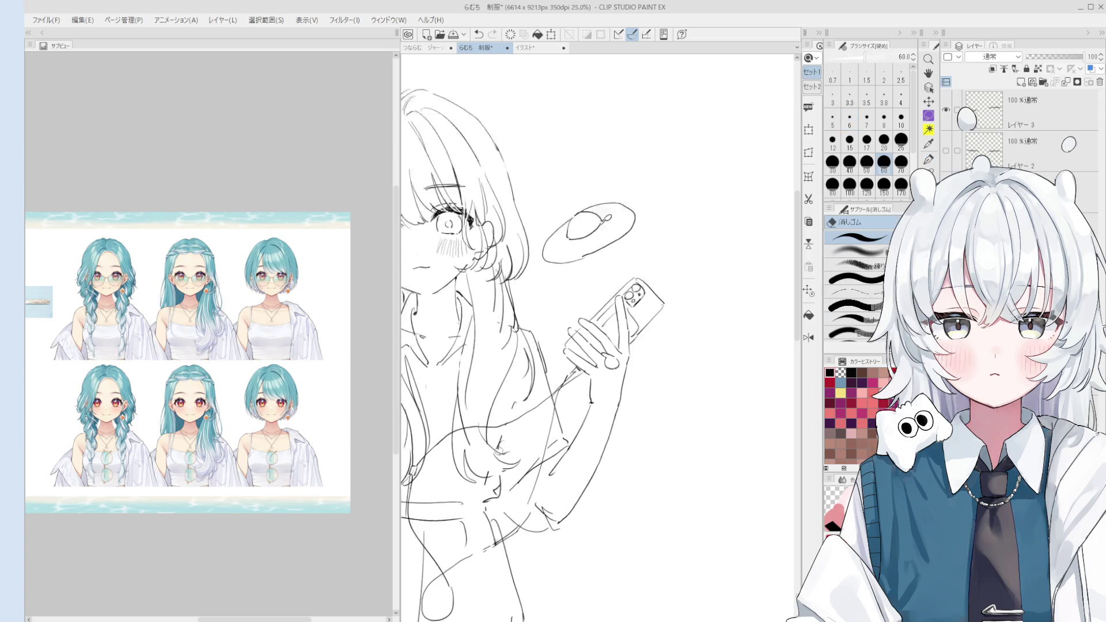
{"action": "scroll", "coordinate": [471, 379], "scroll_direction": "up", "scroll_amount": 3}
{"action": "left_click_drag", "start_coordinate": [438, 345], "coordinate": [444, 426]}
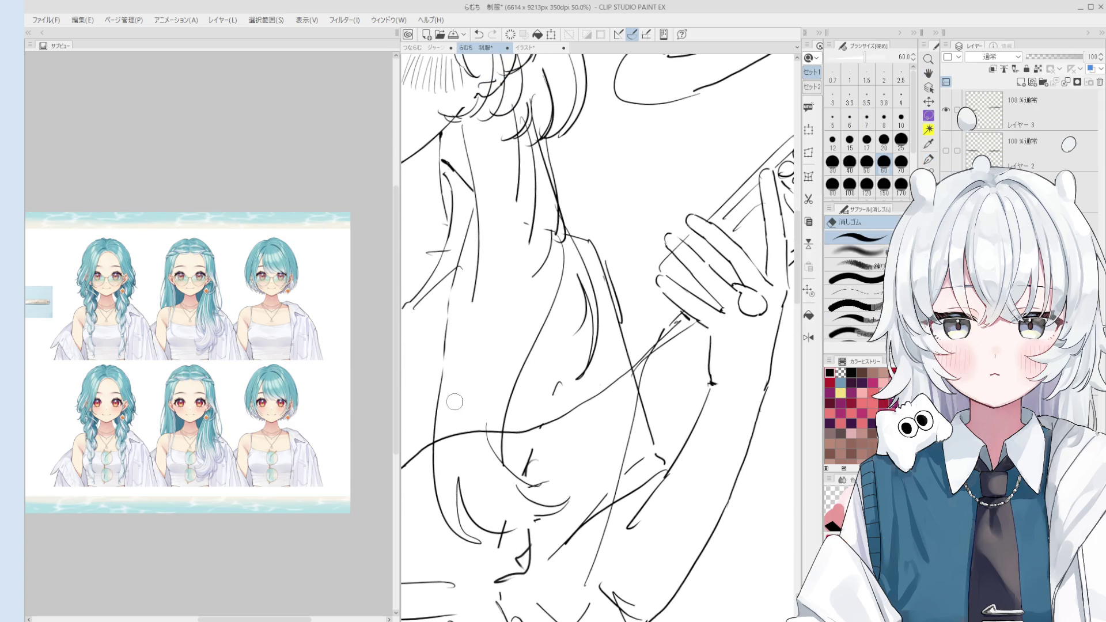
{"action": "key", "text": "minus"}
{"action": "key", "text": "minus"}
{"action": "key", "text": "bracketleft"}
{"action": "key", "text": "bracketleft"}
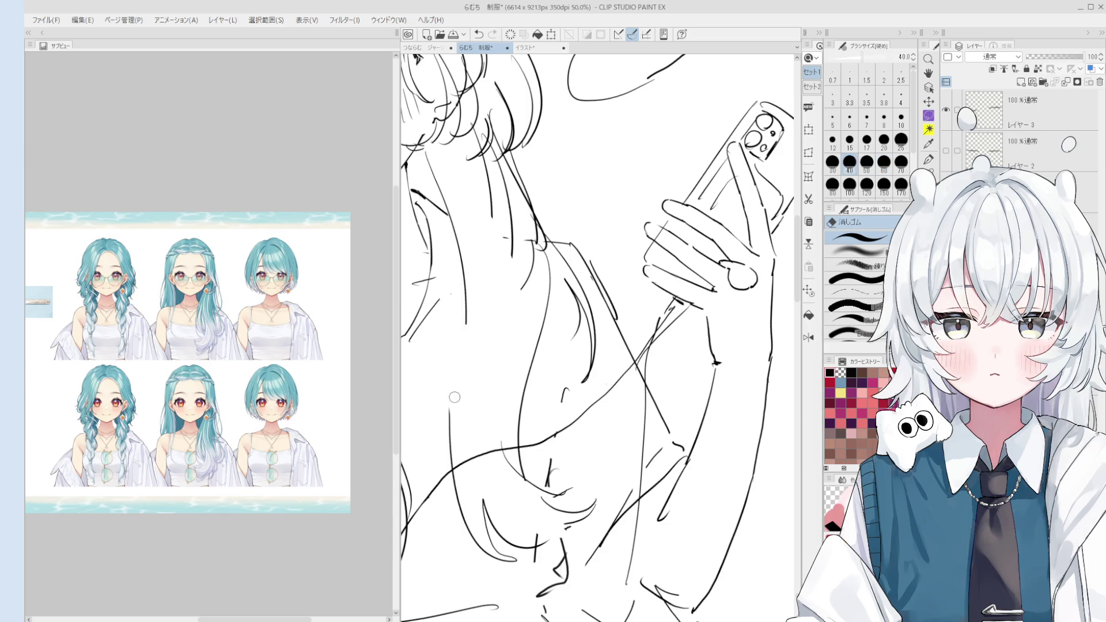
Redraw a line along the arm with the 線画 pen and nudge the view slightly right.
{"action": "key", "text": "p"}
{"action": "key", "text": "ctrl+z"}
{"action": "scroll", "coordinate": [450, 285], "scroll_direction": "down", "scroll_amount": 1}
{"action": "key", "text": "ctrl+z"}
{"action": "mouse_move", "coordinate": [452, 271]}
{"action": "left_mouse_down"}
{"action": "mouse_move", "coordinate": [446, 432]}
{"action": "mouse_move", "coordinate": [468, 385]}
{"action": "left_mouse_up"}
{"action": "scroll", "coordinate": [455, 323], "scroll_direction": "down", "scroll_amount": 1}
{"action": "scroll", "coordinate": [459, 346], "scroll_direction": "down", "scroll_amount": 1}
{"action": "key", "text": "space"}
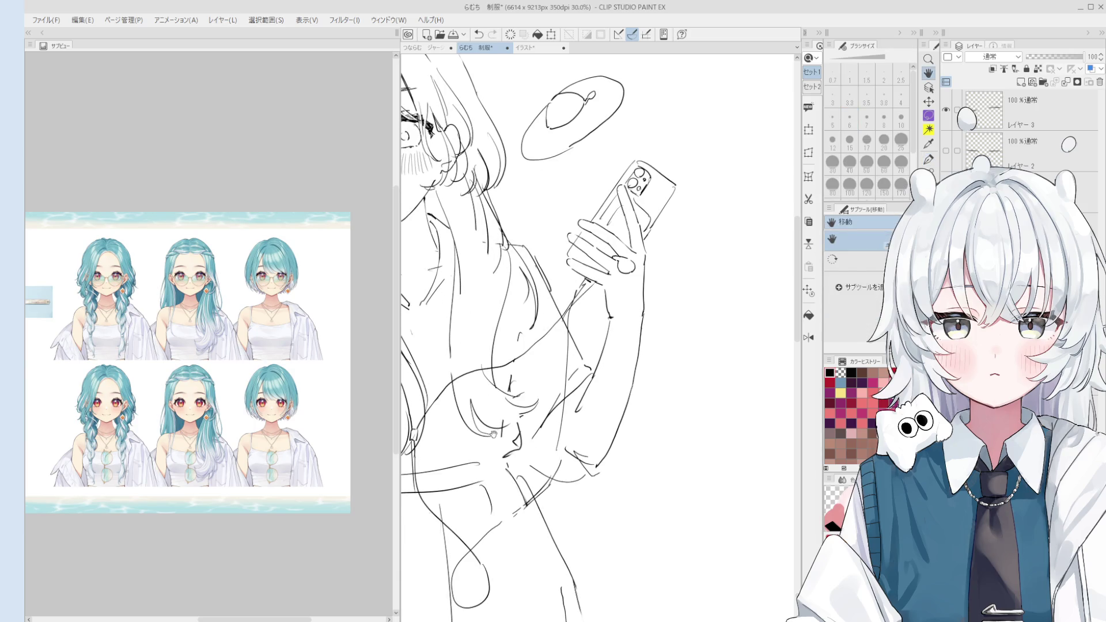
{"action": "left_click_drag", "start_coordinate": [493, 435], "coordinate": [500, 436]}
{"action": "scroll", "coordinate": [531, 427], "scroll_direction": "up", "scroll_amount": 2}
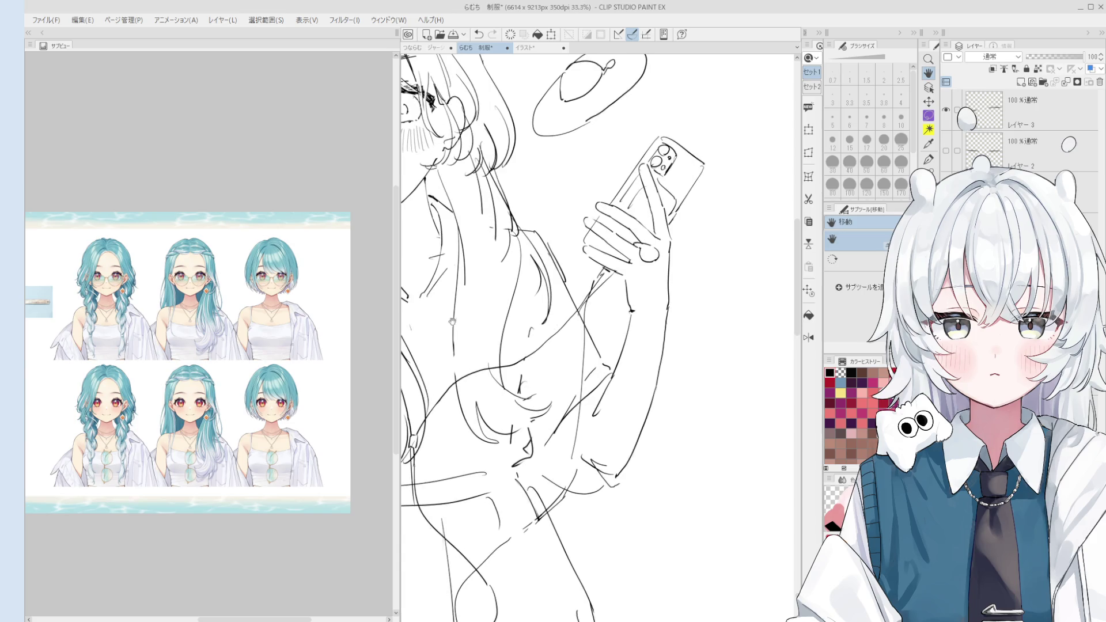
Enlarge the eraser to size 60 and erase the short stray strokes beside the arm.
{"action": "key", "text": "e"}
{"action": "scroll", "coordinate": [539, 403], "scroll_direction": "up", "scroll_amount": 1}
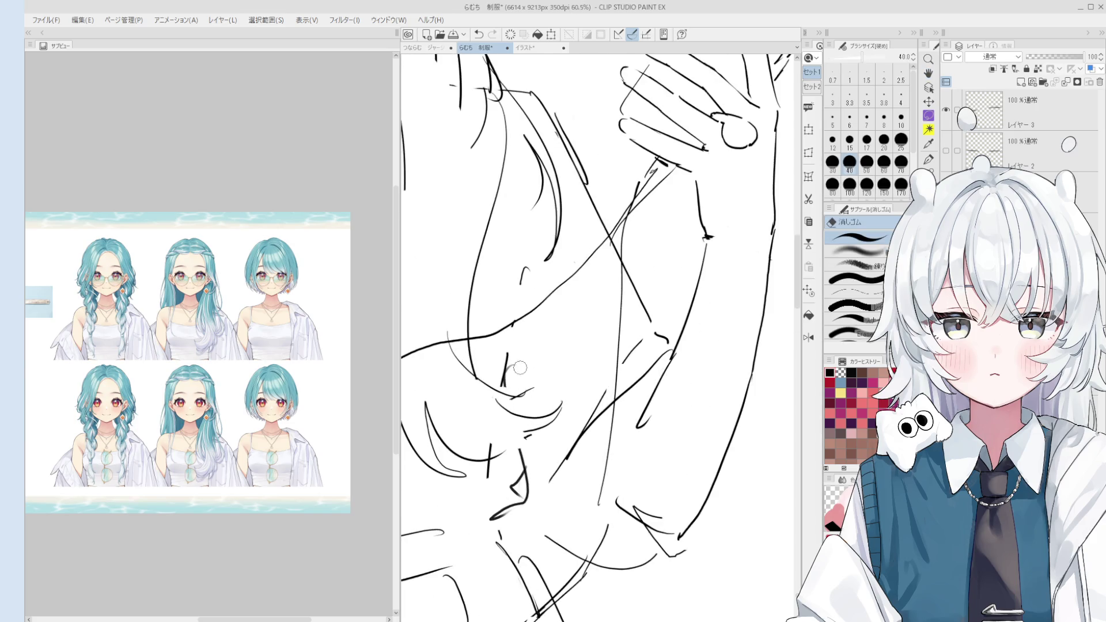
{"action": "scroll", "coordinate": [513, 377], "scroll_direction": "down", "scroll_amount": 2}
{"action": "key", "text": "bracketright"}
{"action": "key", "text": "bracketright"}
{"action": "scroll", "coordinate": [522, 343], "scroll_direction": "down", "scroll_amount": 1}
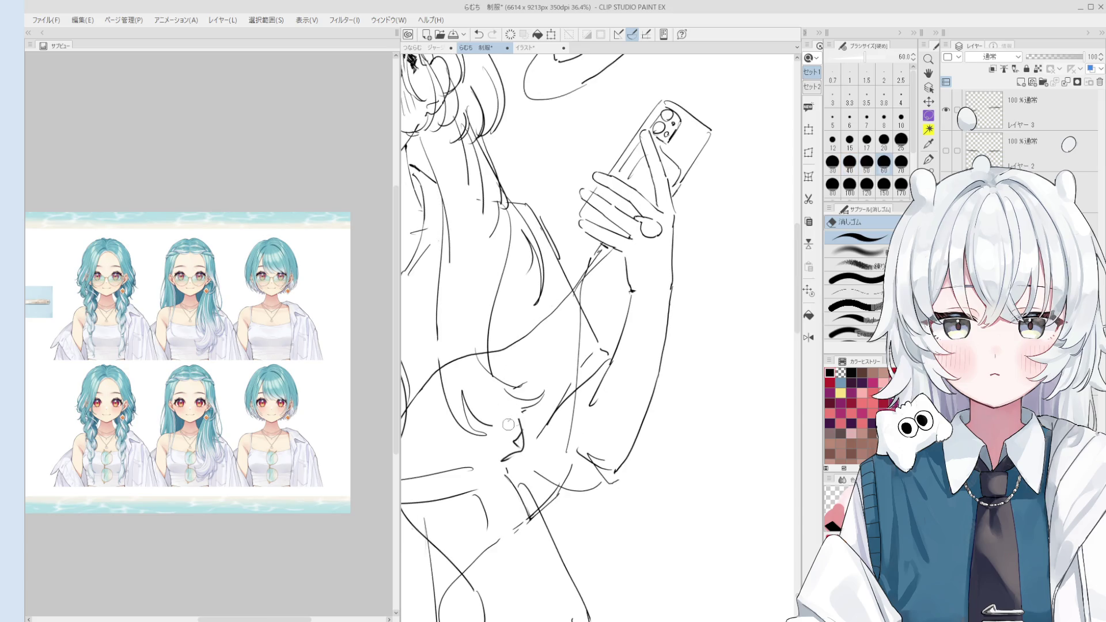
{"action": "left_click_drag", "start_coordinate": [520, 445], "coordinate": [519, 412]}
{"action": "key", "text": "p"}
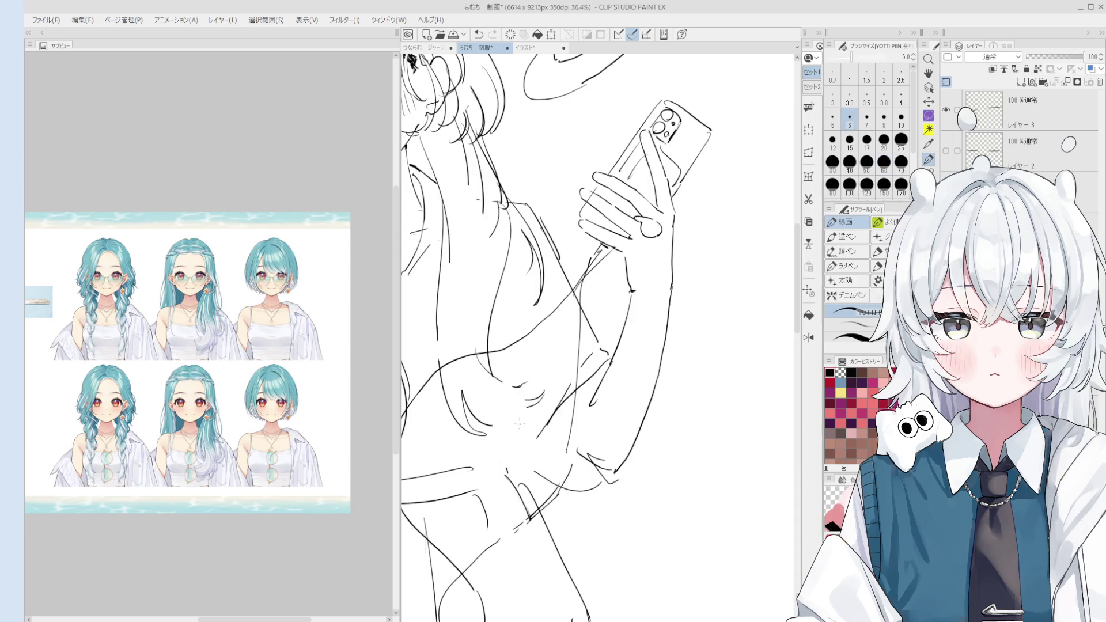
{"action": "scroll", "coordinate": [502, 467], "scroll_direction": "down", "scroll_amount": 5}
{"action": "scroll", "coordinate": [511, 457], "scroll_direction": "down", "scroll_amount": 1}
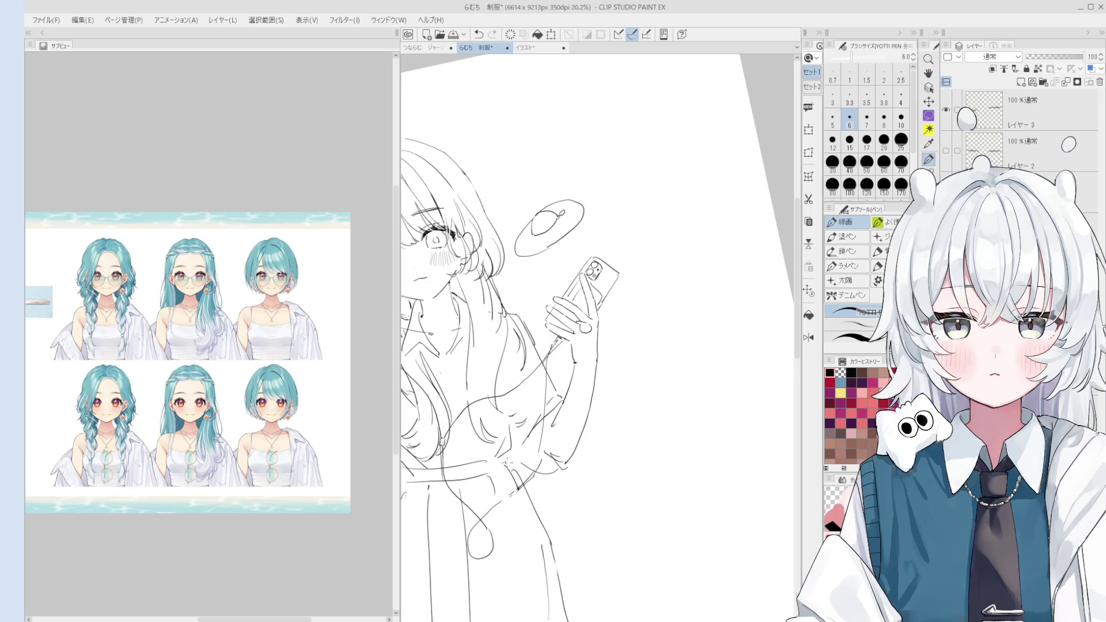
{"action": "scroll", "coordinate": [505, 470], "scroll_direction": "down", "scroll_amount": 1}
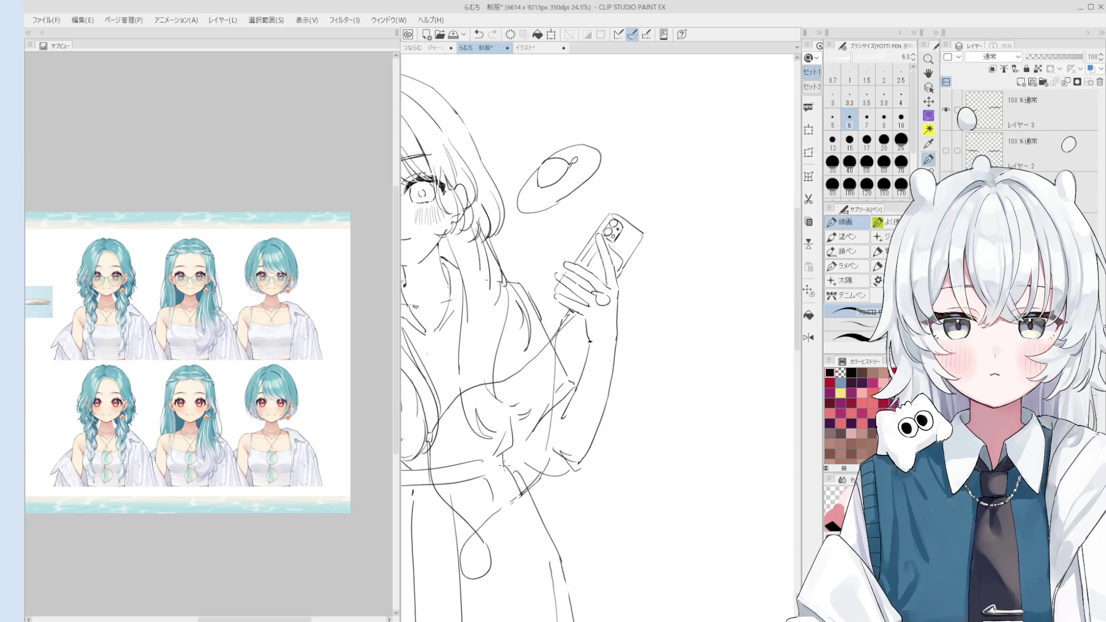
Reset the canvas rotation to straight and draw pleat lines down the skirt, retrying as needed.
{"action": "key", "text": "p"}
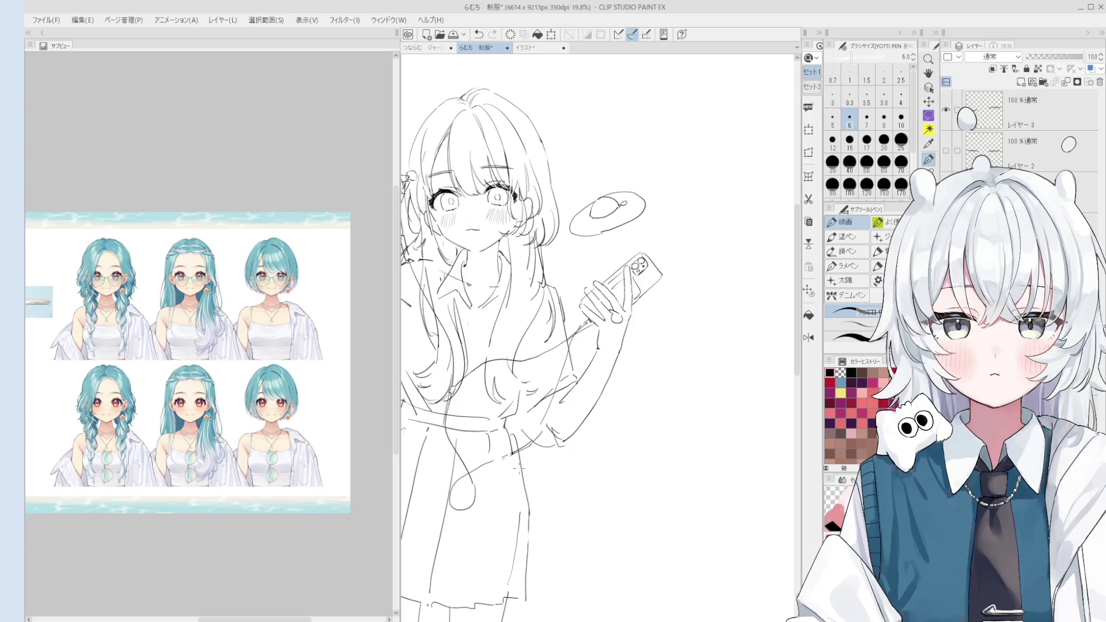
{"action": "scroll", "coordinate": [511, 455], "scroll_direction": "down", "scroll_amount": 2}
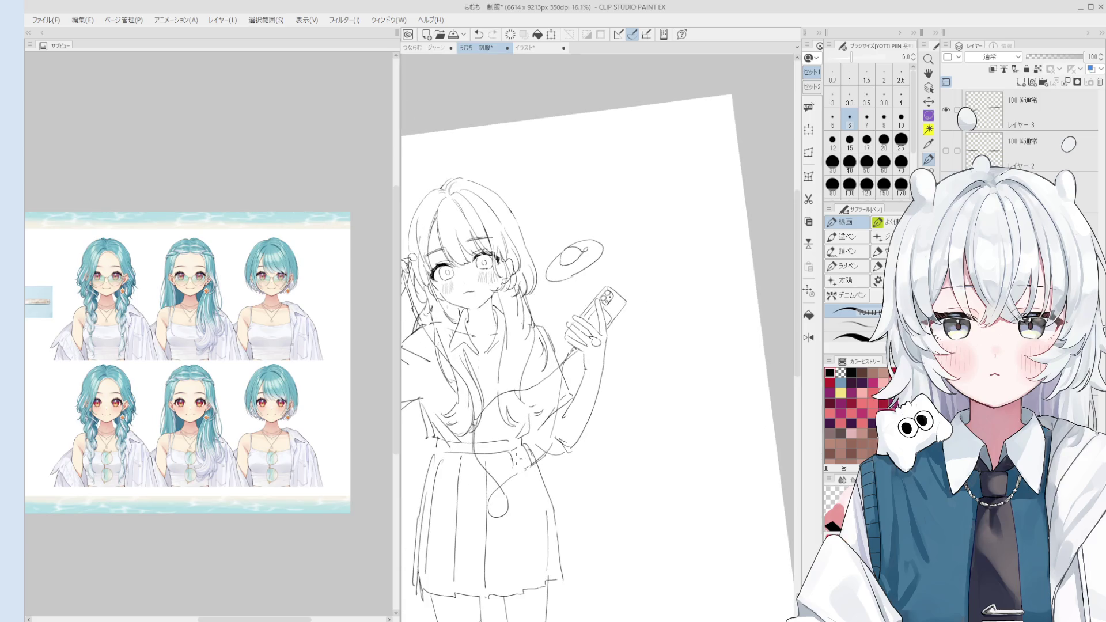
{"action": "key", "text": "e"}
{"action": "key", "text": "p"}
{"action": "key", "text": "ctrl+z"}
{"action": "left_click_drag", "start_coordinate": [518, 471], "coordinate": [526, 590]}
{"action": "key", "text": "ctrl+z"}
{"action": "key", "text": "ctrl+z"}
Add another skirt pleat line, then erase and redraw the pleat on the skirt's left side.
{"action": "key", "text": "ctrl+z"}
{"action": "key", "text": "ctrl+z"}
{"action": "left_click_drag", "start_coordinate": [526, 471], "coordinate": [542, 572]}
{"action": "key", "text": "ctrl+z"}
{"action": "left_click_drag", "start_coordinate": [521, 447], "coordinate": [545, 574]}
{"action": "key", "text": "e"}
{"action": "key", "text": "p"}
{"action": "key", "text": "ctrl+z"}
{"action": "left_click_drag", "start_coordinate": [547, 488], "coordinate": [554, 579]}
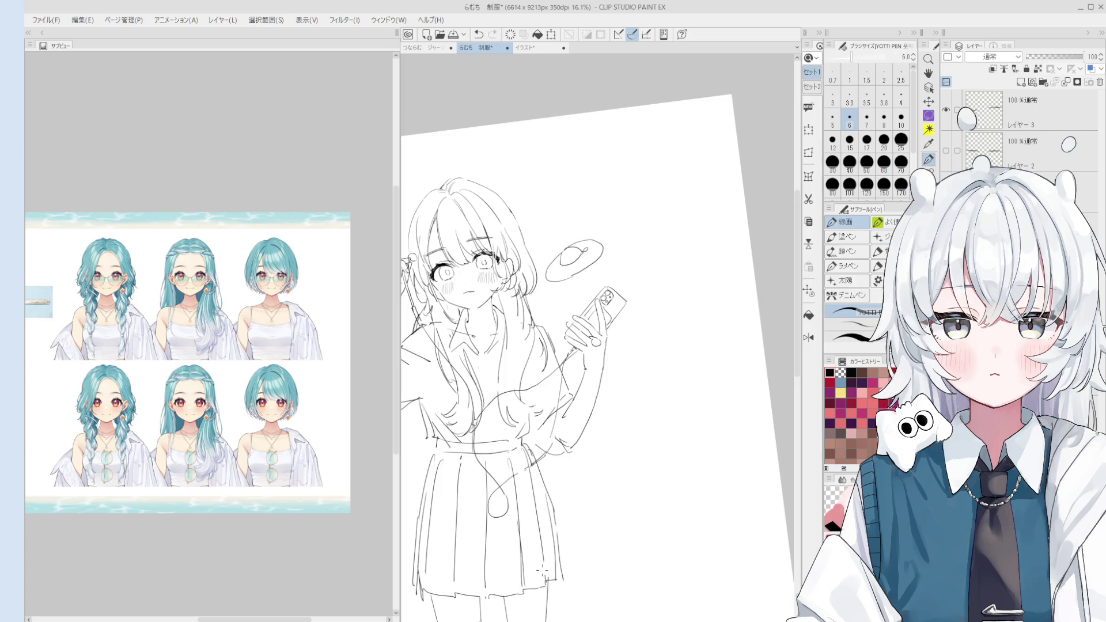
{"action": "key", "text": "e"}
{"action": "mouse_move", "coordinate": [455, 579]}
{"action": "left_mouse_down"}
{"action": "mouse_move", "coordinate": [459, 461]}
{"action": "mouse_move", "coordinate": [449, 571]}
{"action": "left_mouse_up"}
{"action": "key", "text": "p"}
{"action": "key", "text": "ctrl+z"}
{"action": "left_click_drag", "start_coordinate": [455, 458], "coordinate": [453, 587]}
{"action": "scroll", "coordinate": [449, 533], "scroll_direction": "down", "scroll_amount": 3}
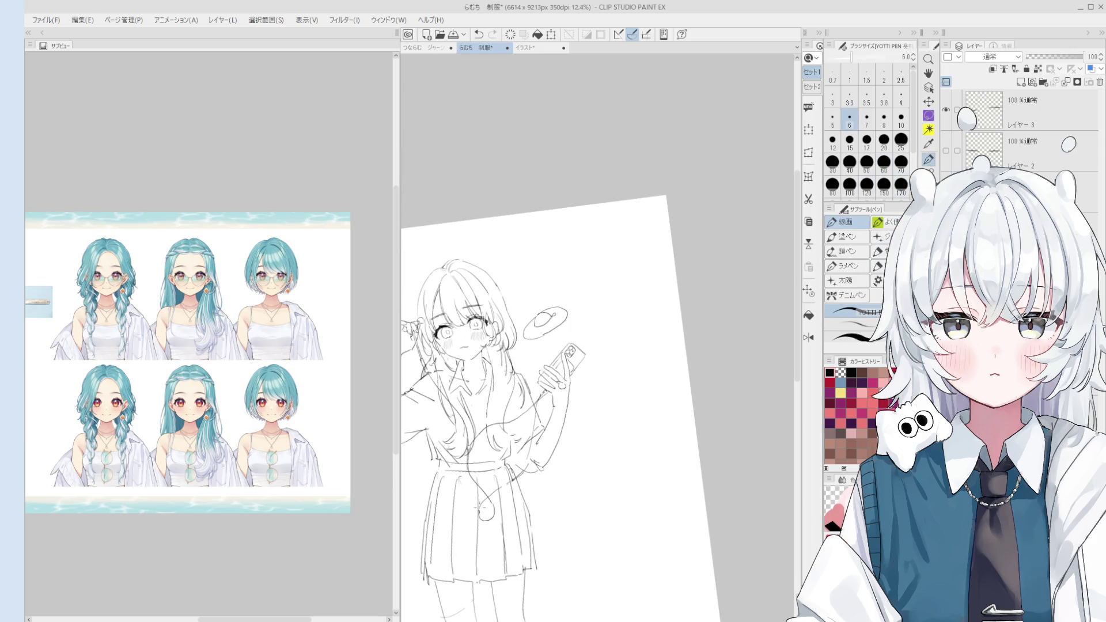
{"action": "key", "text": "h"}
{"action": "left_click_drag", "start_coordinate": [479, 506], "coordinate": [488, 488]}
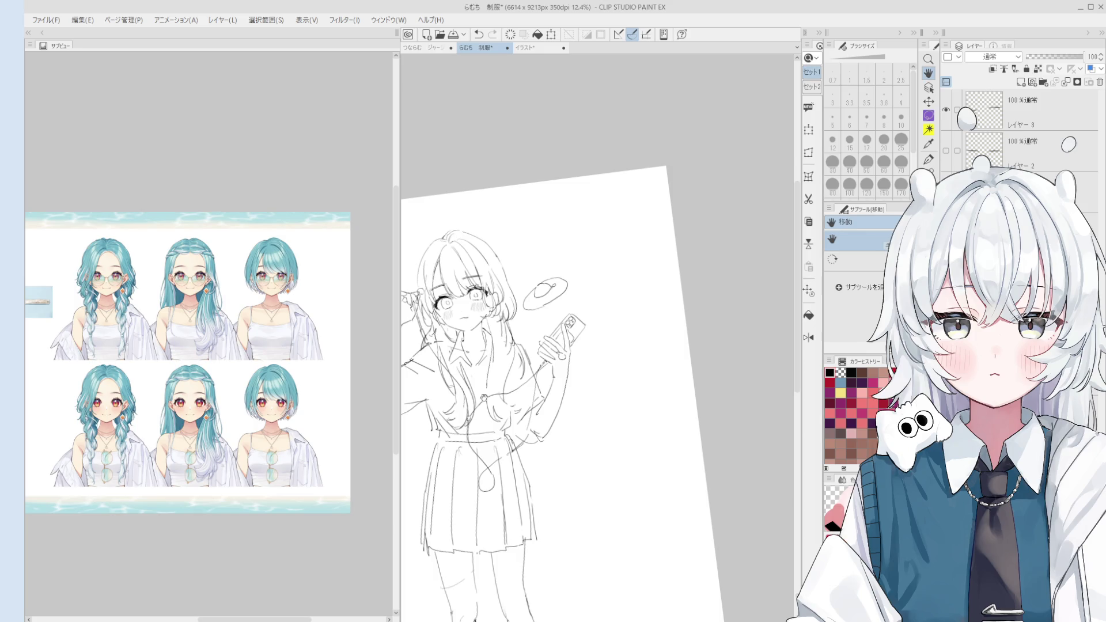
{"action": "scroll", "coordinate": [585, 435], "scroll_direction": "up", "scroll_amount": 3}
Draw the lower-arm and hand line, retrying it several times and keeping the last attempt.
{"action": "scroll", "coordinate": [564, 429], "scroll_direction": "up", "scroll_amount": 2}
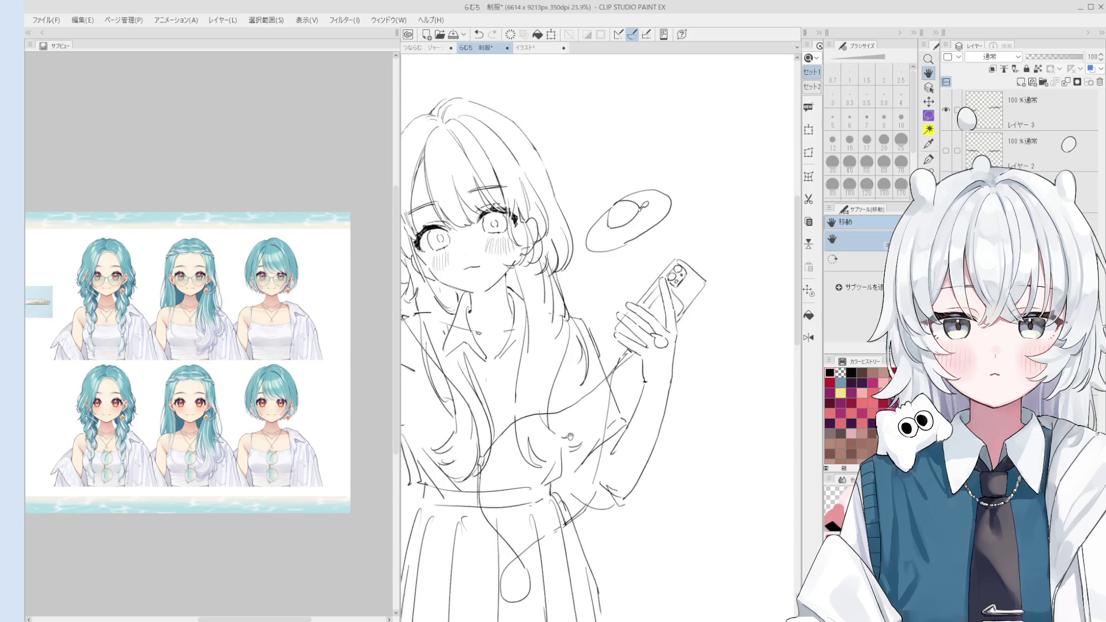
{"action": "key", "text": "p"}
{"action": "mouse_move", "coordinate": [576, 433]}
{"action": "left_mouse_down"}
{"action": "mouse_move", "coordinate": [594, 438]}
{"action": "mouse_move", "coordinate": [578, 444]}
{"action": "left_mouse_up"}
{"action": "key", "text": "ctrl+z"}
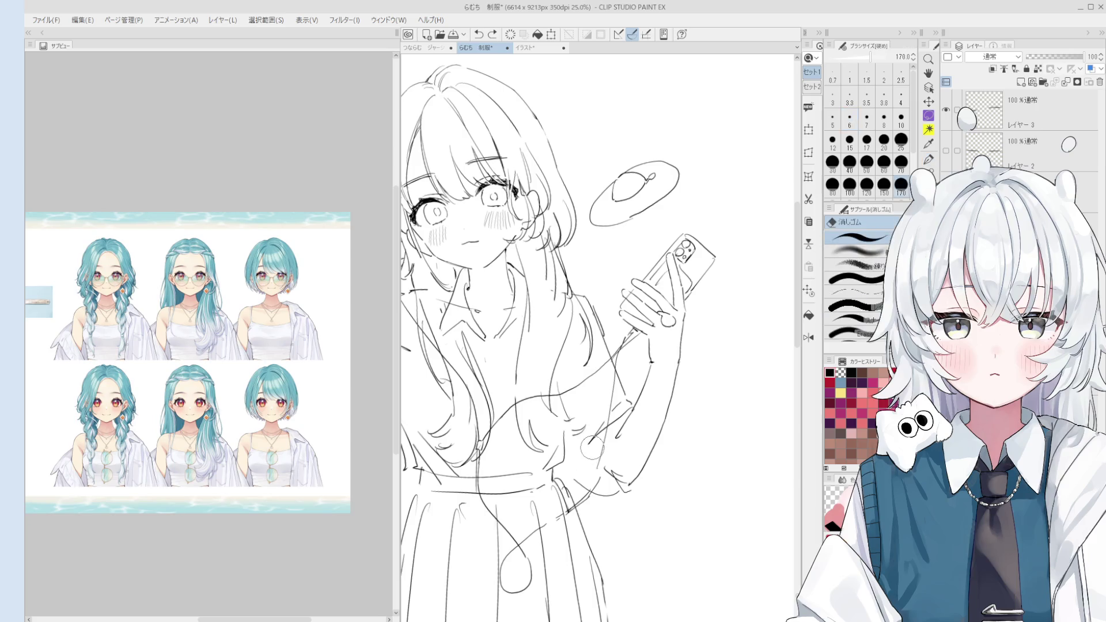
{"action": "left_click_drag", "start_coordinate": [631, 488], "coordinate": [579, 449]}
{"action": "key", "text": "ctrl+z"}
{"action": "key", "text": "ctrl+z"}
{"action": "left_click_drag", "start_coordinate": [626, 484], "coordinate": [589, 453]}
{"action": "key", "text": "ctrl+z"}
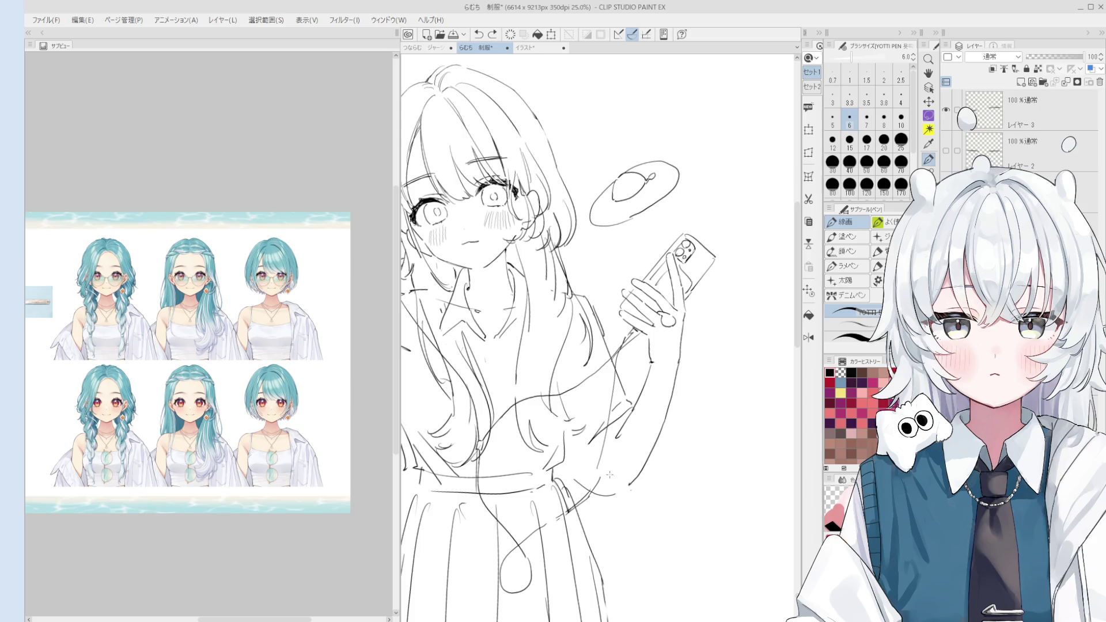
{"action": "left_click_drag", "start_coordinate": [629, 486], "coordinate": [591, 452]}
{"action": "key", "text": "ctrl+z"}
{"action": "scroll", "coordinate": [605, 461], "scroll_direction": "down", "scroll_amount": 2}
{"action": "key", "text": "ctrl+y"}
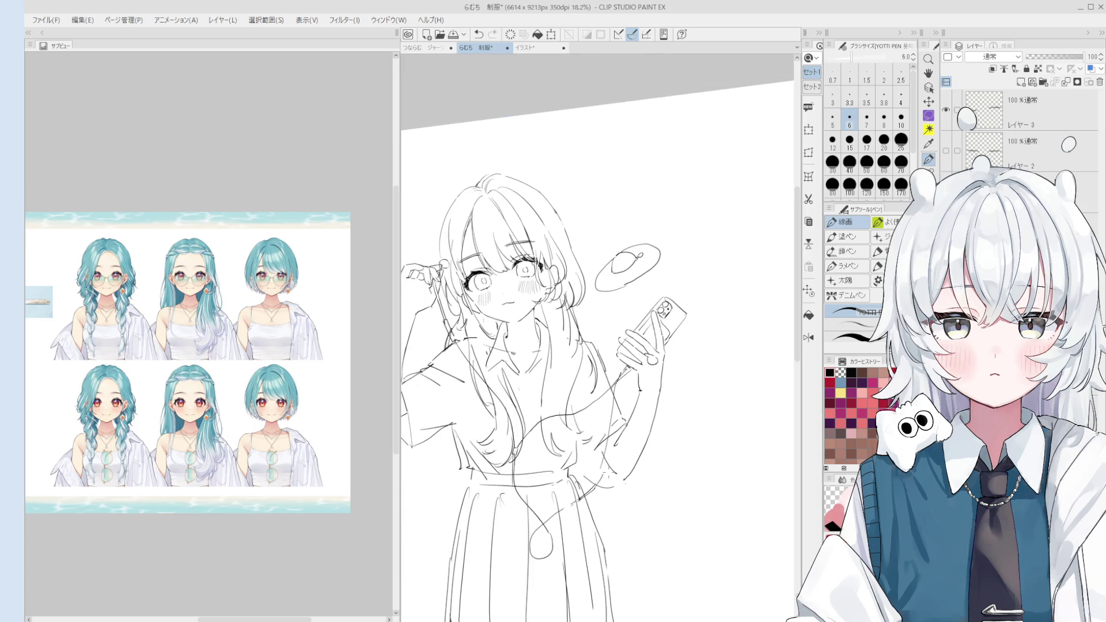
{"action": "scroll", "coordinate": [613, 484], "scroll_direction": "down", "scroll_amount": 1}
Compare the latest forearm stroke with and without it, alternating pen and eraser.
{"action": "left_click_drag", "start_coordinate": [633, 483], "coordinate": [617, 483]}
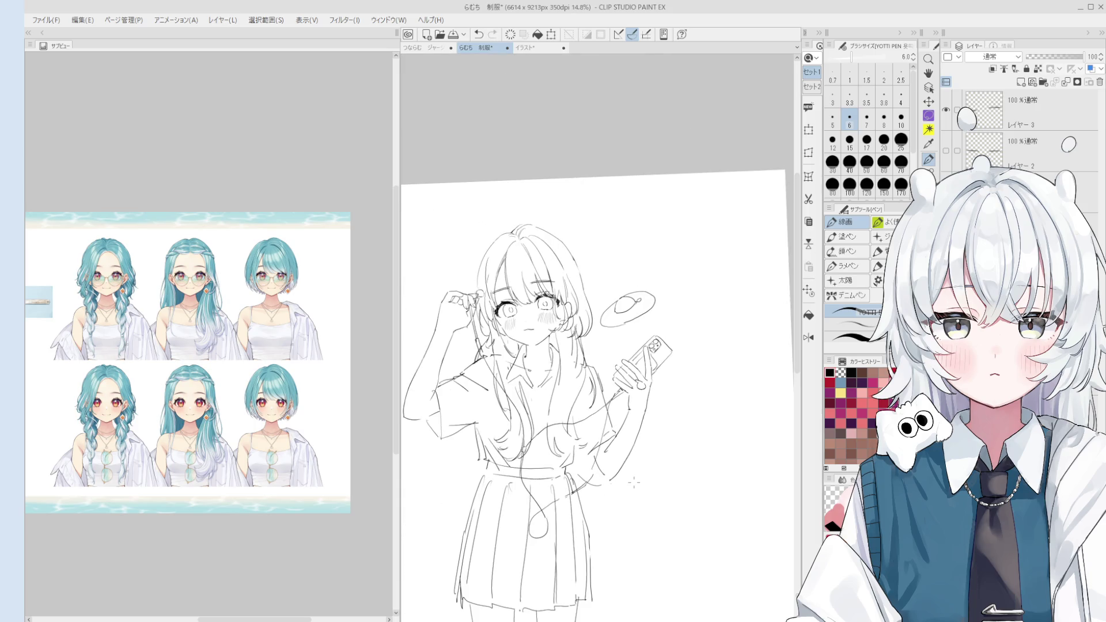
{"action": "key", "text": "e"}
{"action": "key", "text": "p"}
{"action": "key", "text": "e"}
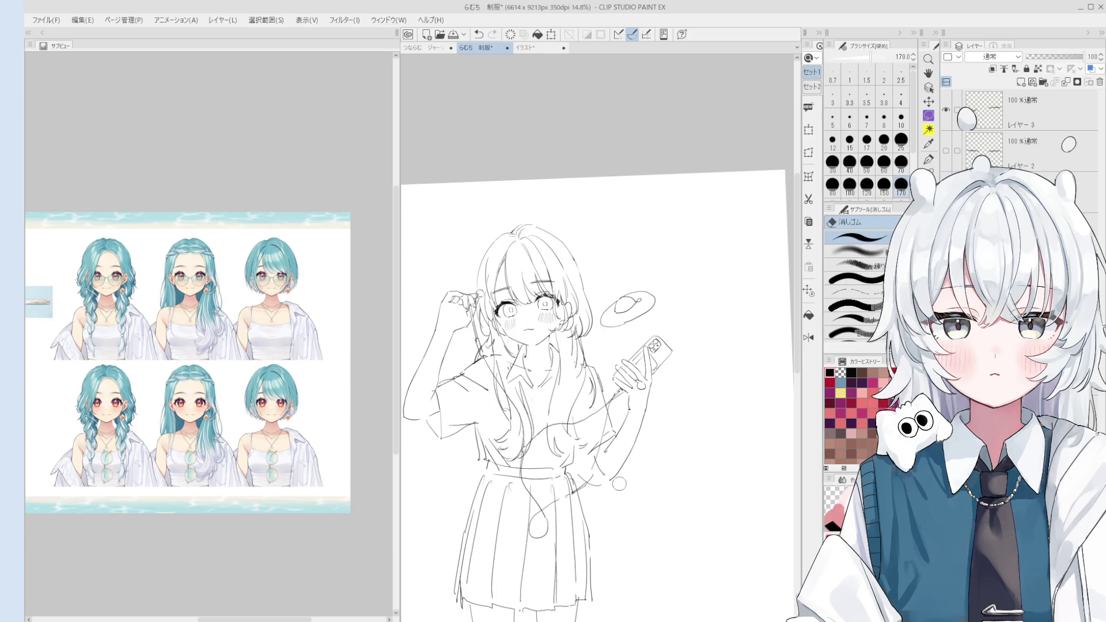
{"action": "key", "text": "p"}
{"action": "key", "text": "e"}
{"action": "key", "text": "p"}
{"action": "key", "text": "ctrl+z"}
{"action": "key", "text": "ctrl+y"}
{"action": "key", "text": "ctrl+z"}
{"action": "key", "text": "ctrl+y"}
{"action": "key", "text": "ctrl+z"}
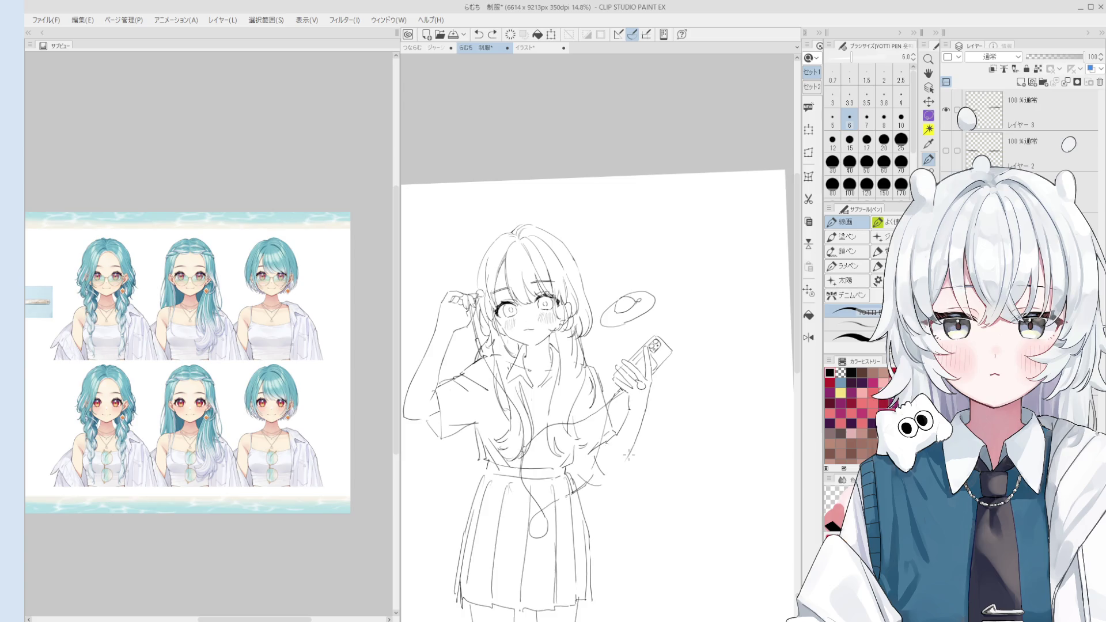
{"action": "key", "text": "ctrl+y"}
{"action": "key", "text": "e"}
{"action": "key", "text": "p"}
Add a small stroke on the lower arm and compare the arm with and without it.
{"action": "left_click_drag", "start_coordinate": [593, 453], "coordinate": [610, 474]}
{"action": "key", "text": "ctrl+z"}
{"action": "key", "text": "ctrl+y"}
{"action": "key", "text": "ctrl+z"}
{"action": "key", "text": "ctrl+y"}
{"action": "key", "text": "ctrl+z"}
{"action": "key", "text": "ctrl+y"}
{"action": "key", "text": "ctrl+z"}
{"action": "key", "text": "ctrl+y"}
{"action": "key", "text": "ctrl+z"}
{"action": "key", "text": "ctrl+y"}
Redraw the short stroke along the arm and trim it with the eraser.
{"action": "scroll", "coordinate": [605, 461], "scroll_direction": "up", "scroll_amount": 4}
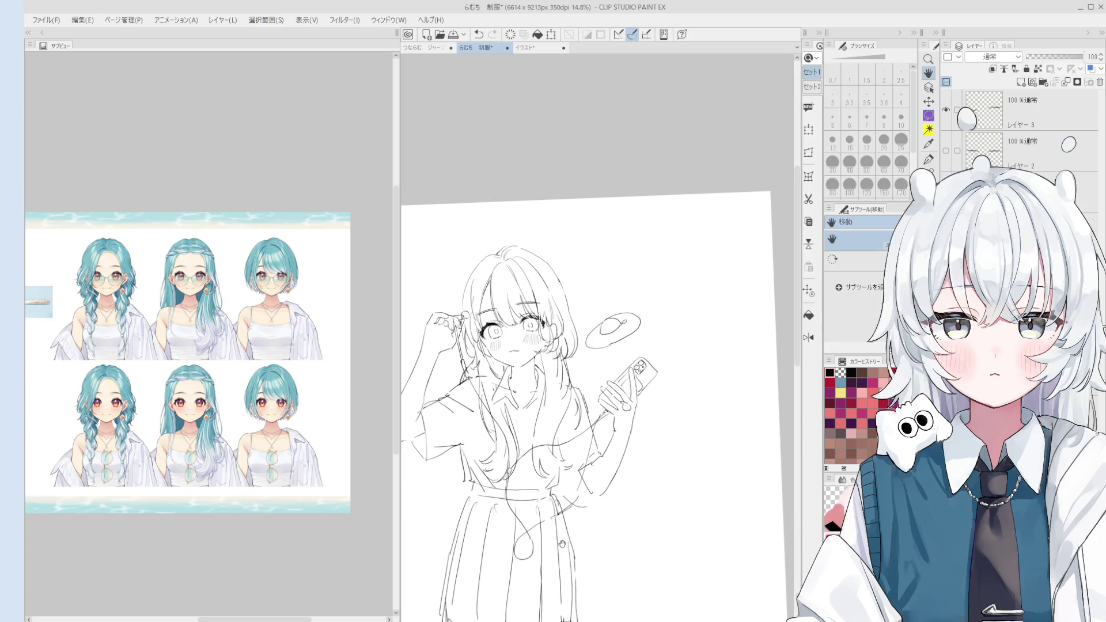
{"action": "key", "text": "e"}
{"action": "key", "text": "p"}
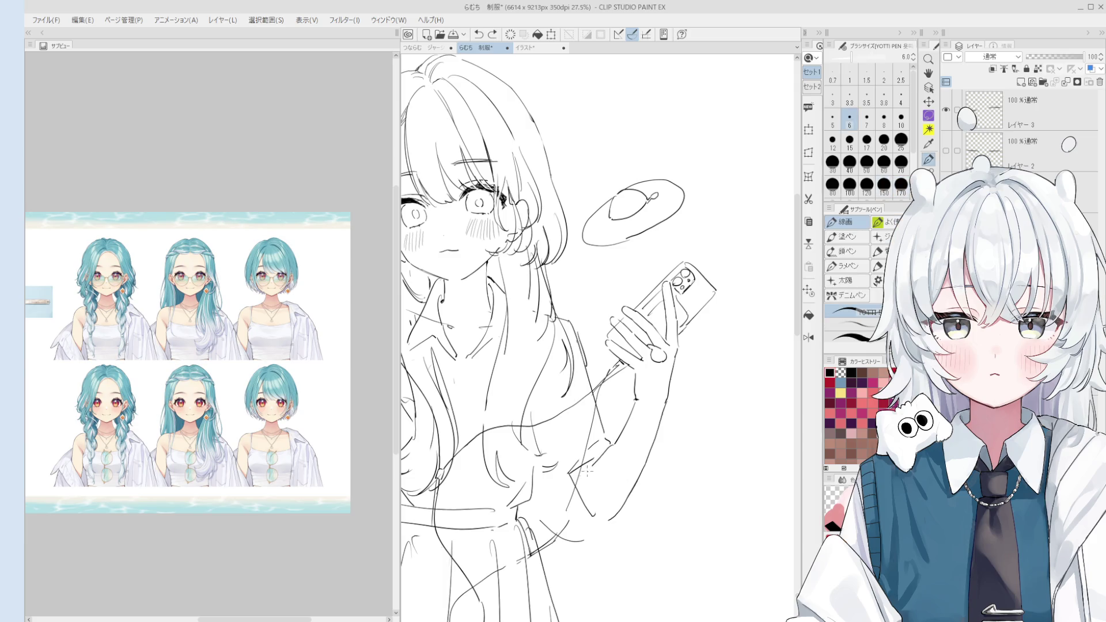
{"action": "scroll", "coordinate": [604, 468], "scroll_direction": "down", "scroll_amount": 1}
{"action": "scroll", "coordinate": [604, 455], "scroll_direction": "up", "scroll_amount": 3}
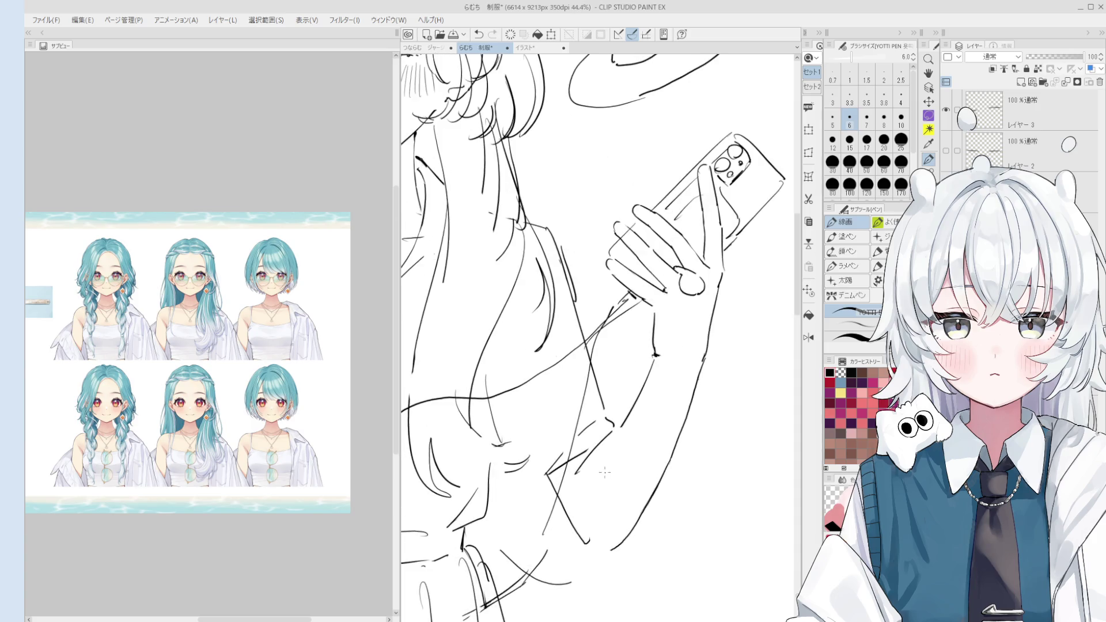
{"action": "scroll", "coordinate": [573, 478], "scroll_direction": "down", "scroll_amount": 2}
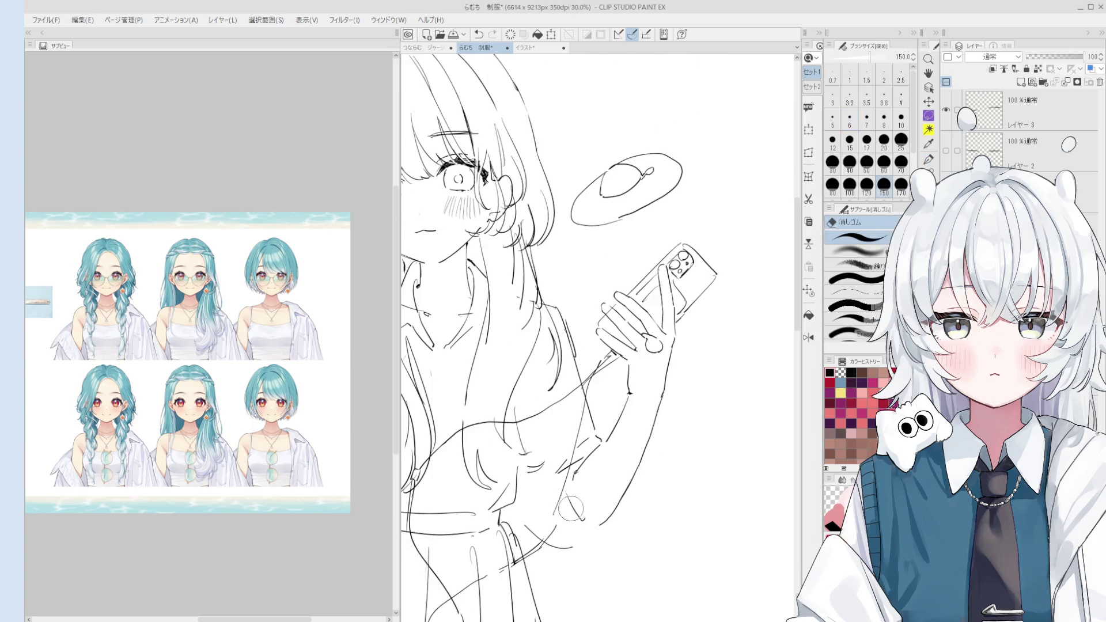
{"action": "key", "text": "ctrl+z"}
{"action": "mouse_move", "coordinate": [560, 475]}
{"action": "left_mouse_down"}
{"action": "mouse_move", "coordinate": [579, 515]}
{"action": "mouse_move", "coordinate": [627, 530]}
{"action": "mouse_move", "coordinate": [593, 525]}
{"action": "left_mouse_up"}
{"action": "key", "text": "e"}
{"action": "key", "text": "p"}
{"action": "scroll", "coordinate": [646, 539], "scroll_direction": "down", "scroll_amount": 3}
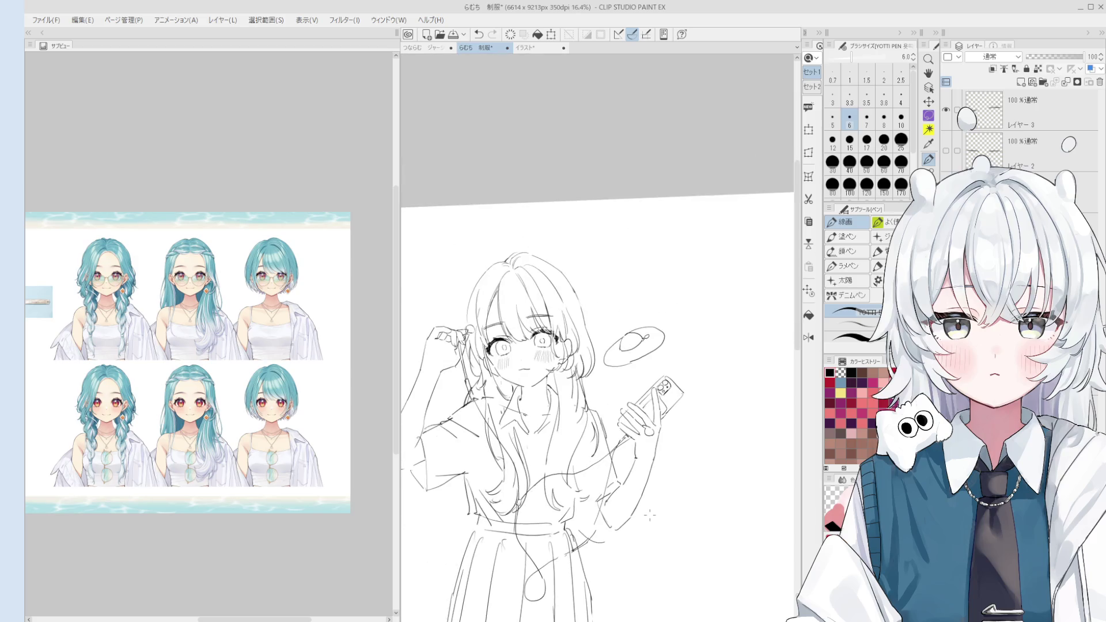
Mirror the canvas to check the arm's proportions, then center the hand and phone.
{"action": "key", "text": "h"}
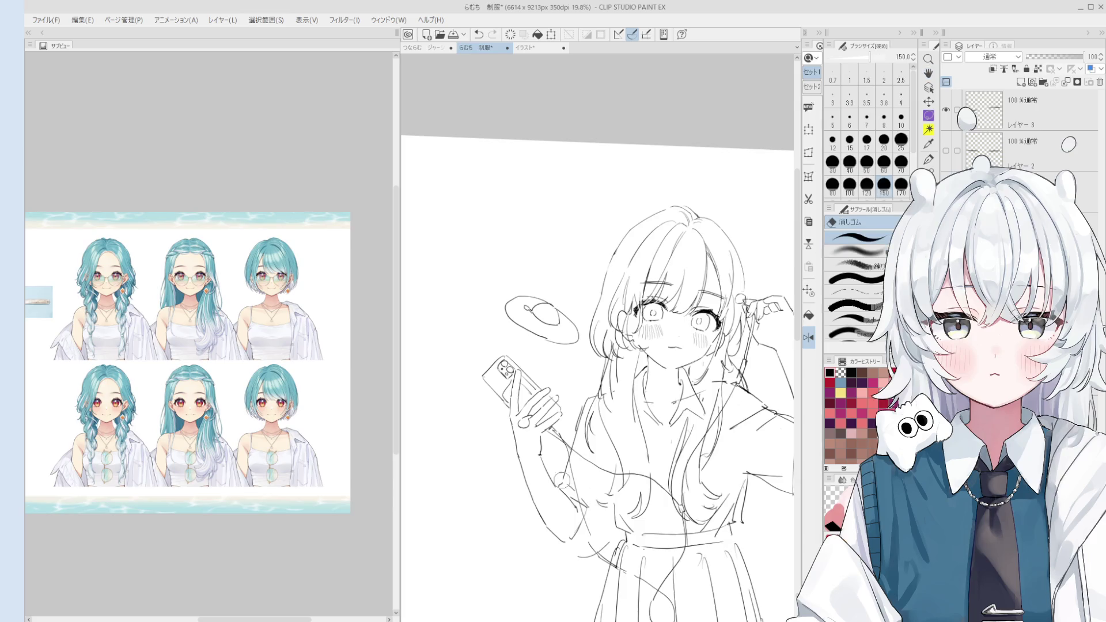
{"action": "scroll", "coordinate": [547, 466], "scroll_direction": "up", "scroll_amount": 2}
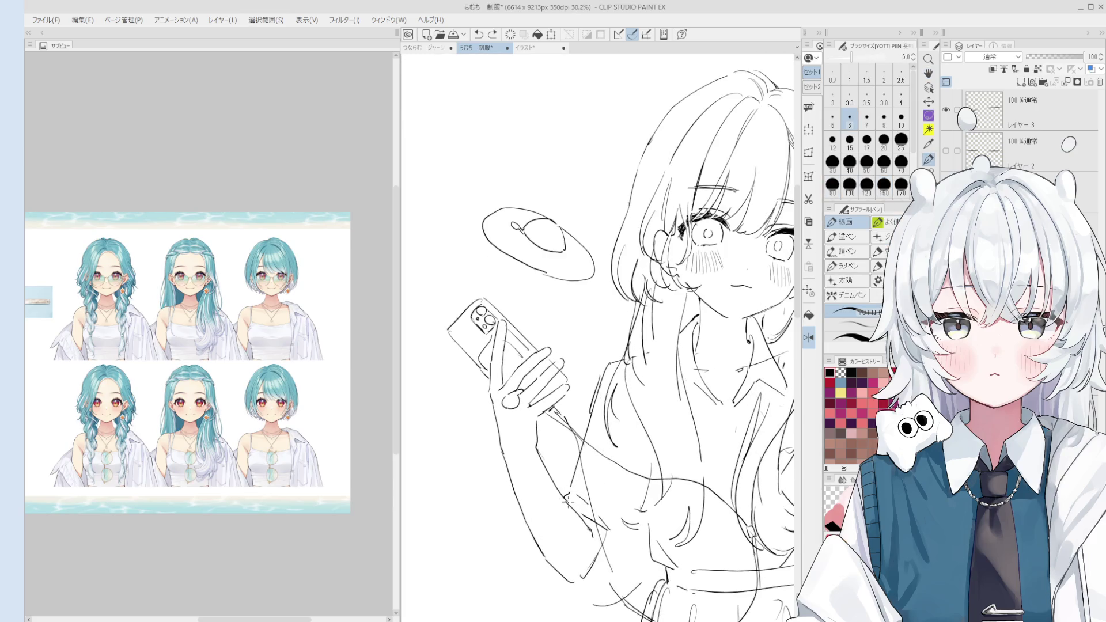
{"action": "key", "text": "e"}
{"action": "key", "text": "p"}
{"action": "scroll", "coordinate": [545, 446], "scroll_direction": "up", "scroll_amount": 2}
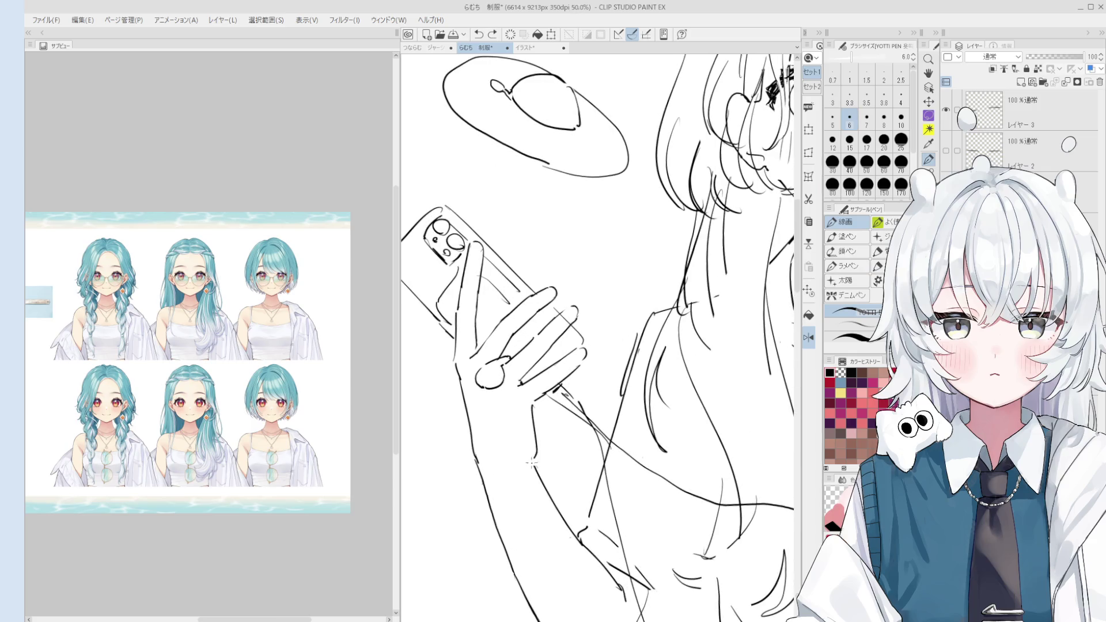
{"action": "scroll", "coordinate": [535, 416], "scroll_direction": "down", "scroll_amount": 1}
{"action": "left_click_drag", "start_coordinate": [593, 455], "coordinate": [588, 440]}
{"action": "scroll", "coordinate": [588, 440], "scroll_direction": "up", "scroll_amount": 1}
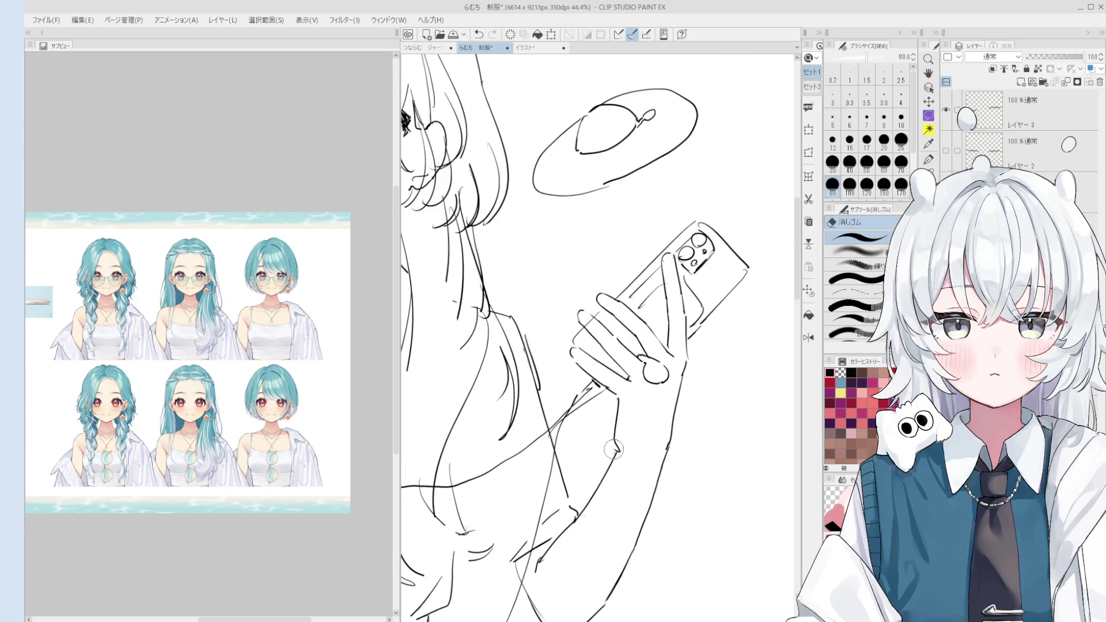
{"action": "left_click_drag", "start_coordinate": [625, 487], "coordinate": [616, 455]}
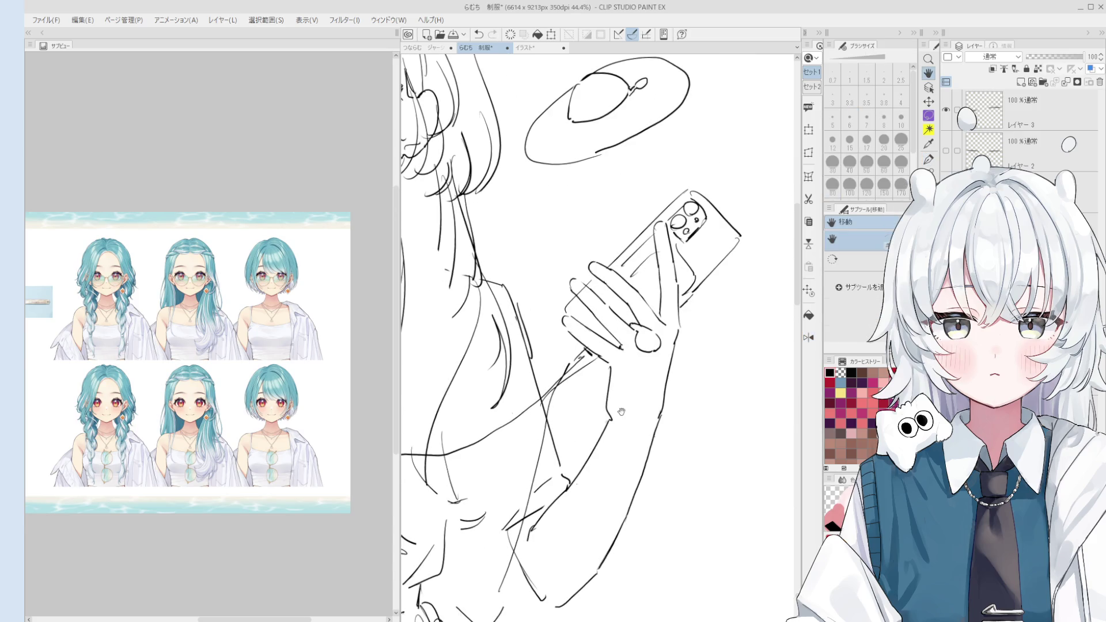
{"action": "key", "text": "p"}
{"action": "scroll", "coordinate": [611, 381], "scroll_direction": "down", "scroll_amount": 1}
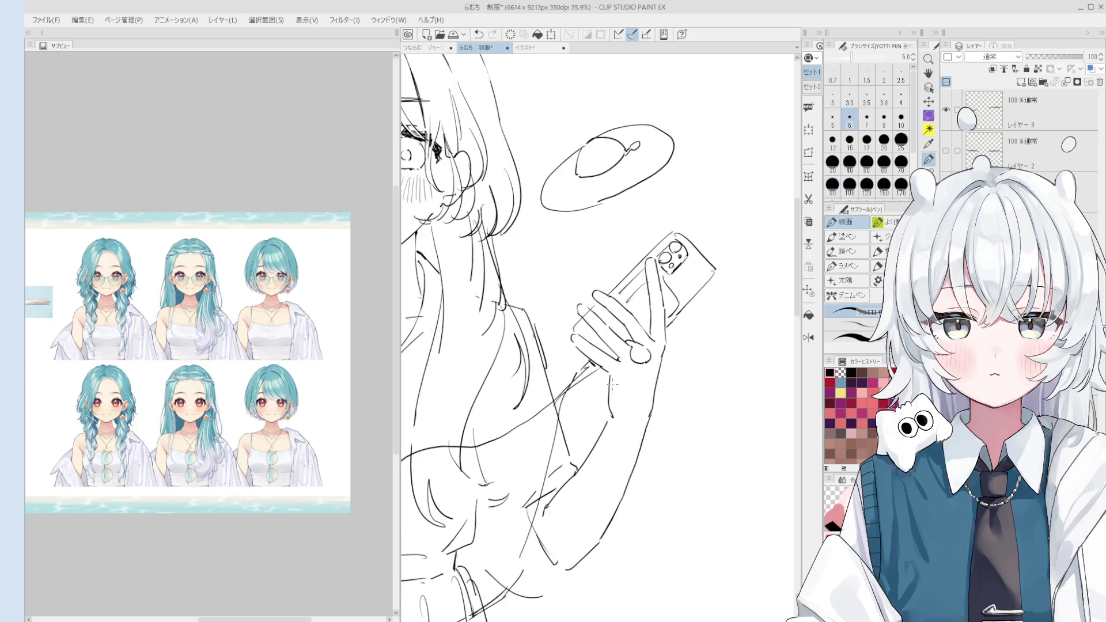
Try the inner forearm line several times, undoing each attempt.
{"action": "left_click_drag", "start_coordinate": [610, 379], "coordinate": [612, 413]}
{"action": "scroll", "coordinate": [613, 415], "scroll_direction": "down", "scroll_amount": 1}
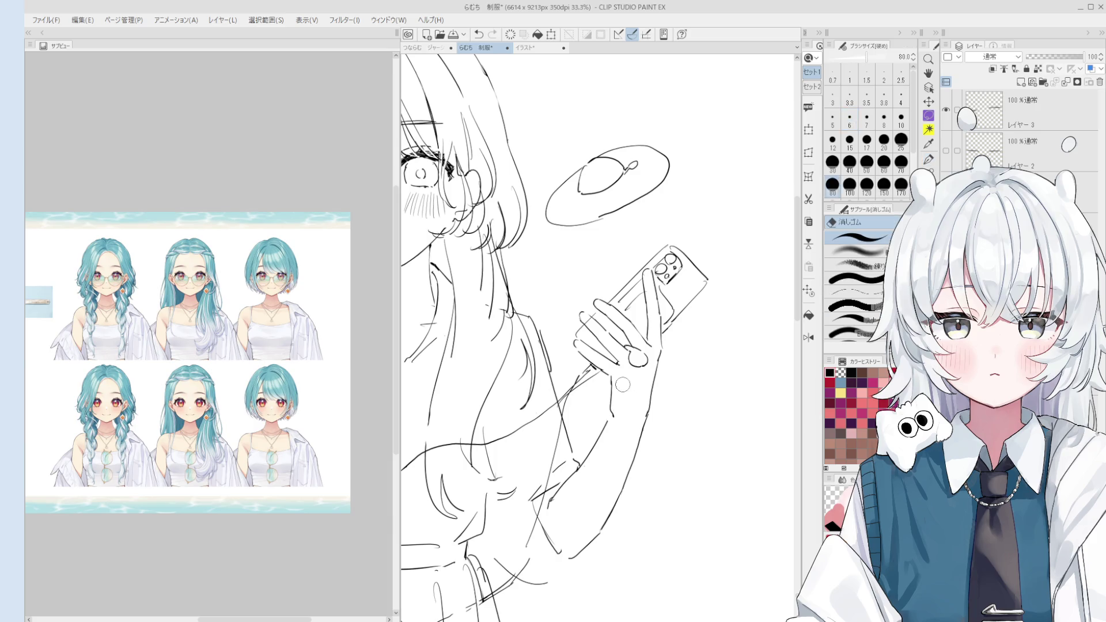
{"action": "key", "text": "ctrl+z"}
{"action": "key", "text": "ctrl+z"}
{"action": "left_click_drag", "start_coordinate": [610, 379], "coordinate": [609, 407]}
{"action": "key", "text": "ctrl+z"}
{"action": "key", "text": "ctrl+z"}
{"action": "left_click_drag", "start_coordinate": [579, 469], "coordinate": [608, 424]}
{"action": "key", "text": "ctrl+z"}
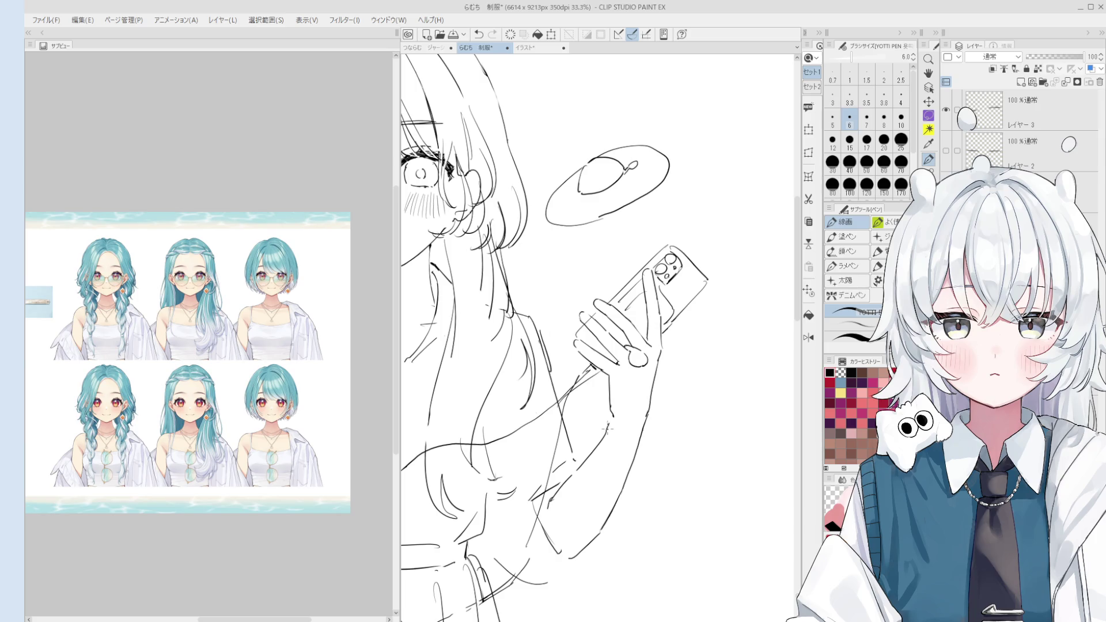
Flip the canvas view again to re-check the forearm.
{"action": "key", "text": "e"}
{"action": "scroll", "coordinate": [617, 414], "scroll_direction": "up", "scroll_amount": 1}
{"action": "key", "text": "h"}
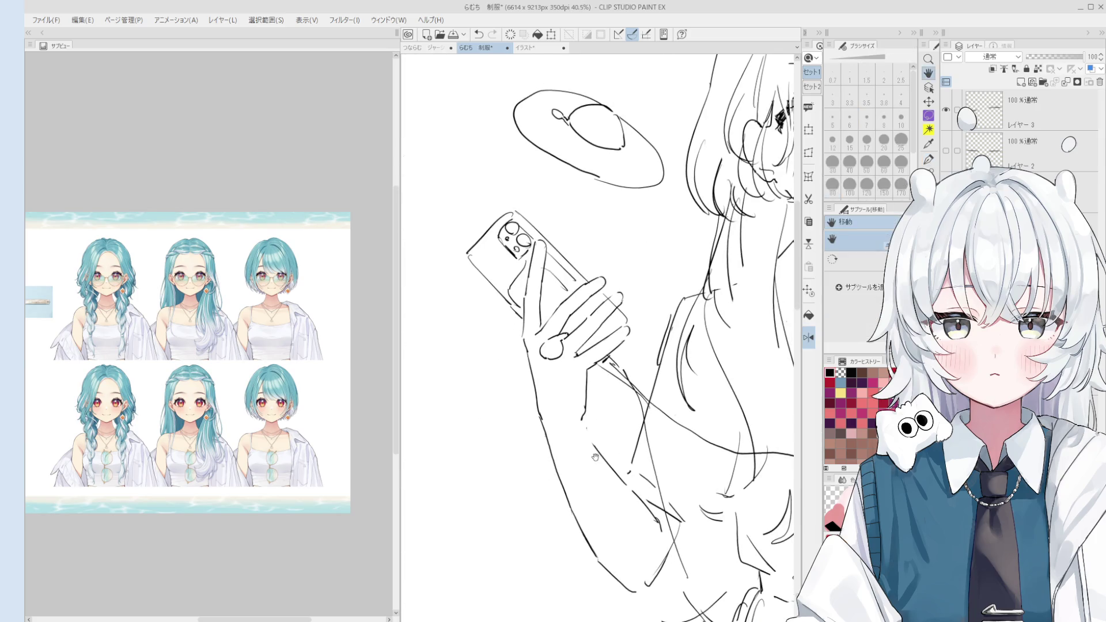
{"action": "key", "text": "p"}
{"action": "scroll", "coordinate": [588, 425], "scroll_direction": "up", "scroll_amount": 1}
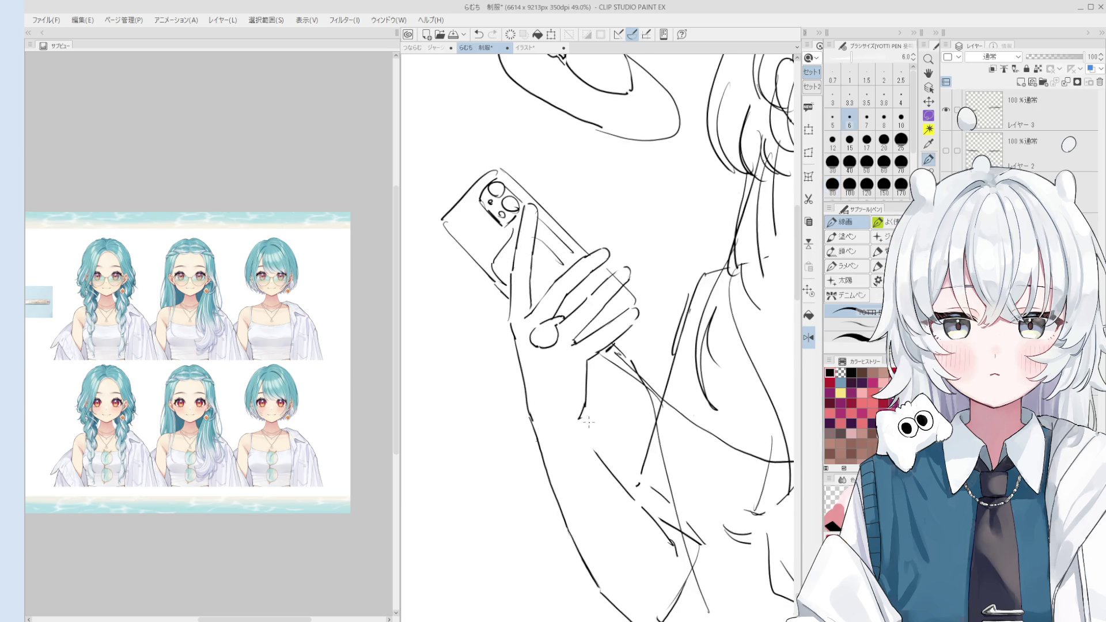
{"action": "scroll", "coordinate": [588, 436], "scroll_direction": "down", "scroll_amount": 1}
{"action": "key", "text": "e"}
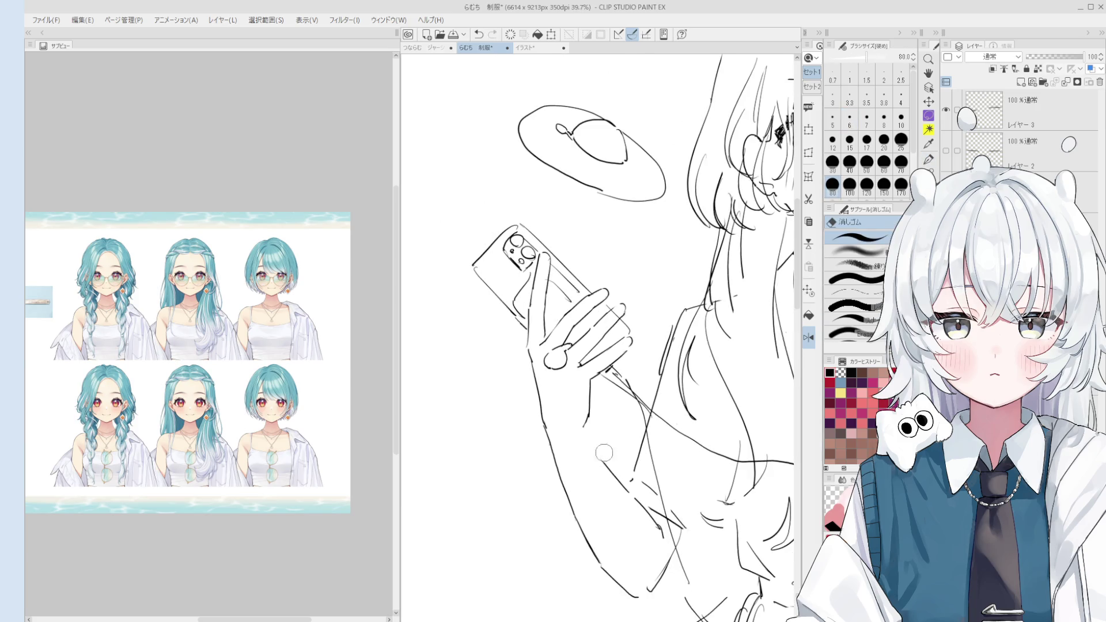
{"action": "key", "text": "p"}
{"action": "scroll", "coordinate": [602, 453], "scroll_direction": "down", "scroll_amount": 1}
{"action": "key", "text": "e"}
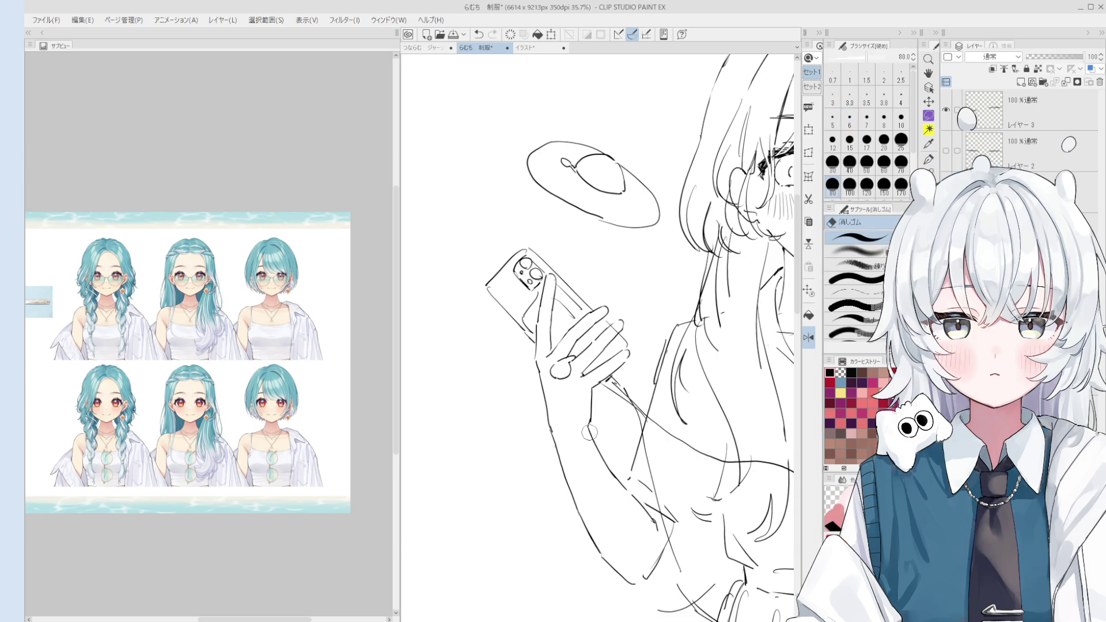
{"action": "scroll", "coordinate": [588, 432], "scroll_direction": "down", "scroll_amount": 1}
Erase part of the forearm lines and compare the result before and after.
{"action": "mouse_move", "coordinate": [596, 500]}
{"action": "left_mouse_down"}
{"action": "mouse_move", "coordinate": [616, 542]}
{"action": "mouse_move", "coordinate": [580, 482]}
{"action": "left_mouse_up"}
{"action": "key", "text": "p"}
{"action": "key", "text": "ctrl+z"}
{"action": "key", "text": "ctrl+y"}
{"action": "key", "text": "ctrl+z"}
{"action": "key", "text": "ctrl+y"}
{"action": "key", "text": "ctrl+z"}
{"action": "key", "text": "ctrl+y"}
{"action": "key", "text": "ctrl+z"}
{"action": "key", "text": "ctrl+y"}
Unmirror the view, pan slightly, and compare the forearm edit once more.
{"action": "key", "text": "e"}
{"action": "key", "text": "f"}
{"action": "key", "text": "h"}
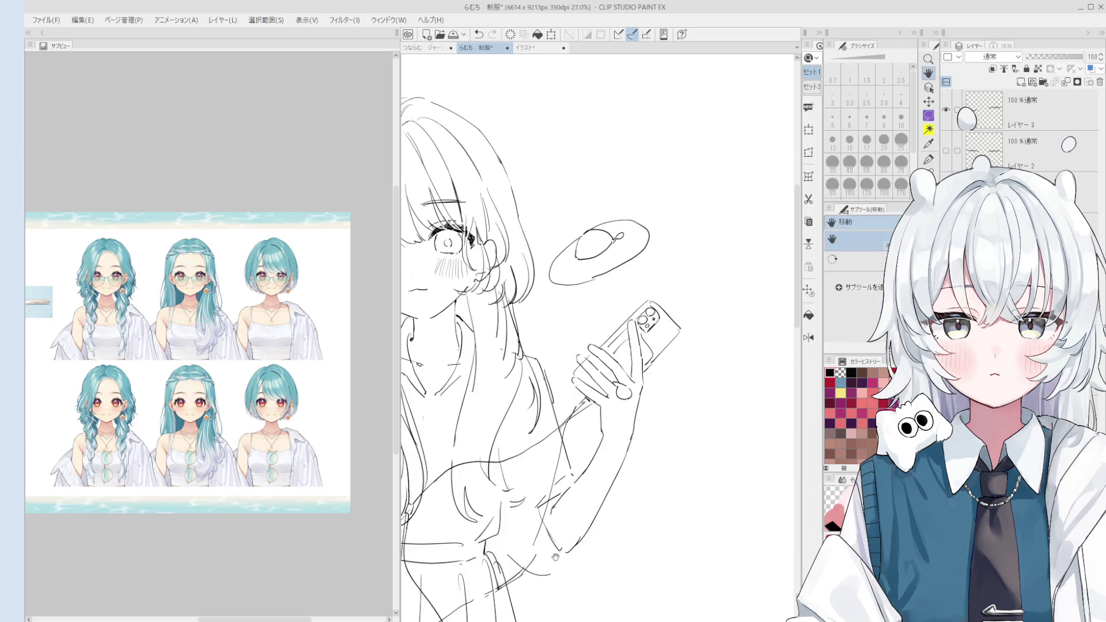
{"action": "left_click_drag", "start_coordinate": [674, 532], "coordinate": [685, 518]}
{"action": "key", "text": "e"}
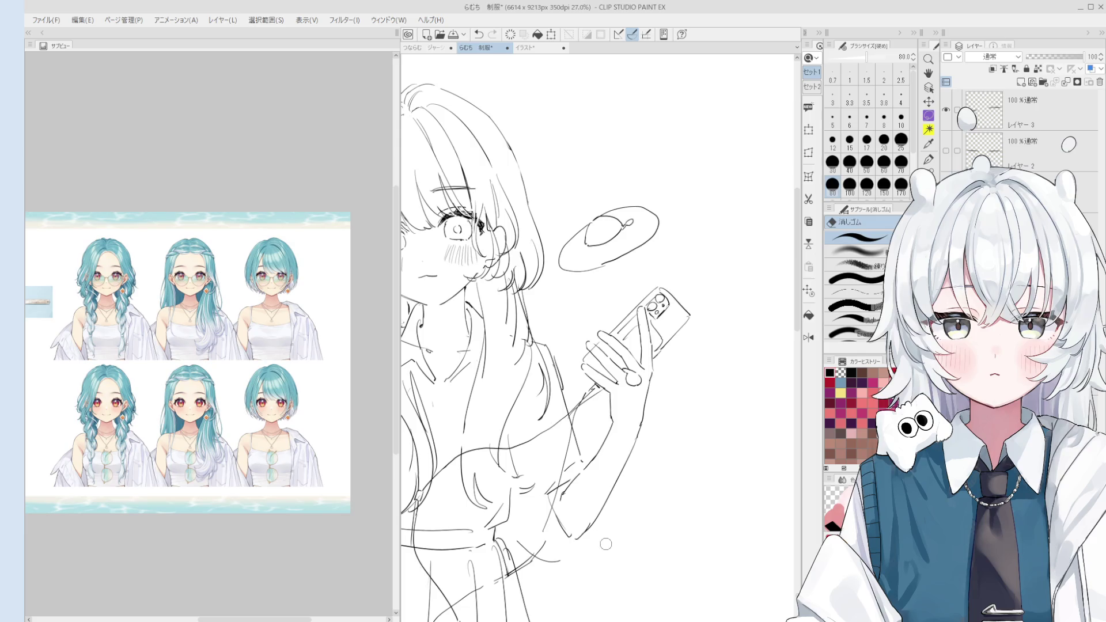
{"action": "key", "text": "p"}
{"action": "key", "text": "ctrl+z"}
{"action": "key", "text": "ctrl+y"}
{"action": "key", "text": "ctrl+z"}
{"action": "key", "text": "ctrl+y"}
{"action": "key", "text": "ctrl+z"}
{"action": "key", "text": "ctrl+y"}
Pan up and right, then compare and finally remove the short arm stroke.
{"action": "left_click_drag", "start_coordinate": [576, 539], "coordinate": [621, 519]}
{"action": "key", "text": "e"}
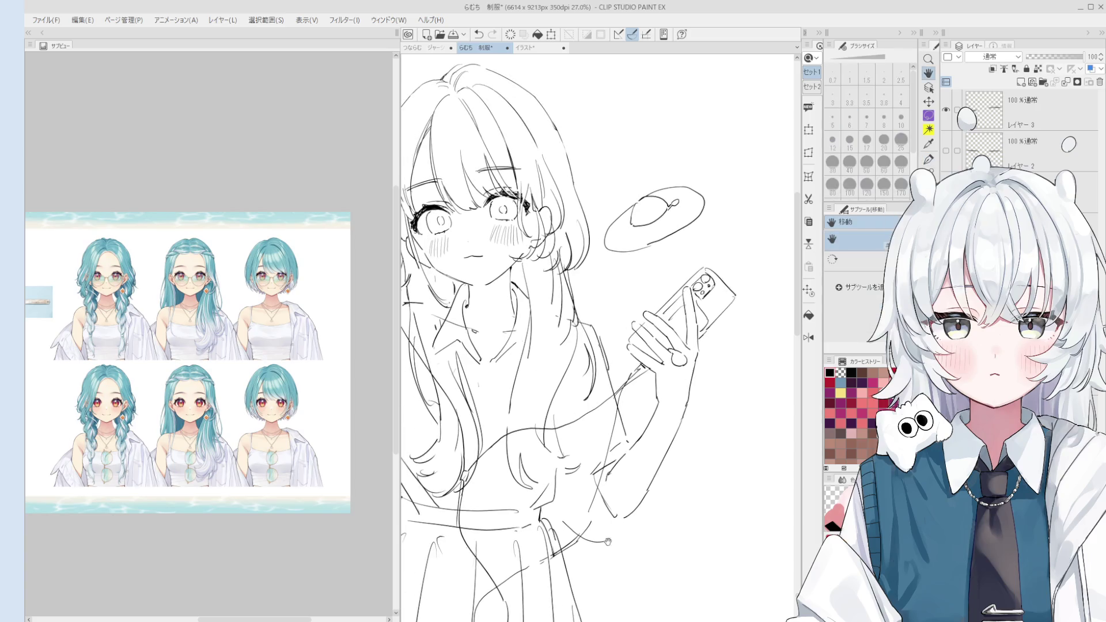
{"action": "key", "text": "p"}
{"action": "key", "text": "ctrl+z"}
{"action": "key", "text": "ctrl+y"}
{"action": "key", "text": "ctrl+z"}
{"action": "key", "text": "ctrl+y"}
{"action": "key", "text": "ctrl+z"}
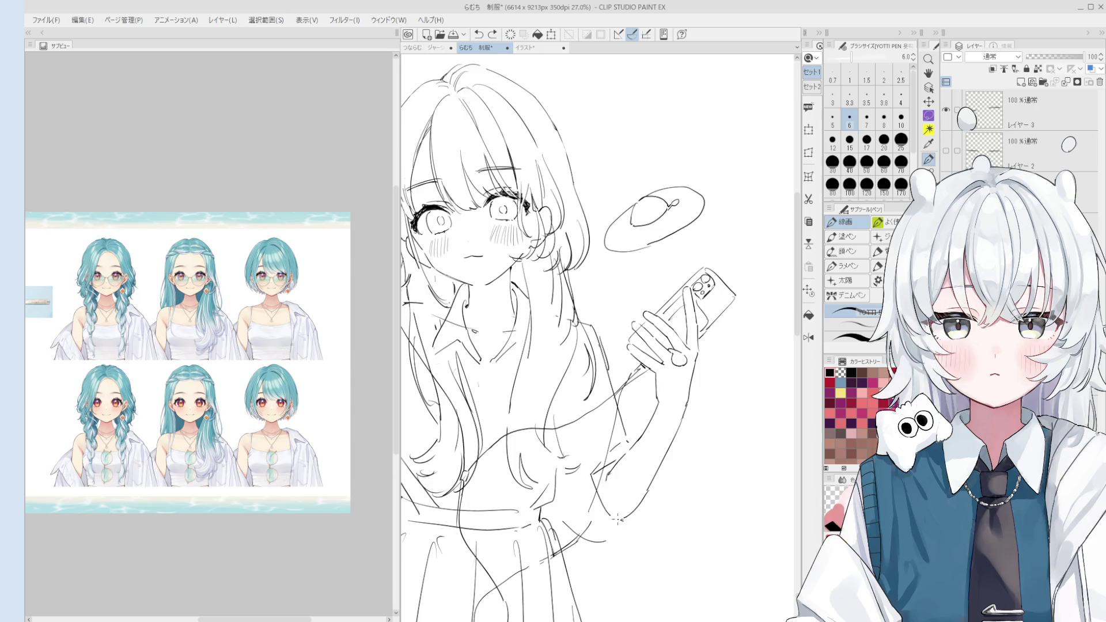
{"action": "scroll", "coordinate": [619, 527], "scroll_direction": "down", "scroll_amount": 1}
{"action": "key", "text": "ctrl+z"}
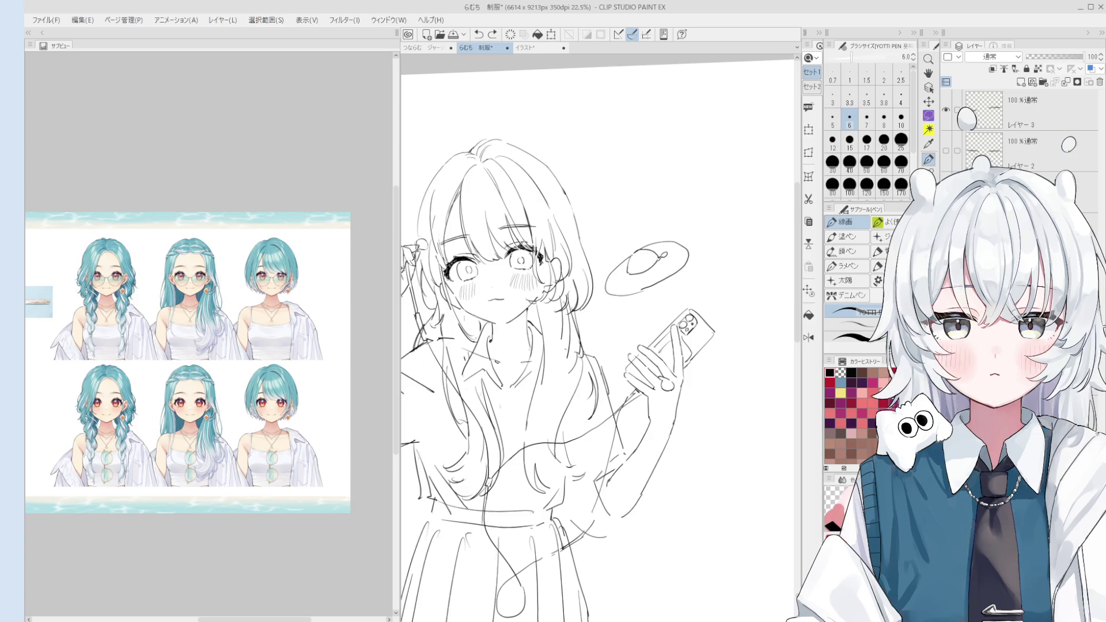
Try short hair strokes right of the face, undoing each attempt.
{"action": "scroll", "coordinate": [593, 262], "scroll_direction": "down", "scroll_amount": 1}
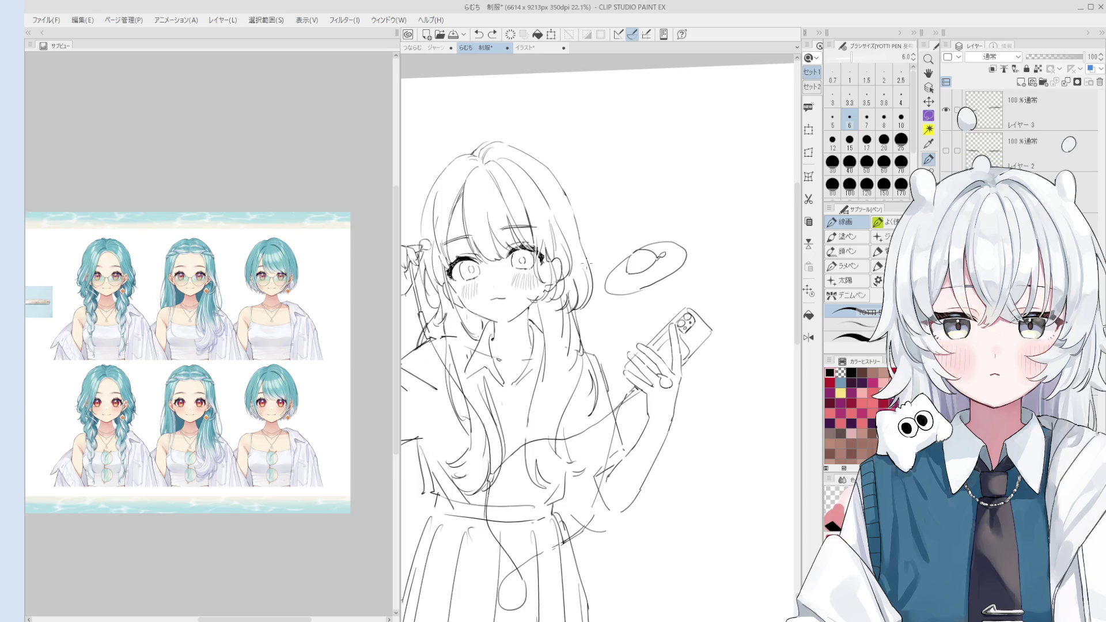
{"action": "key", "text": "e"}
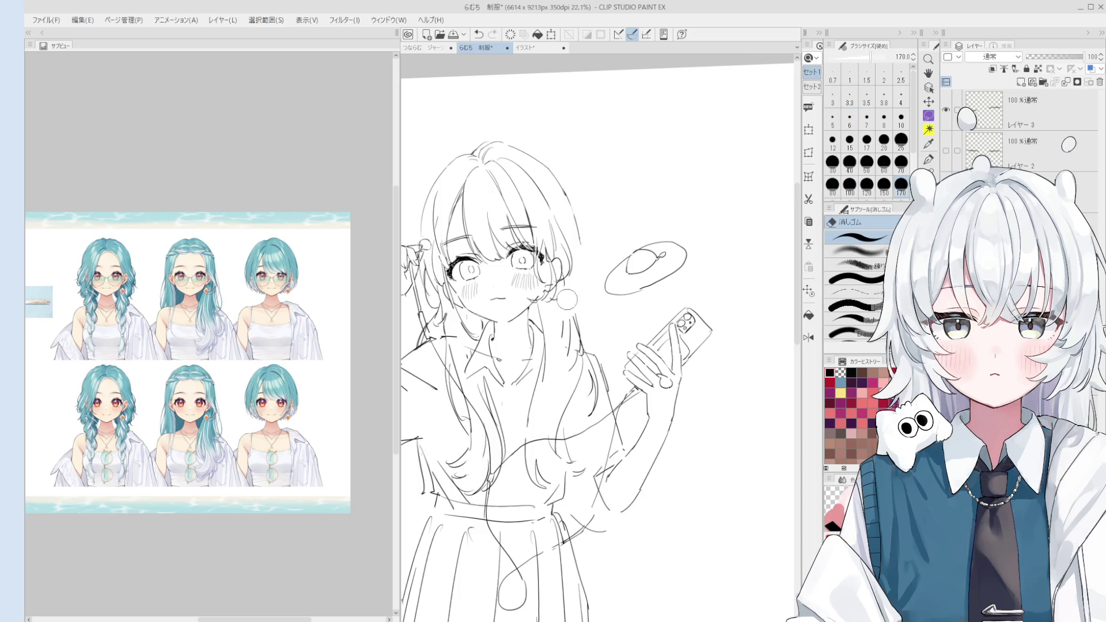
{"action": "key", "text": "p"}
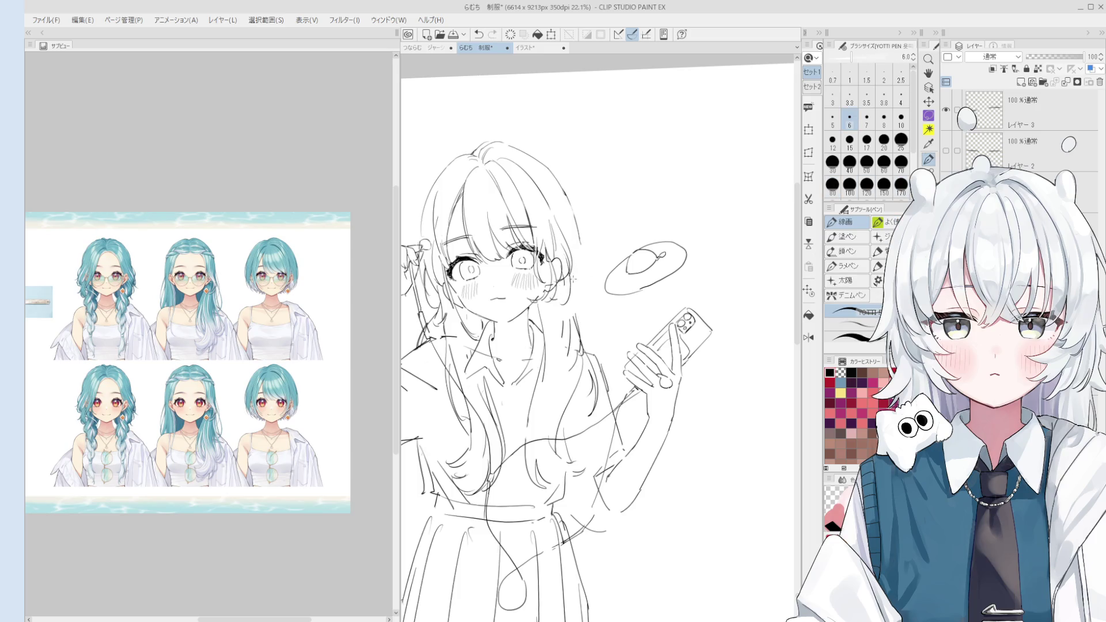
{"action": "scroll", "coordinate": [573, 279], "scroll_direction": "down", "scroll_amount": 2}
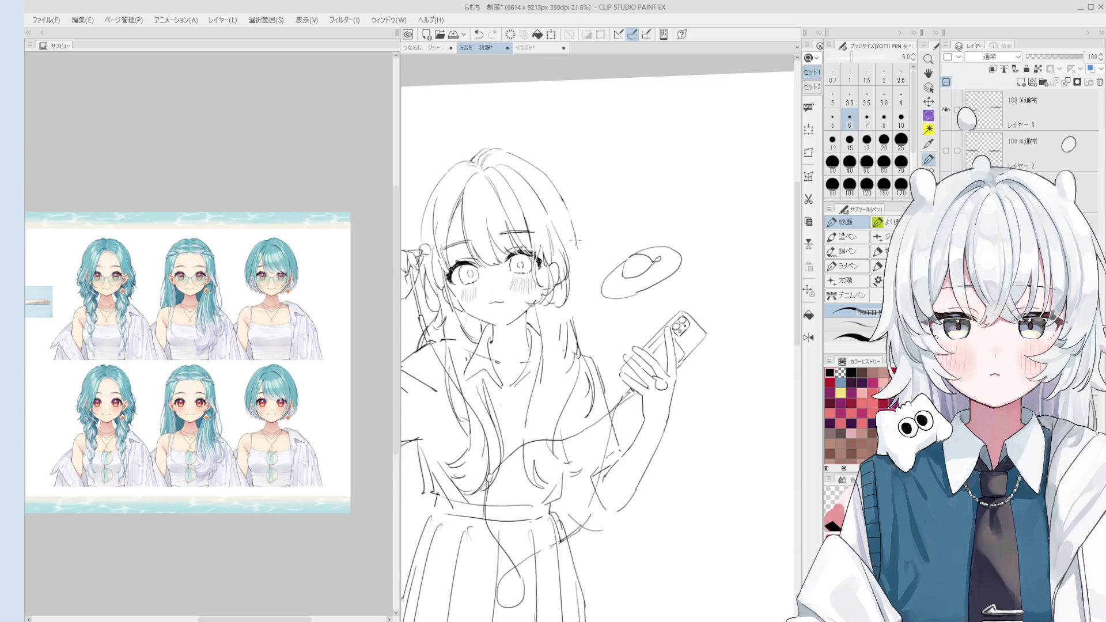
{"action": "scroll", "coordinate": [575, 239], "scroll_direction": "up", "scroll_amount": 2}
{"action": "key", "text": "ctrl+z"}
{"action": "left_click_drag", "start_coordinate": [547, 239], "coordinate": [563, 285]}
{"action": "key", "text": "ctrl+z"}
{"action": "left_click_drag", "start_coordinate": [550, 219], "coordinate": [571, 281]}
{"action": "key", "text": "ctrl+z"}
{"action": "key", "text": "ctrl+z"}
{"action": "key", "text": "ctrl+z"}
{"action": "key", "text": "ctrl+z"}
Draw a longer hair strand right of the face, redrawing it once.
{"action": "key", "text": "e"}
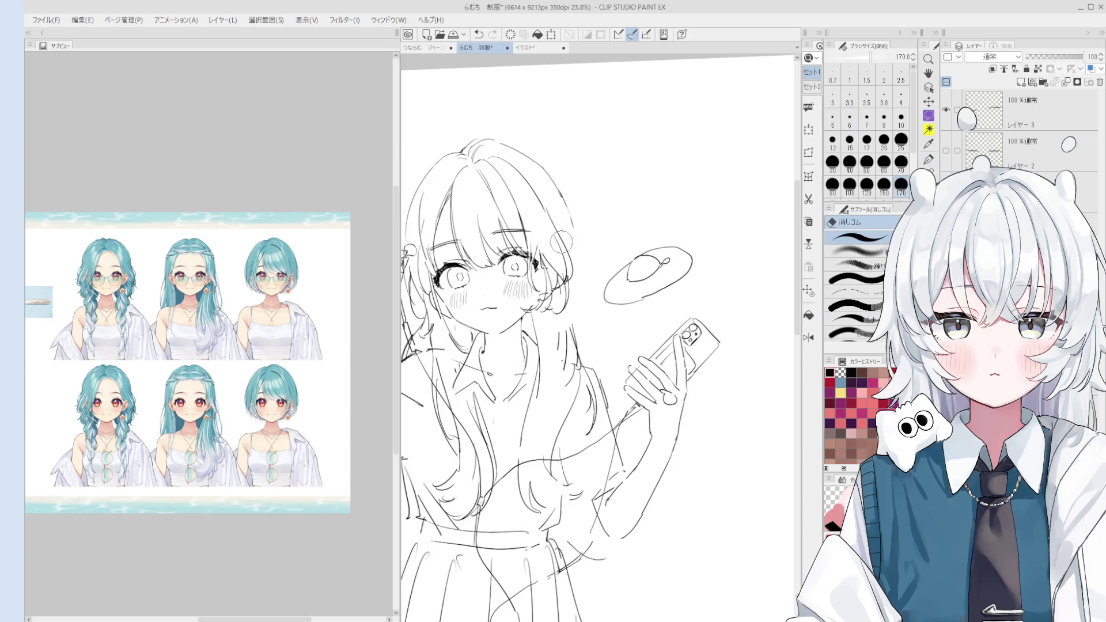
{"action": "left_click_drag", "start_coordinate": [562, 242], "coordinate": [567, 250]}
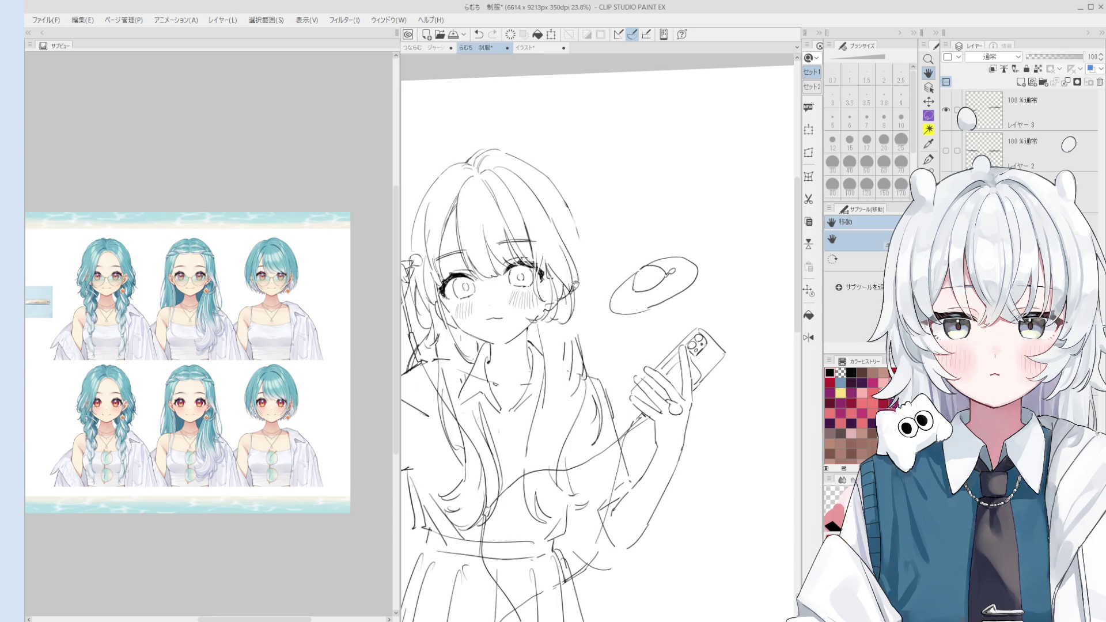
{"action": "scroll", "coordinate": [574, 283], "scroll_direction": "up", "scroll_amount": 1}
{"action": "key", "text": "p"}
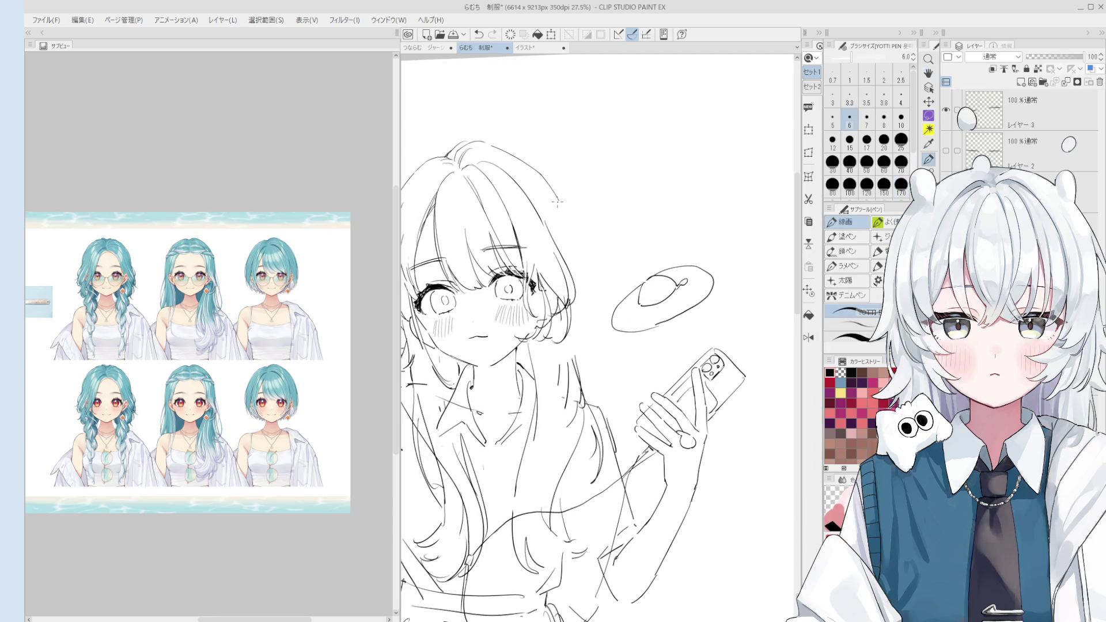
{"action": "left_click_drag", "start_coordinate": [577, 266], "coordinate": [575, 330]}
{"action": "scroll", "coordinate": [576, 350], "scroll_direction": "down", "scroll_amount": 1}
{"action": "key", "text": "ctrl+z"}
{"action": "left_click_drag", "start_coordinate": [579, 289], "coordinate": [575, 364]}
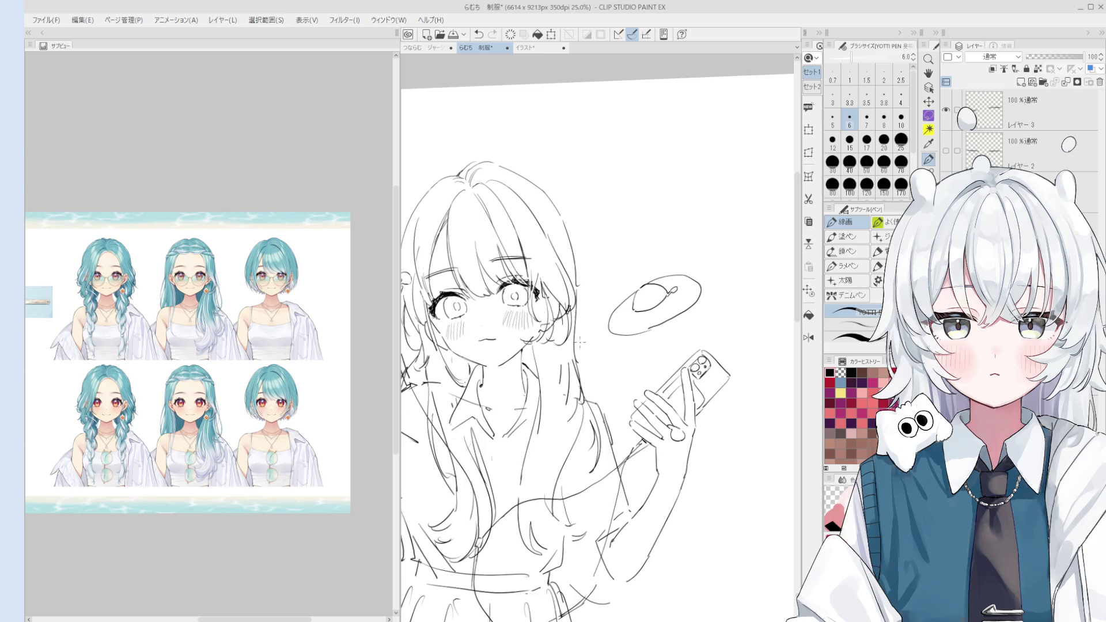
{"action": "key", "text": "e"}
{"action": "scroll", "coordinate": [582, 305], "scroll_direction": "up", "scroll_amount": 2}
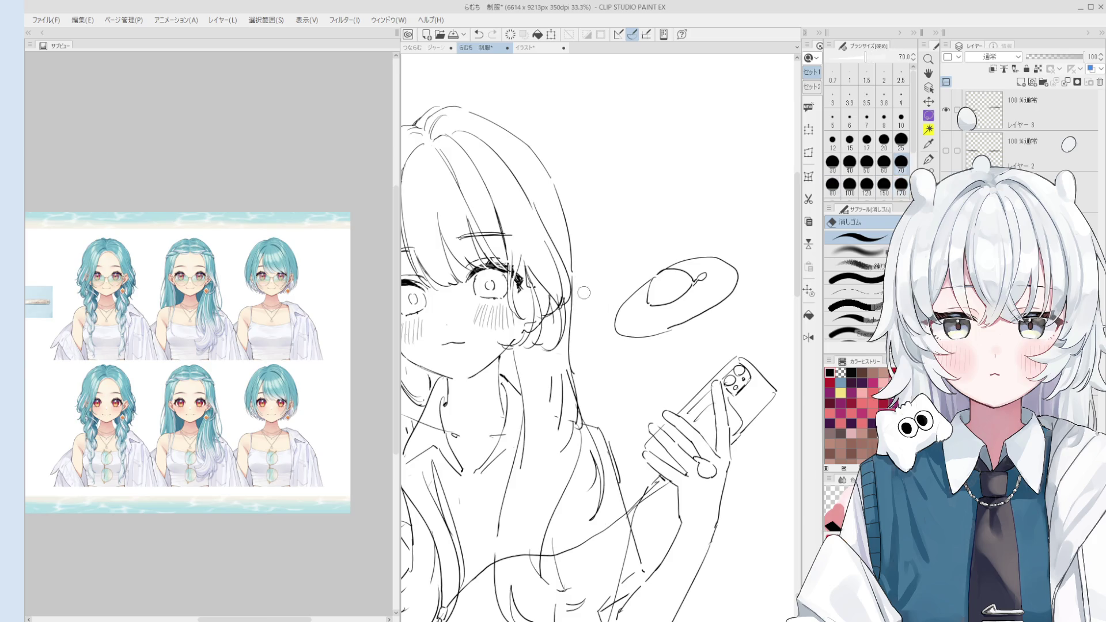
Zoom in on the girl's eye, alternating between the 線画 pen and the 消しゴム eraser.
{"action": "scroll", "coordinate": [554, 302], "scroll_direction": "up", "scroll_amount": 2}
{"action": "scroll", "coordinate": [553, 300], "scroll_direction": "down", "scroll_amount": 2}
{"action": "scroll", "coordinate": [544, 290], "scroll_direction": "up", "scroll_amount": 1}
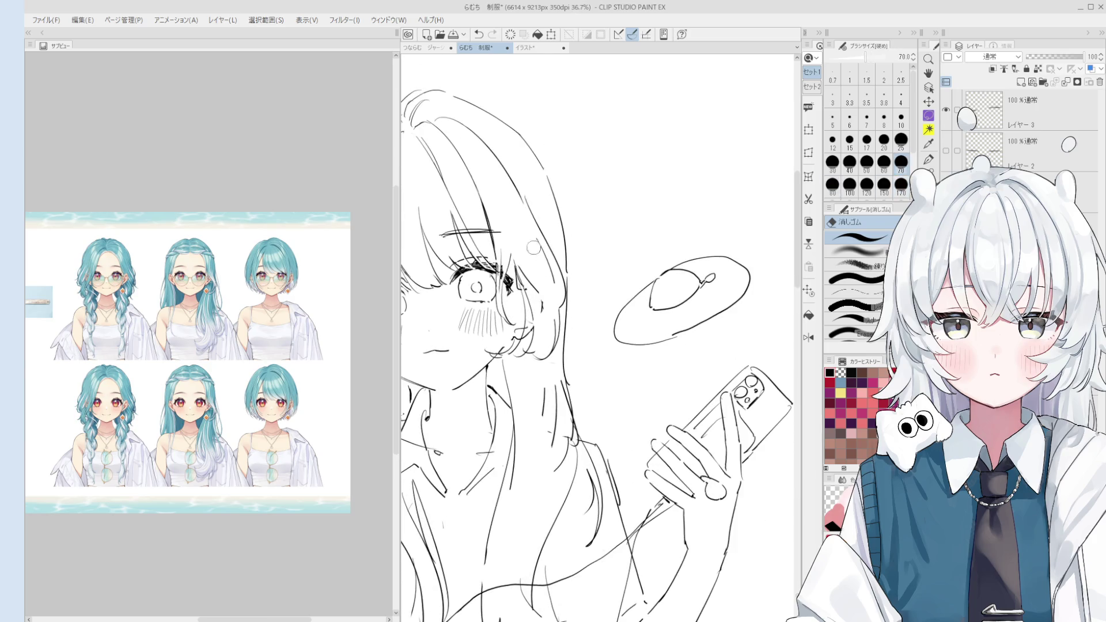
{"action": "key", "text": "p"}
{"action": "scroll", "coordinate": [544, 288], "scroll_direction": "down", "scroll_amount": 1}
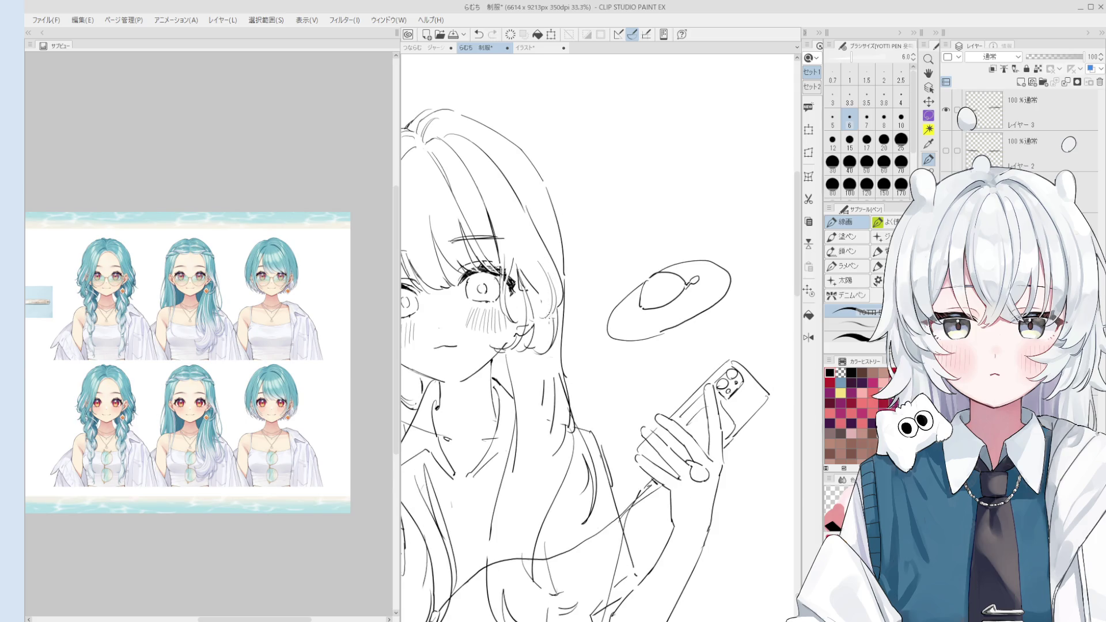
{"action": "scroll", "coordinate": [550, 290], "scroll_direction": "down", "scroll_amount": 1}
{"action": "key", "text": "e"}
{"action": "scroll", "coordinate": [544, 296], "scroll_direction": "up", "scroll_amount": 2}
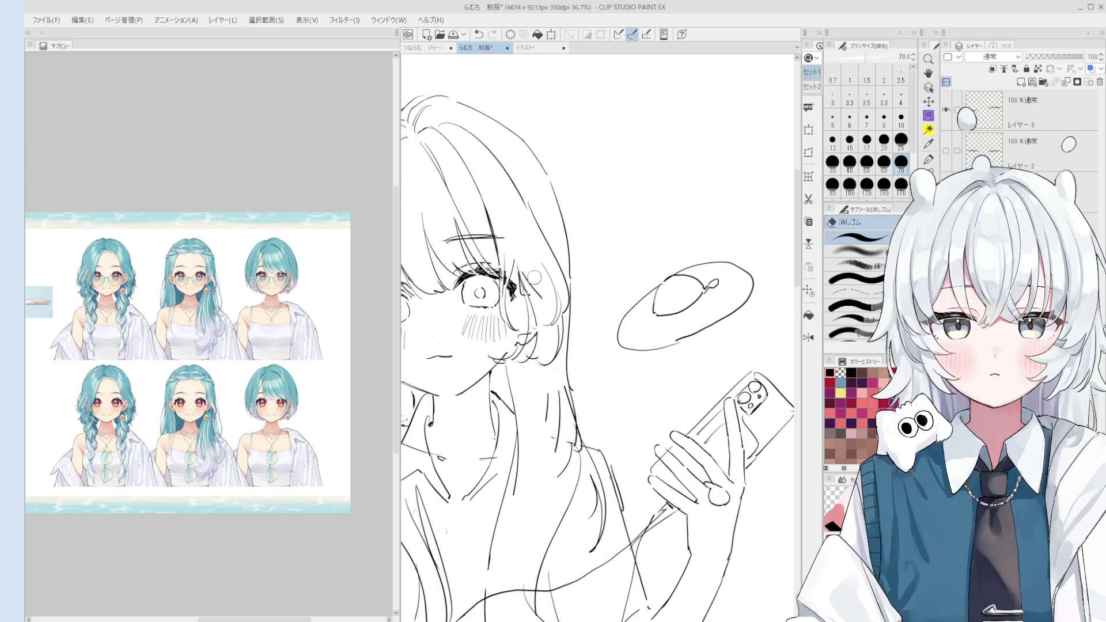
{"action": "key", "text": "p"}
{"action": "scroll", "coordinate": [530, 288], "scroll_direction": "down", "scroll_amount": 1}
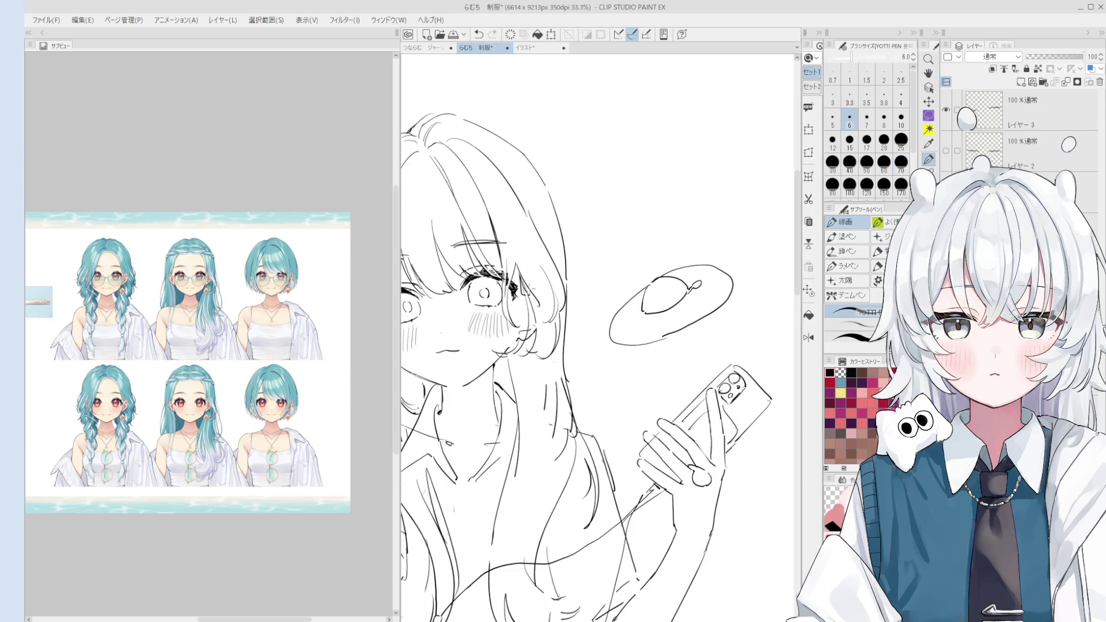
{"action": "key", "text": "e"}
{"action": "key", "text": "p"}
{"action": "mouse_move", "coordinate": [541, 360]}
{"action": "left_mouse_down"}
{"action": "mouse_move", "coordinate": [558, 330]}
{"action": "mouse_move", "coordinate": [514, 393]}
{"action": "left_mouse_up"}
Erase lines near the eye, undoing the last erase.
{"action": "key", "text": "e"}
{"action": "scroll", "coordinate": [495, 290], "scroll_direction": "up", "scroll_amount": 2}
{"action": "key", "text": "p"}
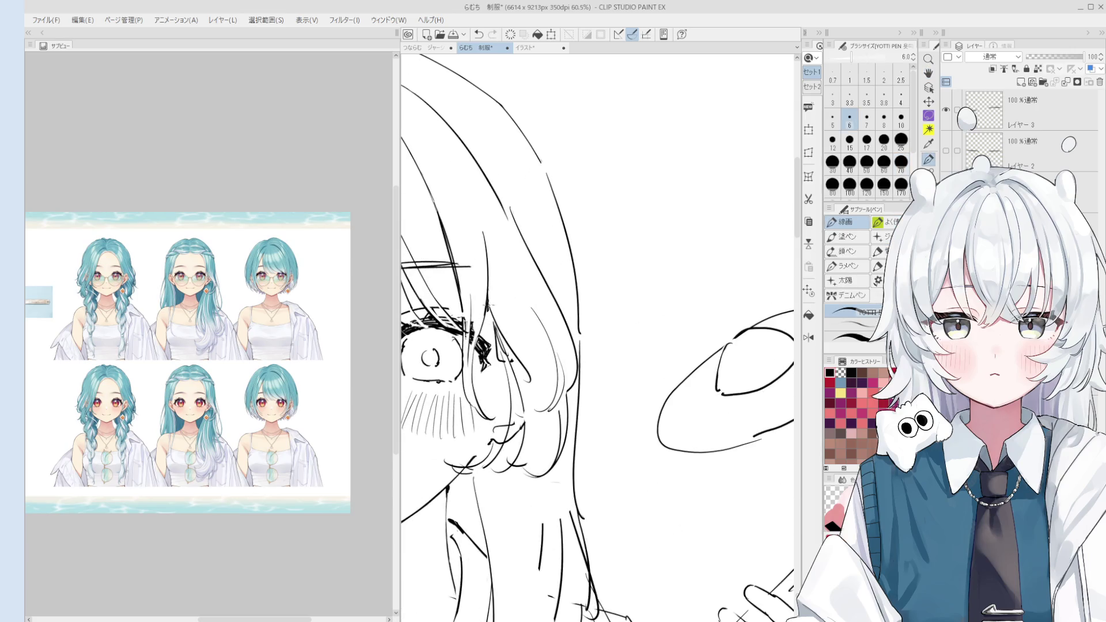
{"action": "key", "text": "e"}
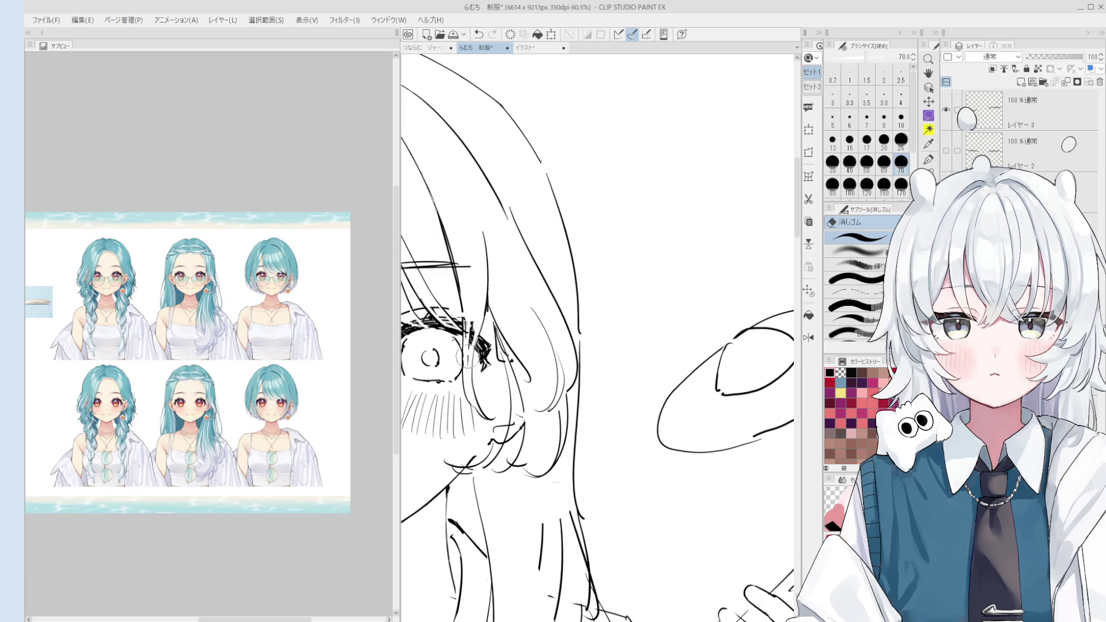
{"action": "key", "text": "p"}
{"action": "key", "text": "e"}
{"action": "key", "text": "p"}
{"action": "key", "text": "ctrl+z"}
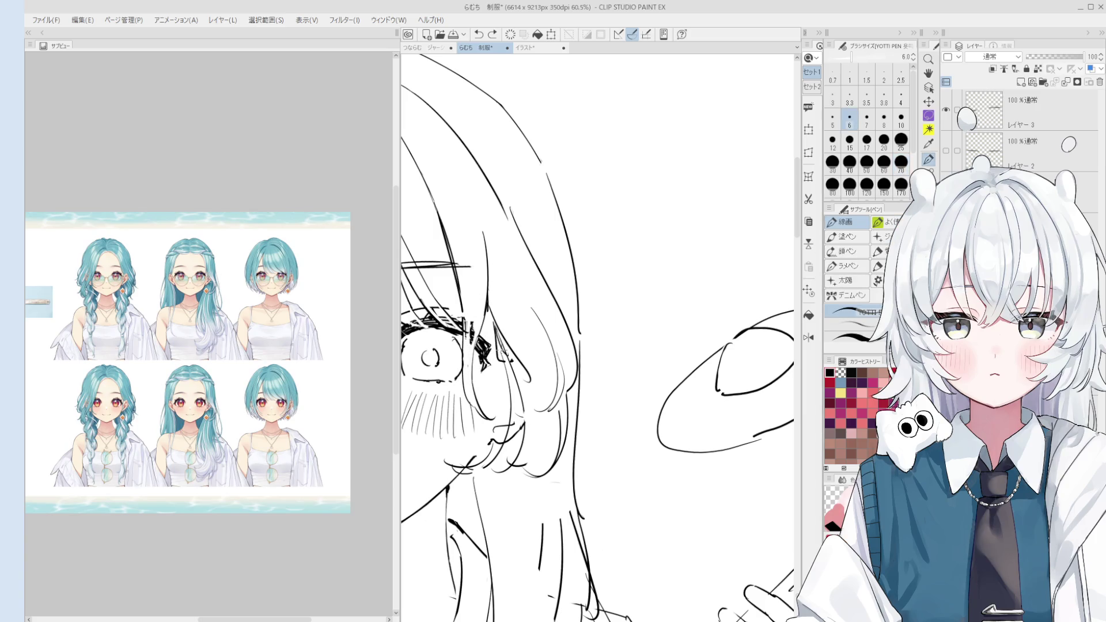
{"action": "scroll", "coordinate": [516, 328], "scroll_direction": "down", "scroll_amount": 1}
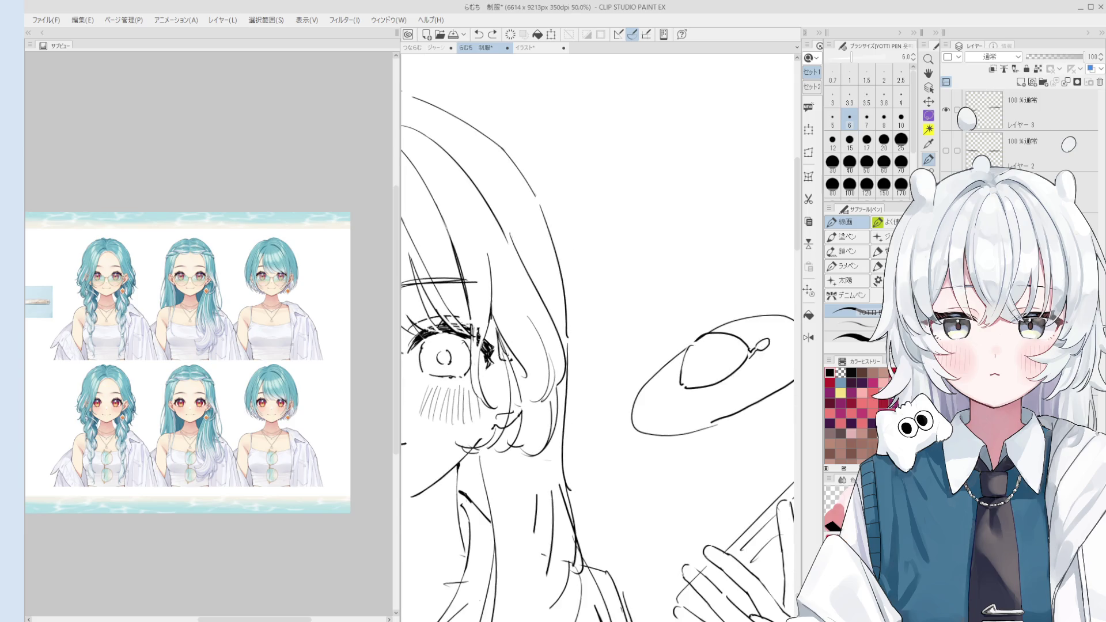
Redraw the hair strand beside the eye, undoing and retrying each failed stroke.
{"action": "left_click_drag", "start_coordinate": [489, 273], "coordinate": [482, 385]}
{"action": "key", "text": "ctrl+z"}
{"action": "mouse_move", "coordinate": [496, 293]}
{"action": "left_mouse_down"}
{"action": "mouse_move", "coordinate": [487, 388]}
{"action": "mouse_move", "coordinate": [482, 379]}
{"action": "left_mouse_up"}
{"action": "key", "text": "ctrl+z"}
{"action": "left_click_drag", "start_coordinate": [498, 292], "coordinate": [484, 373]}
{"action": "key", "text": "ctrl+z"}
{"action": "scroll", "coordinate": [490, 334], "scroll_direction": "down", "scroll_amount": 1}
{"action": "key", "text": "e"}
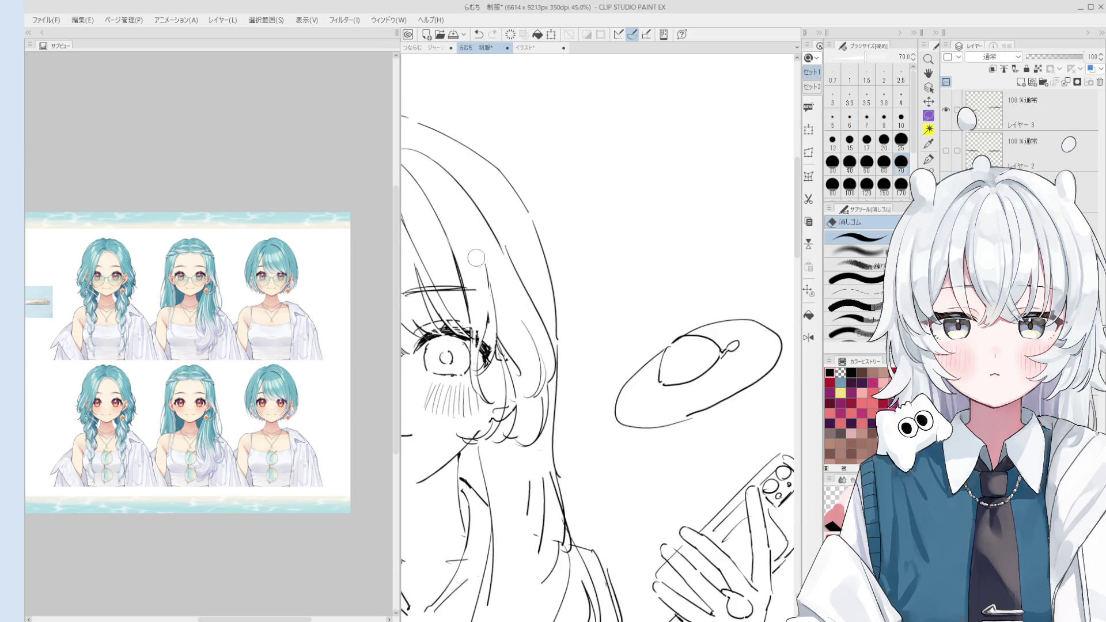
{"action": "key", "text": "p"}
{"action": "left_click_drag", "start_coordinate": [488, 301], "coordinate": [491, 331]}
{"action": "key", "text": "ctrl+z"}
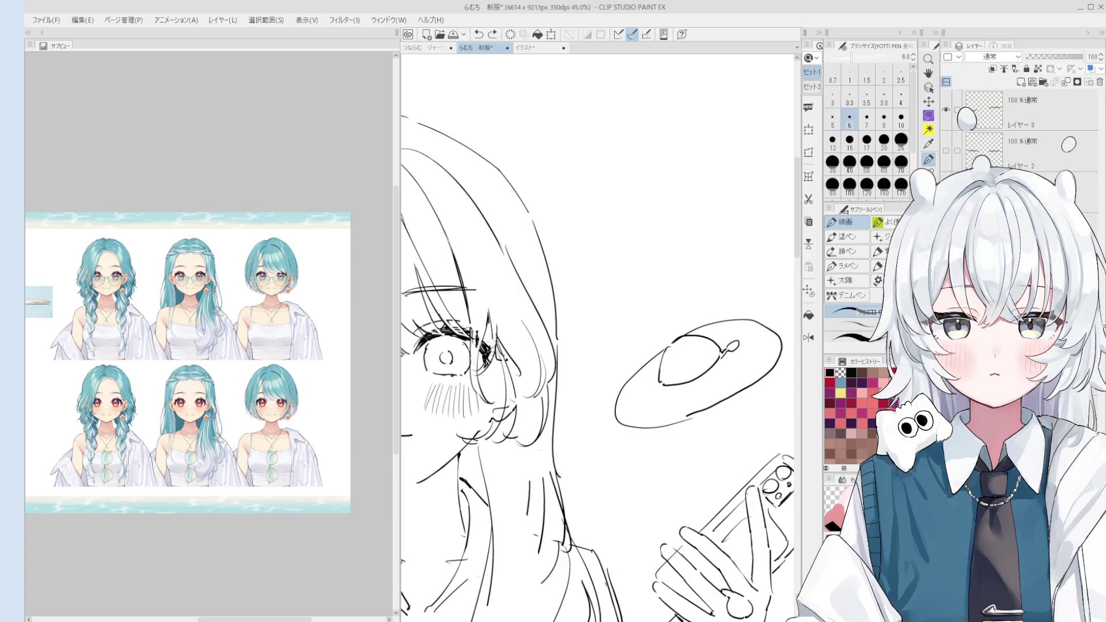
Mirror the canvas to check the drawing and undo the short vertical stroke by the hair.
{"action": "scroll", "coordinate": [488, 305], "scroll_direction": "down", "scroll_amount": 1}
{"action": "scroll", "coordinate": [488, 306], "scroll_direction": "down", "scroll_amount": 1}
{"action": "key", "text": "h"}
{"action": "key", "text": "ctrl+z"}
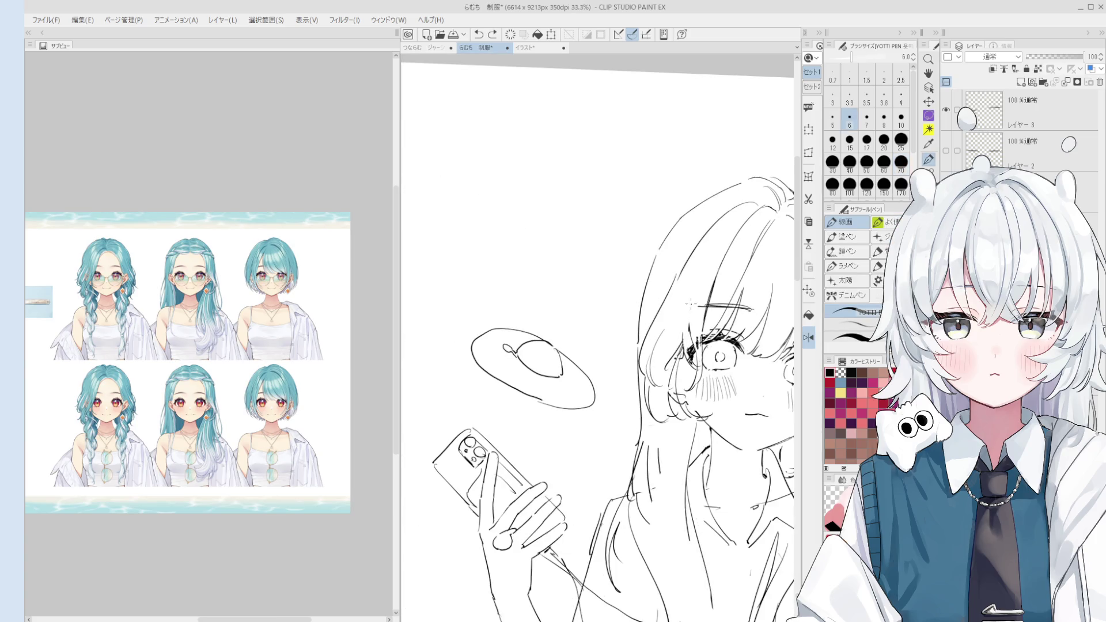
Redraw the line near the eye and erase part of it by the cheek.
{"action": "scroll", "coordinate": [512, 346], "scroll_direction": "up", "scroll_amount": 5}
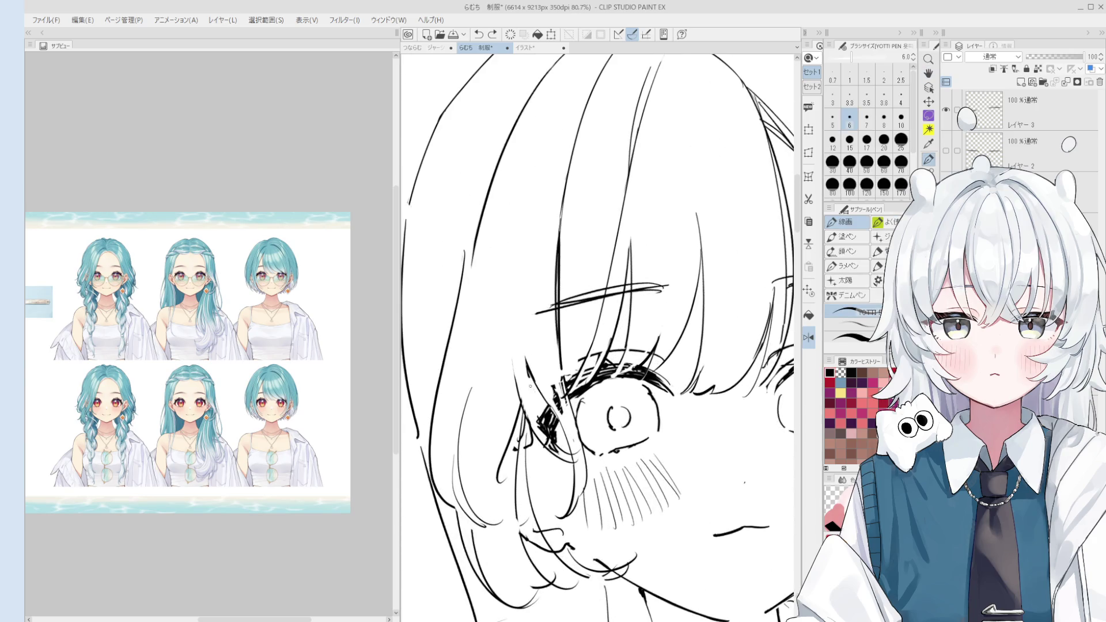
{"action": "key", "text": "ctrl+z"}
{"action": "left_click_drag", "start_coordinate": [538, 378], "coordinate": [528, 425]}
{"action": "key", "text": "e"}
{"action": "left_click_drag", "start_coordinate": [529, 382], "coordinate": [530, 422]}
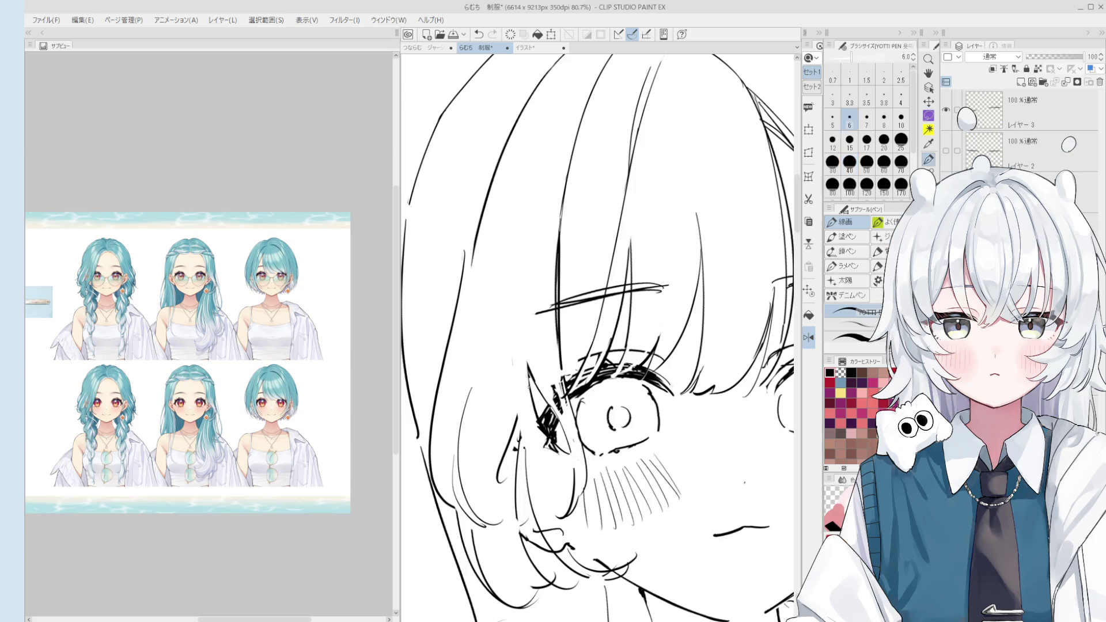
{"action": "key", "text": "p"}
Close the サブビュー reference palette so the sketch fills the window.
{"action": "scroll", "coordinate": [539, 424], "scroll_direction": "down", "scroll_amount": 1}
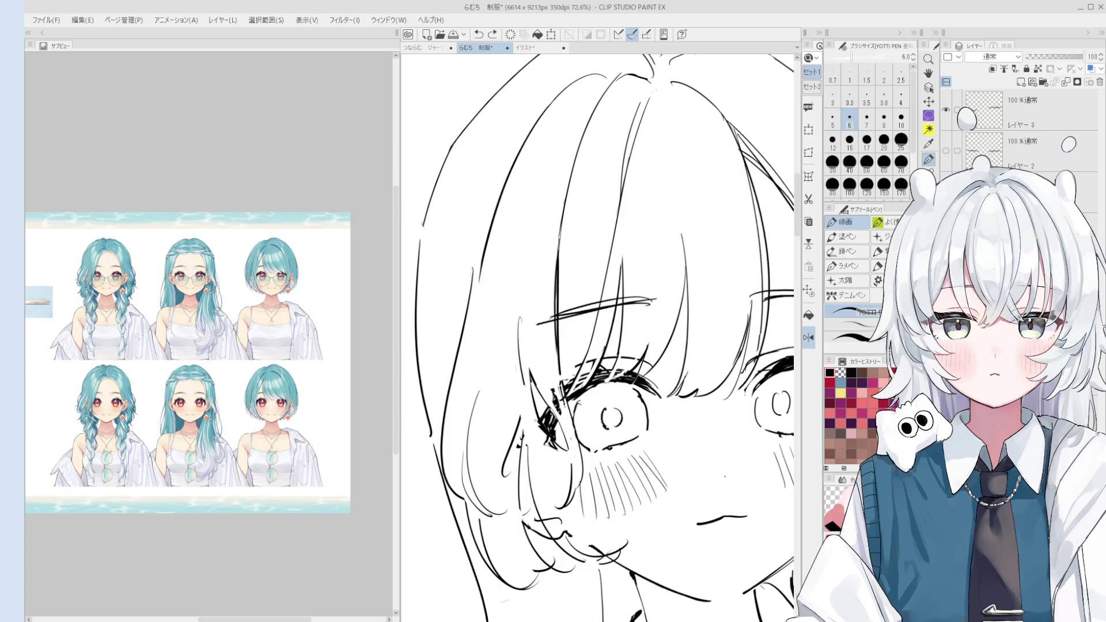
{"action": "scroll", "coordinate": [530, 363], "scroll_direction": "down", "scroll_amount": 3}
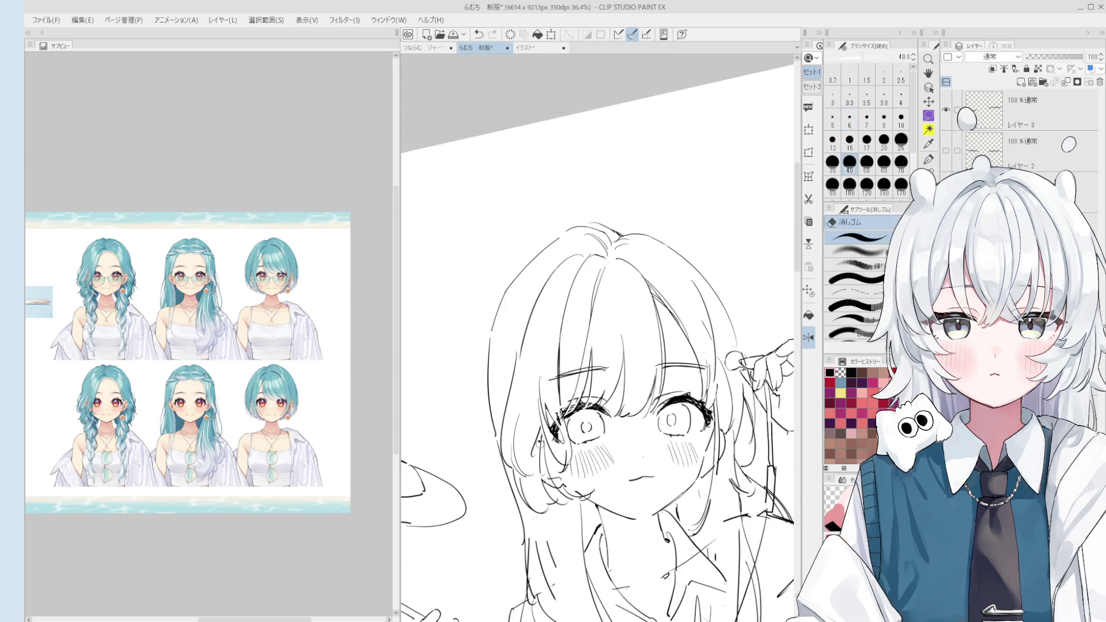
{"action": "scroll", "coordinate": [535, 440], "scroll_direction": "up", "scroll_amount": 2}
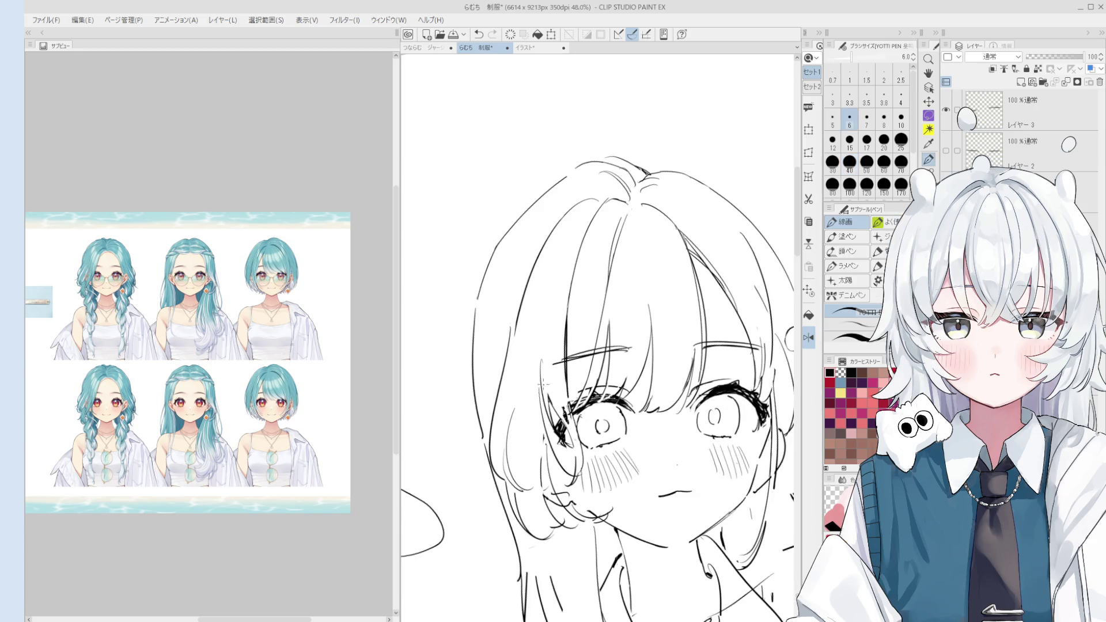
{"action": "key", "text": "e"}
{"action": "scroll", "coordinate": [509, 397], "scroll_direction": "down", "scroll_amount": 3}
{"action": "scroll", "coordinate": [647, 355], "scroll_direction": "up", "scroll_amount": 3}
{"action": "key", "text": "p"}
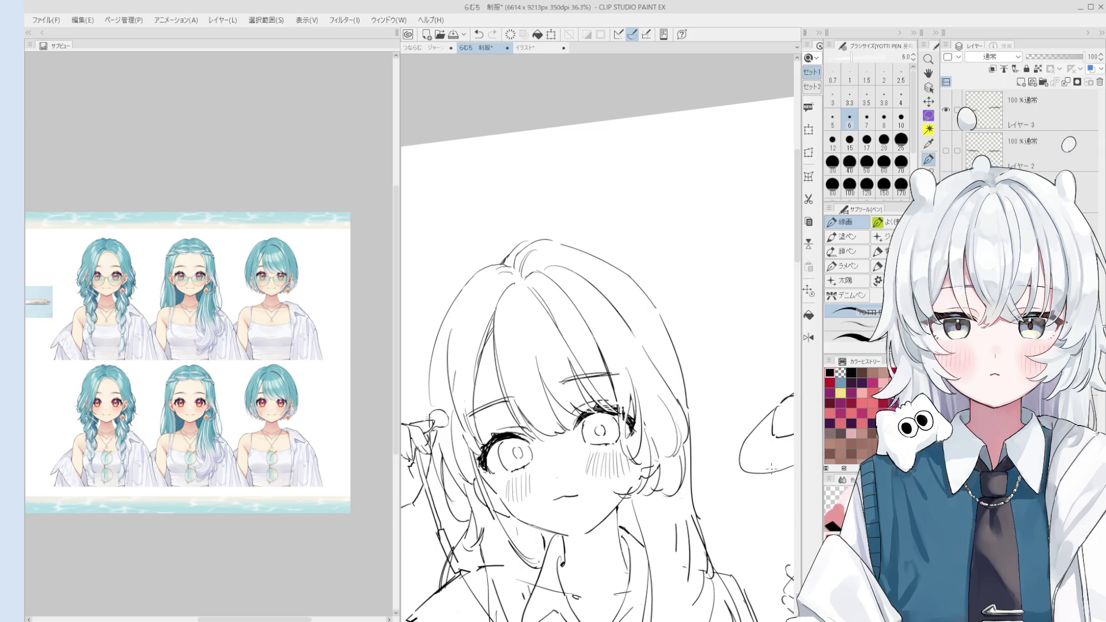
{"action": "left_click", "coordinate": [57, 46]}
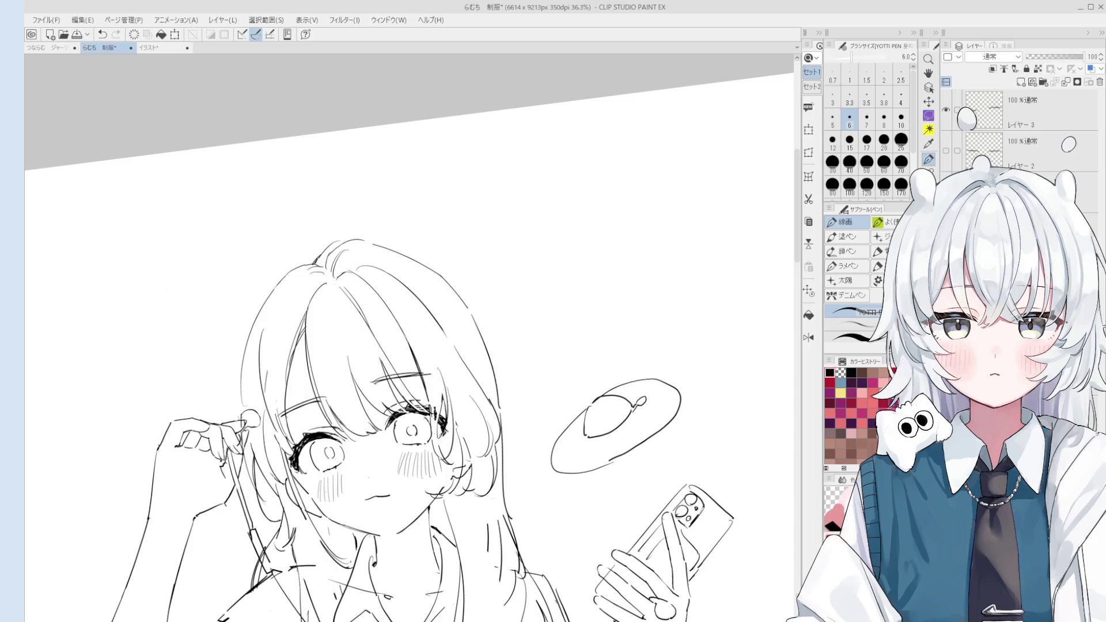
{"action": "scroll", "coordinate": [343, 366], "scroll_direction": "up", "scroll_amount": 3}
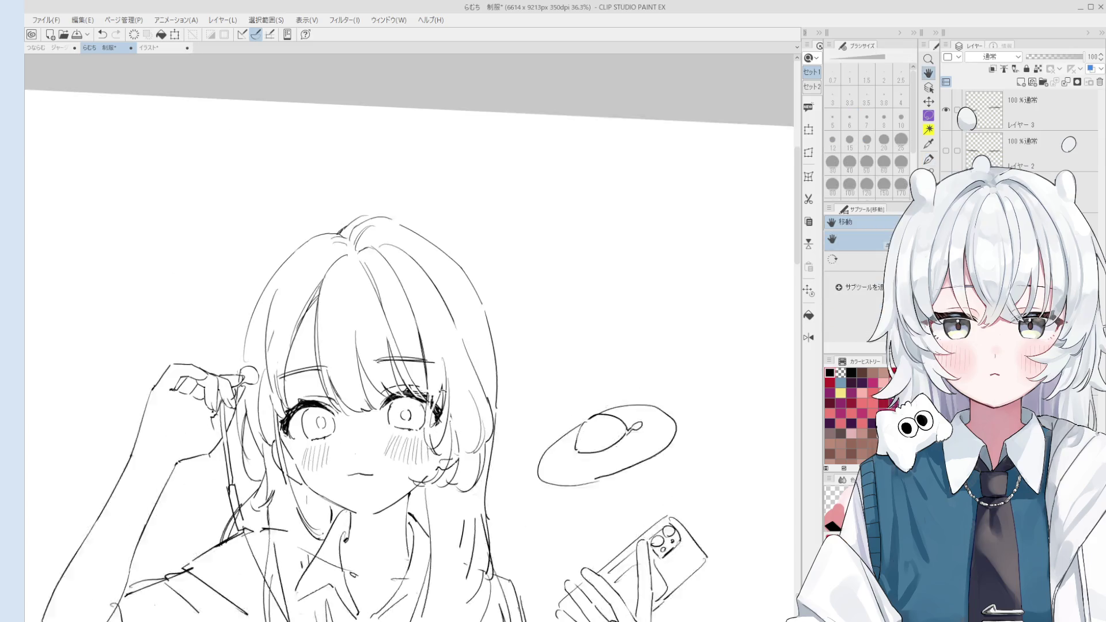
{"action": "key", "text": "p"}
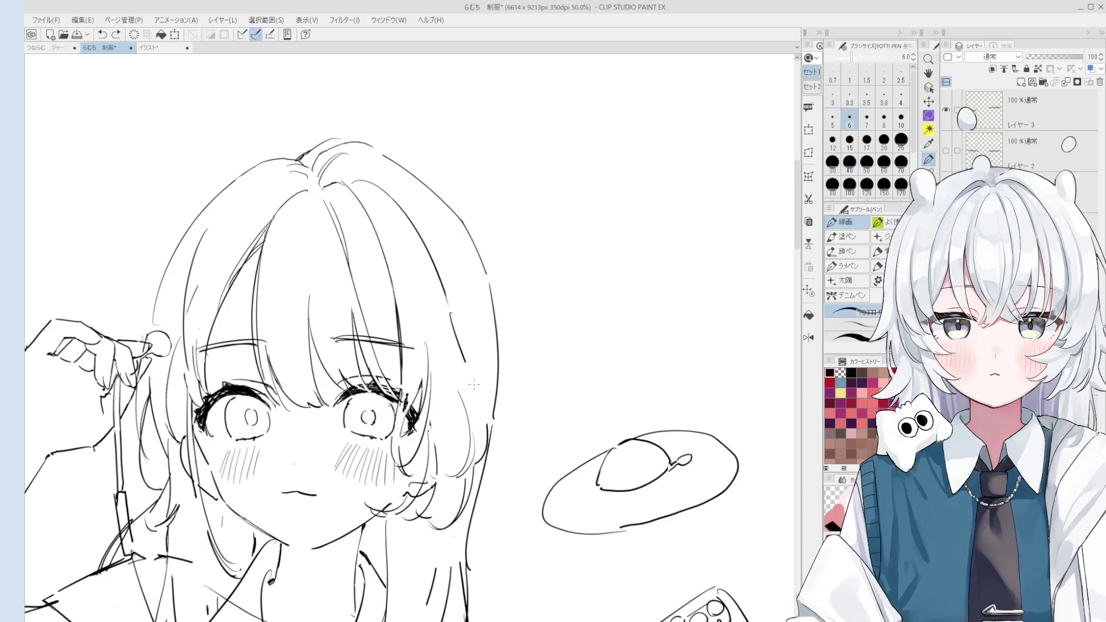
Pan the sketch up and draw a hair strand beside the face, undoing the attempt.
{"action": "scroll", "coordinate": [478, 397], "scroll_direction": "down", "scroll_amount": 3}
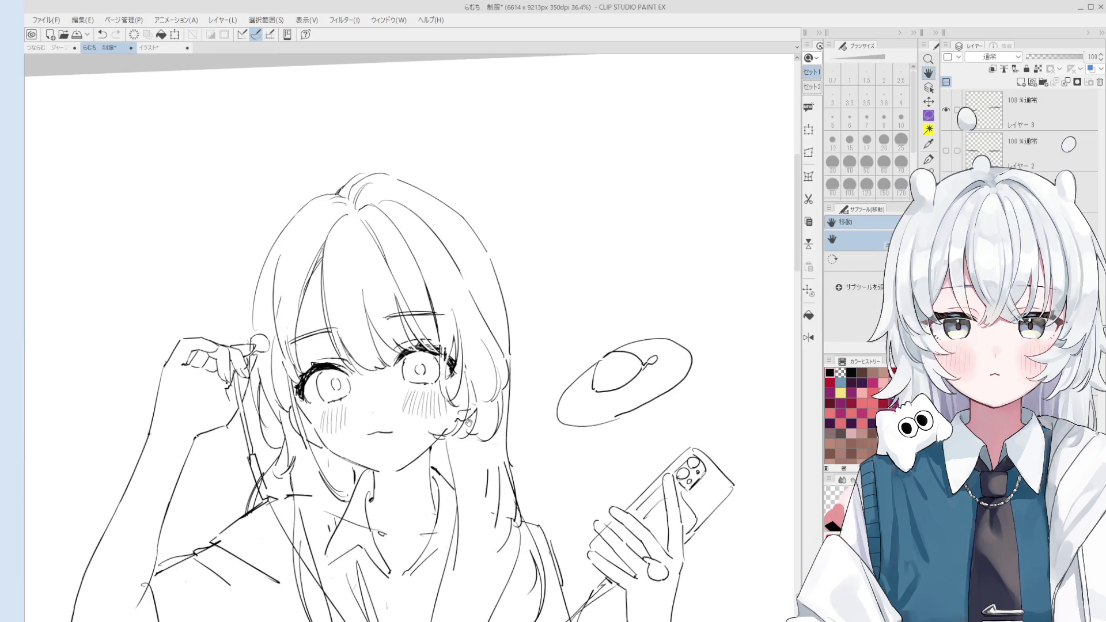
{"action": "key", "text": "p"}
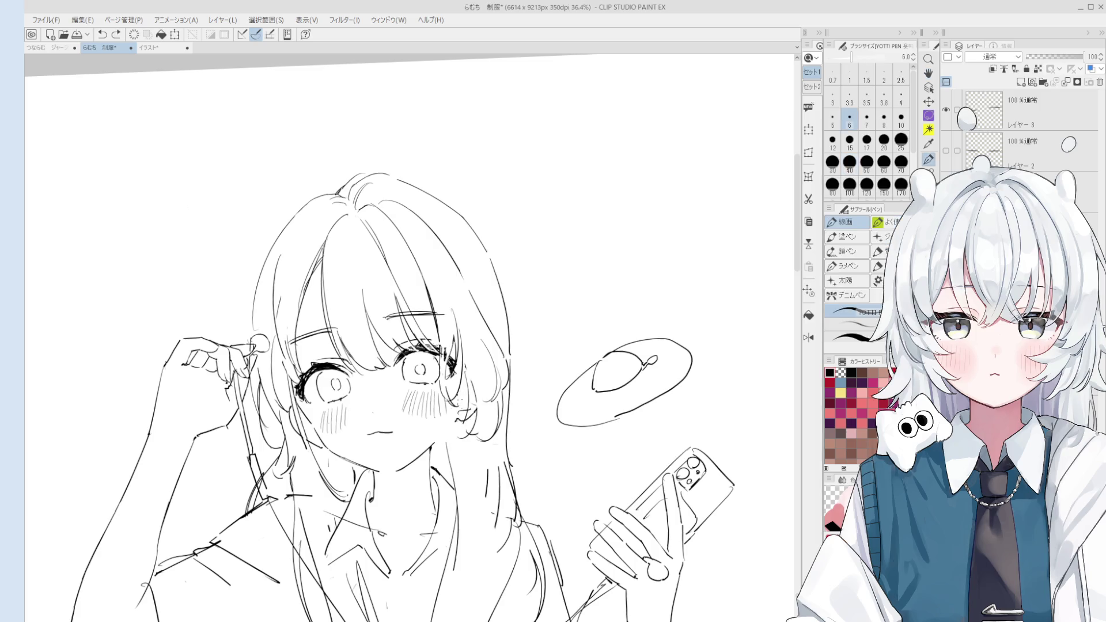
{"action": "scroll", "coordinate": [447, 442], "scroll_direction": "down", "scroll_amount": 1}
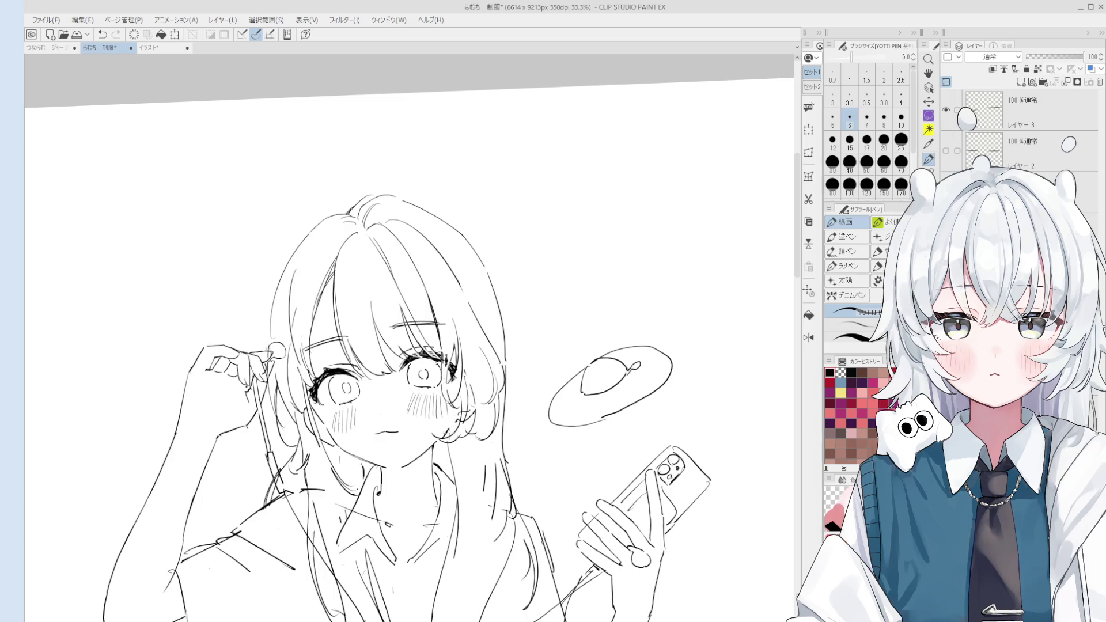
{"action": "scroll", "coordinate": [448, 435], "scroll_direction": "down", "scroll_amount": 2}
{"action": "mouse_move", "coordinate": [464, 453]}
{"action": "left_mouse_down"}
{"action": "mouse_move", "coordinate": [480, 397]}
{"action": "mouse_move", "coordinate": [494, 400]}
{"action": "left_mouse_up"}
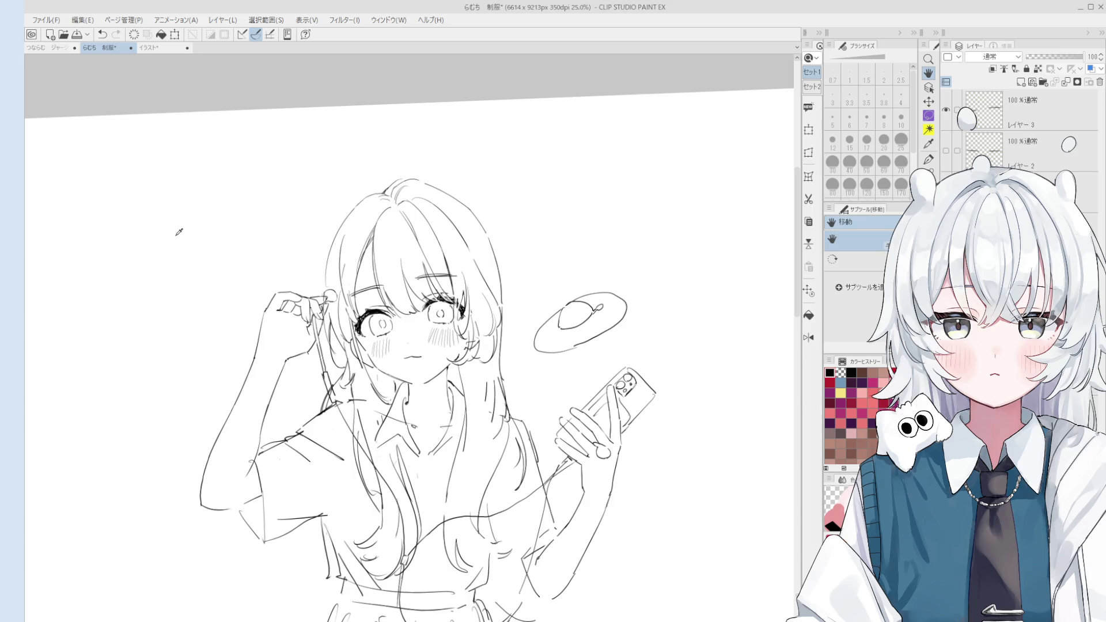
{"action": "key", "text": "p"}
{"action": "left_click_drag", "start_coordinate": [497, 321], "coordinate": [512, 386]}
{"action": "key", "text": "ctrl+z"}
{"action": "mouse_move", "coordinate": [503, 340]}
{"action": "left_mouse_down"}
{"action": "mouse_move", "coordinate": [511, 386]}
{"action": "mouse_move", "coordinate": [493, 420]}
{"action": "left_mouse_up"}
{"action": "key", "text": "e"}
{"action": "key", "text": "p"}
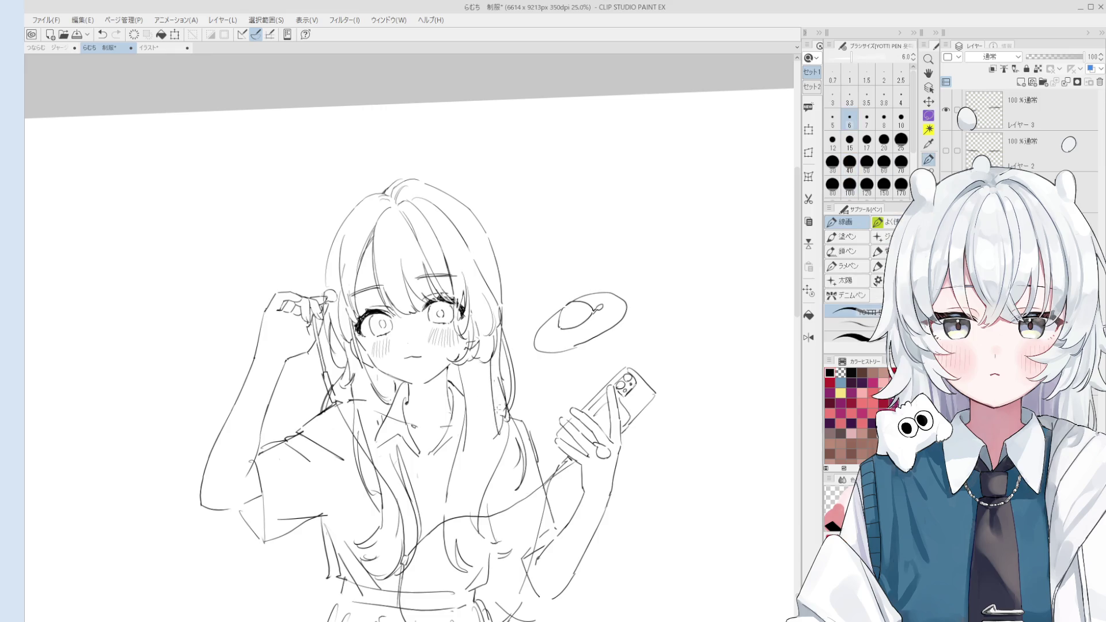
{"action": "key", "text": "ctrl+z"}
Erase stray lines below the hair and redraw the long strand beside the face.
{"action": "scroll", "coordinate": [490, 385], "scroll_direction": "down", "scroll_amount": 1}
{"action": "key", "text": "e"}
{"action": "mouse_move", "coordinate": [490, 385]}
{"action": "left_mouse_down"}
{"action": "mouse_move", "coordinate": [501, 437]}
{"action": "mouse_move", "coordinate": [521, 376]}
{"action": "left_mouse_up"}
{"action": "scroll", "coordinate": [510, 420], "scroll_direction": "down", "scroll_amount": 1}
{"action": "key", "text": "p"}
{"action": "key", "text": "ctrl+z"}
{"action": "left_click_drag", "start_coordinate": [495, 313], "coordinate": [509, 387]}
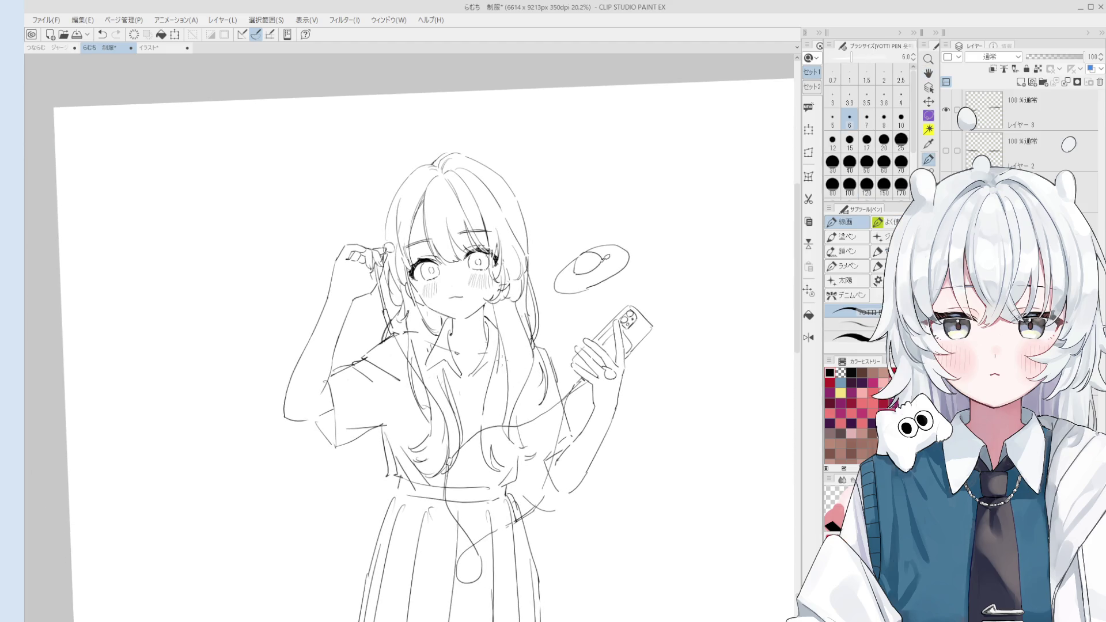
{"action": "key", "text": "ctrl+z"}
{"action": "left_click_drag", "start_coordinate": [500, 334], "coordinate": [506, 439]}
{"action": "key", "text": "ctrl+z"}
{"action": "left_click_drag", "start_coordinate": [499, 356], "coordinate": [507, 408]}
Zoom in and try short lines along the hair, undoing each attempt.
{"action": "key", "text": "ctrl+plus"}
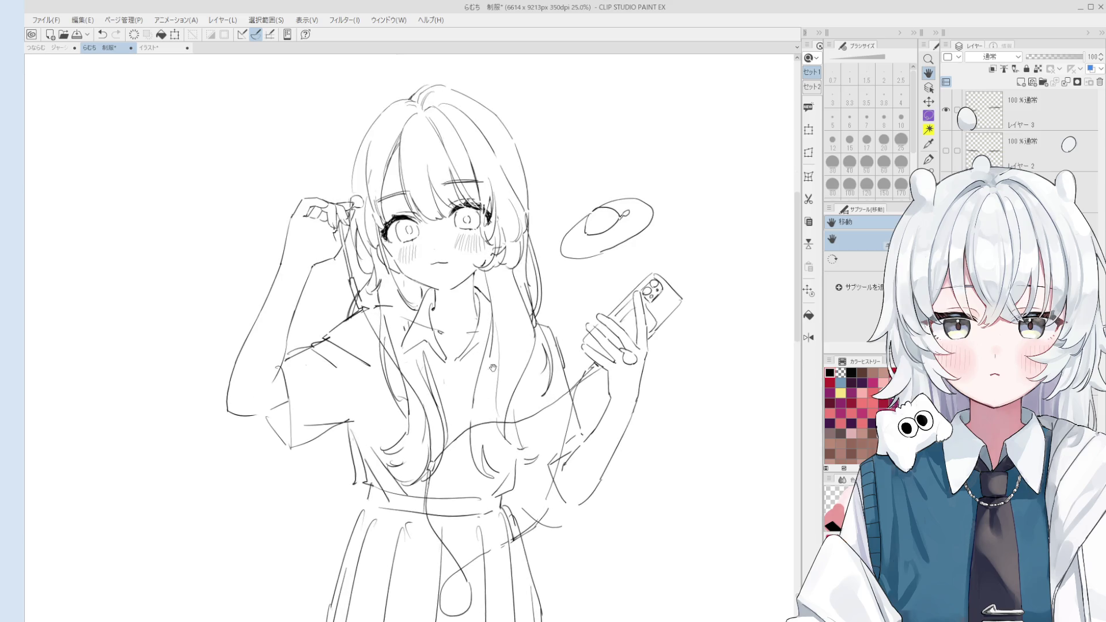
{"action": "left_click_drag", "start_coordinate": [517, 280], "coordinate": [507, 389]}
{"action": "key", "text": "ctrl+z"}
{"action": "left_click_drag", "start_coordinate": [518, 314], "coordinate": [519, 383]}
{"action": "key", "text": "ctrl+z"}
{"action": "key", "text": "ctrl+z"}
{"action": "mouse_move", "coordinate": [518, 334]}
{"action": "left_mouse_down"}
{"action": "mouse_move", "coordinate": [524, 380]}
{"action": "mouse_move", "coordinate": [521, 361]}
{"action": "left_mouse_up"}
{"action": "key", "text": "ctrl+z"}
{"action": "key", "text": "ctrl+z"}
{"action": "key", "text": "ctrl+minus"}
Zoom out and add a short stroke near the hair after several undone retries.
{"action": "key", "text": "e"}
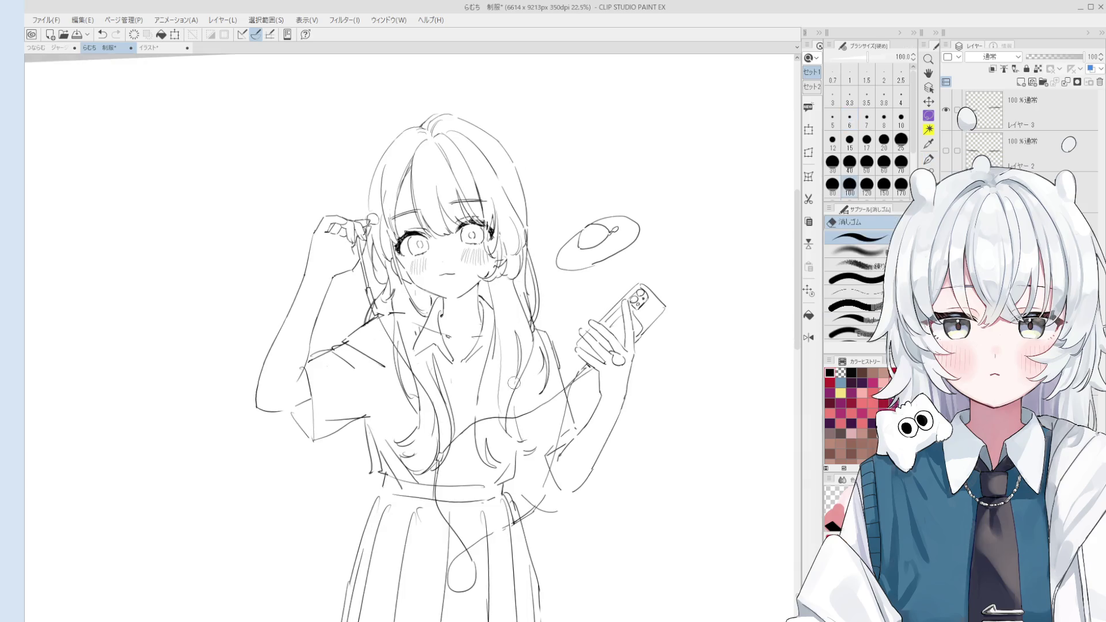
{"action": "key", "text": "p"}
{"action": "key", "text": "ctrl+z"}
{"action": "left_click_drag", "start_coordinate": [514, 304], "coordinate": [512, 342]}
{"action": "key", "text": "ctrl+z"}
{"action": "key", "text": "ctrl+z"}
{"action": "key", "text": "ctrl+z"}
{"action": "key", "text": "ctrl+minus"}
{"action": "key", "text": "ctrl+z"}
{"action": "mouse_move", "coordinate": [512, 295]}
{"action": "left_mouse_down"}
{"action": "mouse_move", "coordinate": [510, 323]}
{"action": "mouse_move", "coordinate": [507, 305]}
{"action": "left_mouse_up"}
{"action": "key", "text": "ctrl+z"}
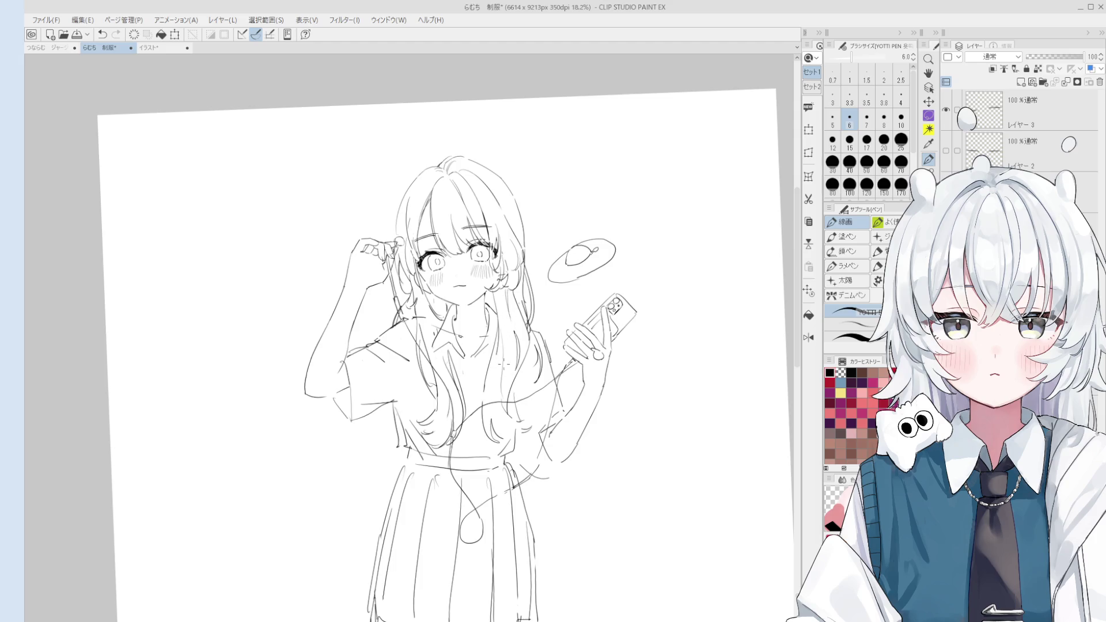
Zoom in and draw a stroke along the hair's right edge, then undo it.
{"action": "scroll", "coordinate": [506, 362], "scroll_direction": "up", "scroll_amount": 2}
{"action": "key", "text": "e"}
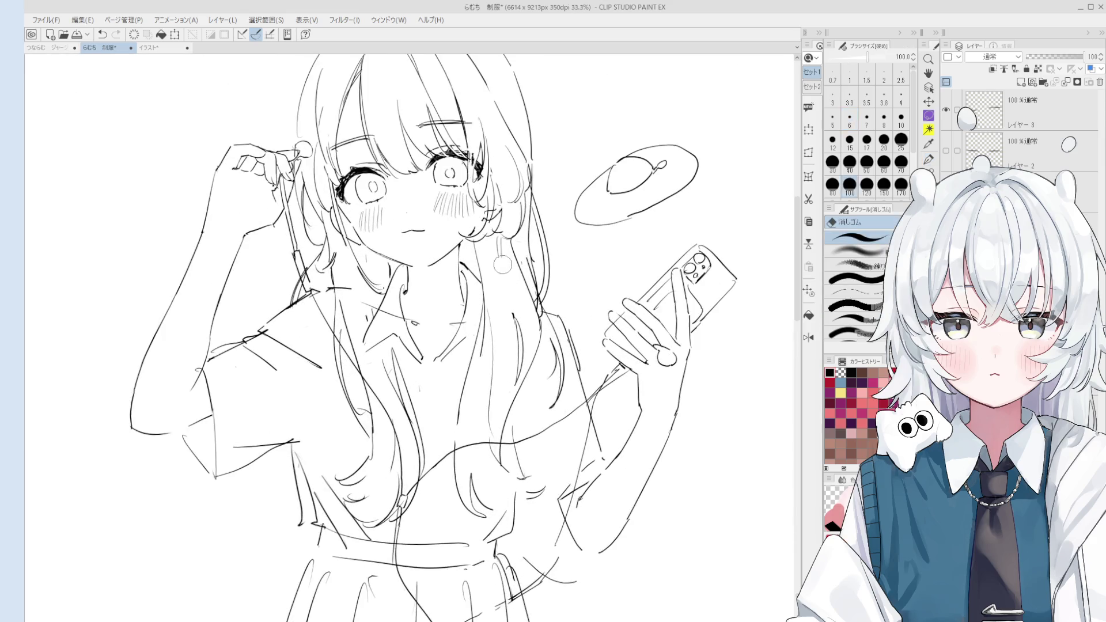
{"action": "scroll", "coordinate": [501, 245], "scroll_direction": "up", "scroll_amount": 1}
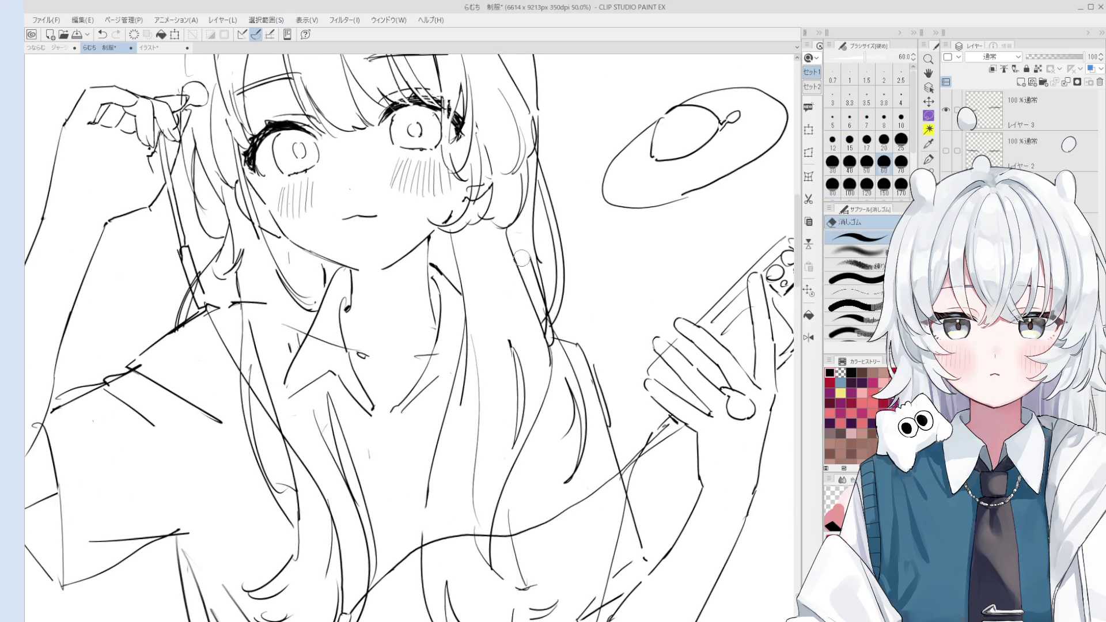
{"action": "scroll", "coordinate": [526, 259], "scroll_direction": "up", "scroll_amount": 1}
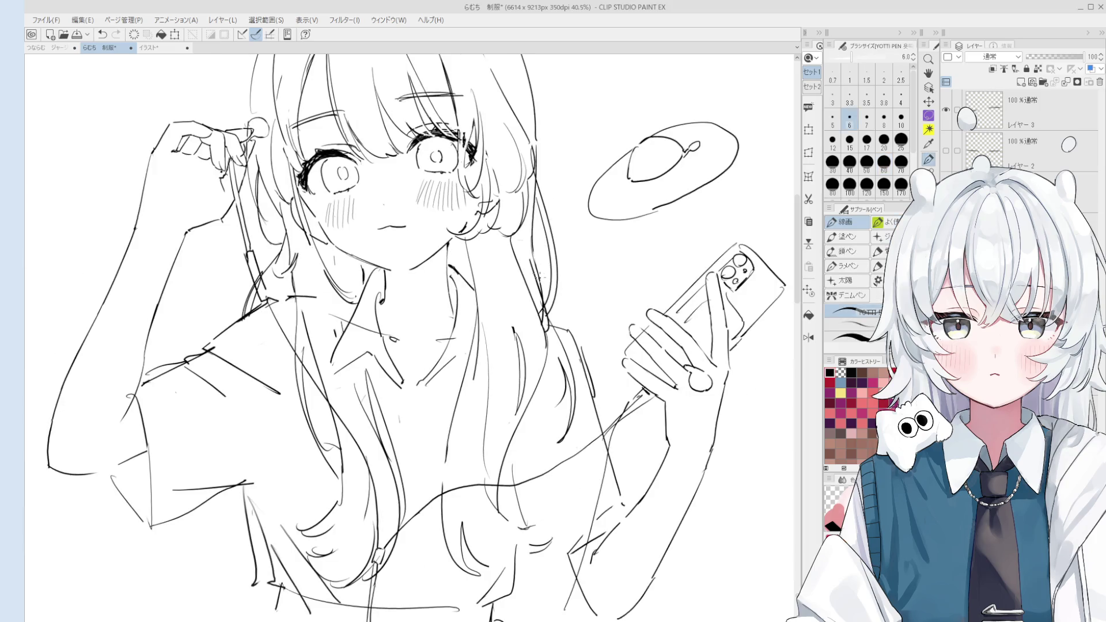
{"action": "scroll", "coordinate": [530, 158], "scroll_direction": "down", "scroll_amount": 1}
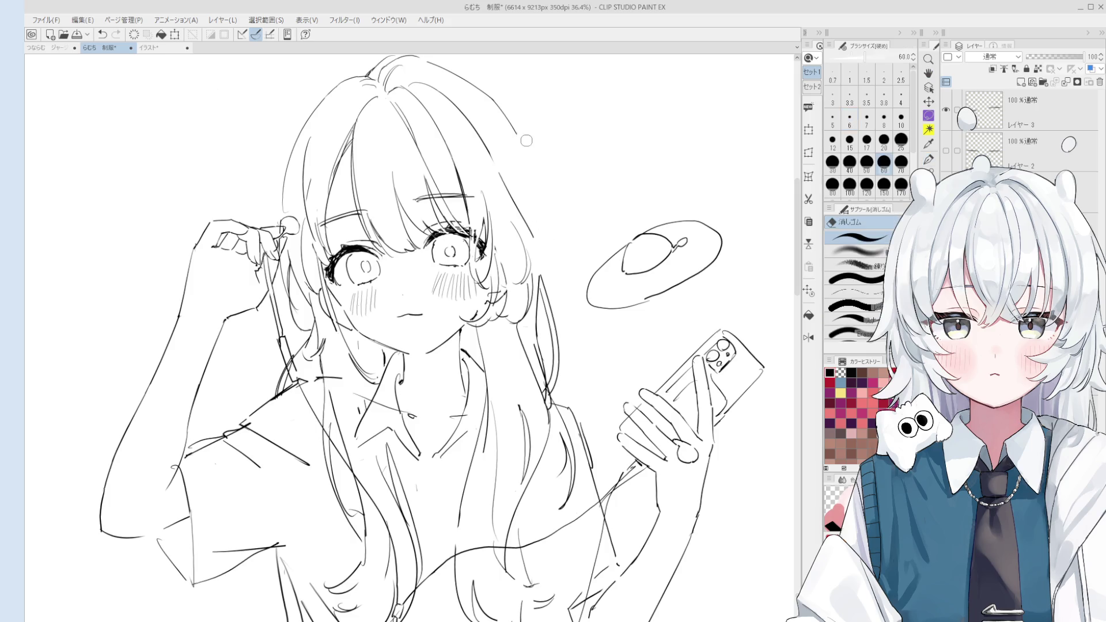
{"action": "key", "text": "p"}
{"action": "key", "text": "ctrl+z"}
{"action": "mouse_move", "coordinate": [539, 248]}
{"action": "left_mouse_down"}
{"action": "mouse_move", "coordinate": [524, 150]}
{"action": "mouse_move", "coordinate": [537, 257]}
{"action": "mouse_move", "coordinate": [534, 238]}
{"action": "left_mouse_up"}
{"action": "scroll", "coordinate": [521, 153], "scroll_direction": "down", "scroll_amount": 1}
{"action": "key", "text": "ctrl+z"}
Retry small strokes at the hair edge with the 線画 pen, undoing failed ones.
{"action": "key", "text": "ctrl+z"}
{"action": "key", "text": "ctrl+z"}
{"action": "key", "text": "ctrl+z"}
{"action": "key", "text": "e"}
{"action": "key", "text": "p"}
{"action": "key", "text": "ctrl+z"}
{"action": "key", "text": "e"}
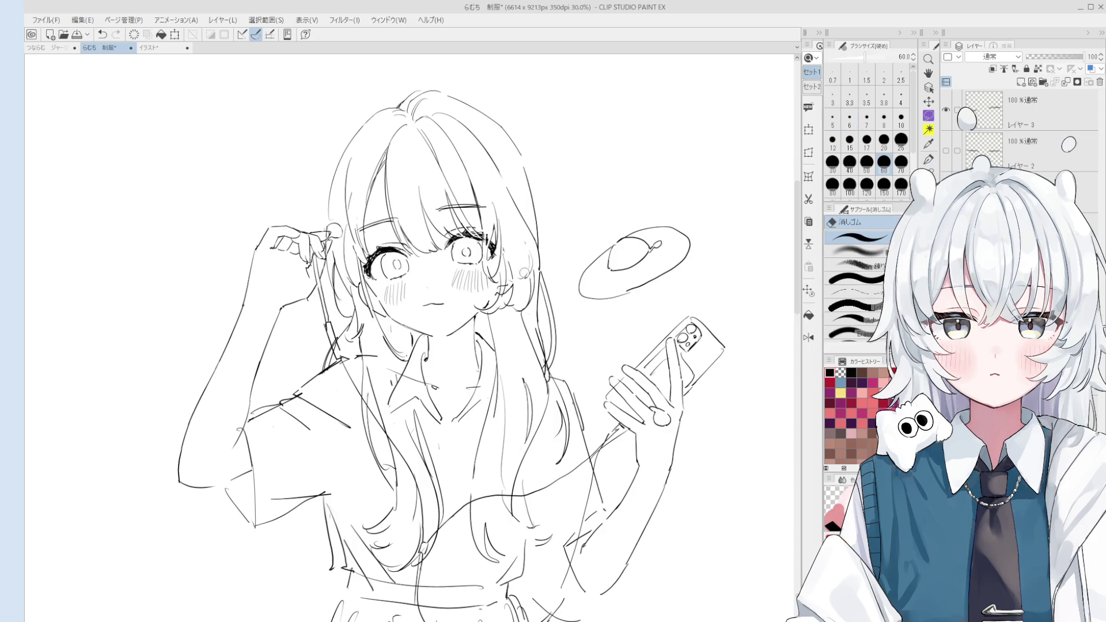
{"action": "key", "text": "p"}
{"action": "key", "text": "ctrl+z"}
{"action": "left_click_drag", "start_coordinate": [527, 248], "coordinate": [527, 237]}
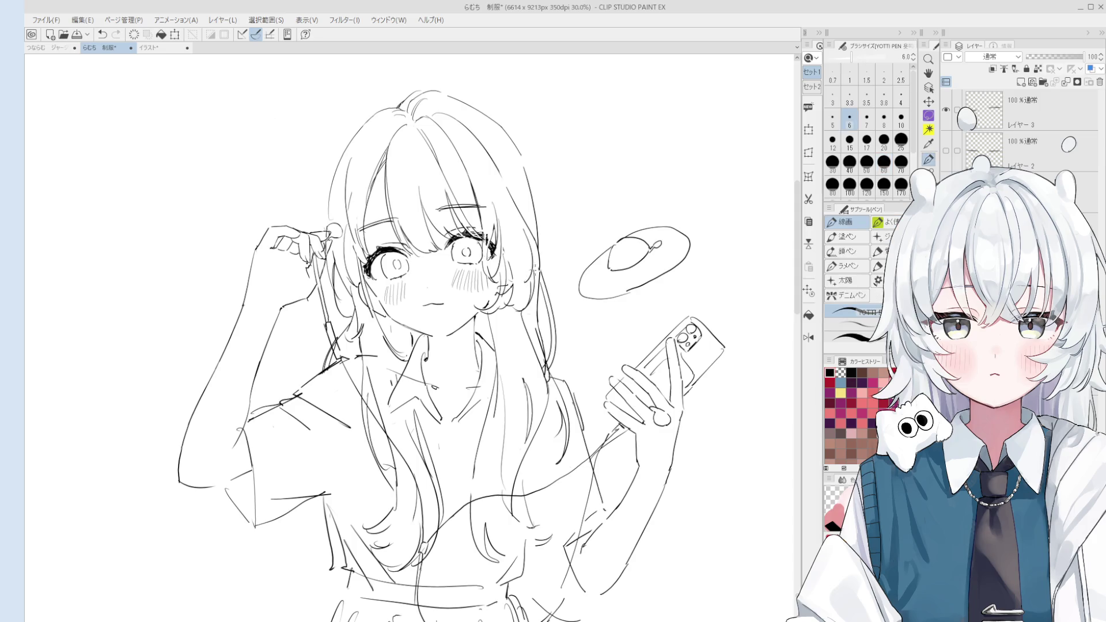
{"action": "scroll", "coordinate": [533, 265], "scroll_direction": "up", "scroll_amount": 1}
{"action": "left_click_drag", "start_coordinate": [528, 286], "coordinate": [526, 228]}
{"action": "key", "text": "ctrl+z"}
Add a final small stroke at the hair's right edge, undo it, and zoom out.
{"action": "scroll", "coordinate": [534, 261], "scroll_direction": "up", "scroll_amount": 1}
{"action": "key", "text": "ctrl+z"}
{"action": "key", "text": "e"}
{"action": "key", "text": "p"}
{"action": "key", "text": "ctrl+z"}
{"action": "key", "text": "ctrl+z"}
{"action": "left_click_drag", "start_coordinate": [524, 286], "coordinate": [534, 236]}
{"action": "key", "text": "ctrl+z"}
{"action": "key", "text": "ctrl+z"}
{"action": "scroll", "coordinate": [540, 265], "scroll_direction": "down", "scroll_amount": 1}
{"action": "key", "text": "ctrl+z"}
{"action": "scroll", "coordinate": [539, 265], "scroll_direction": "down", "scroll_amount": 1}
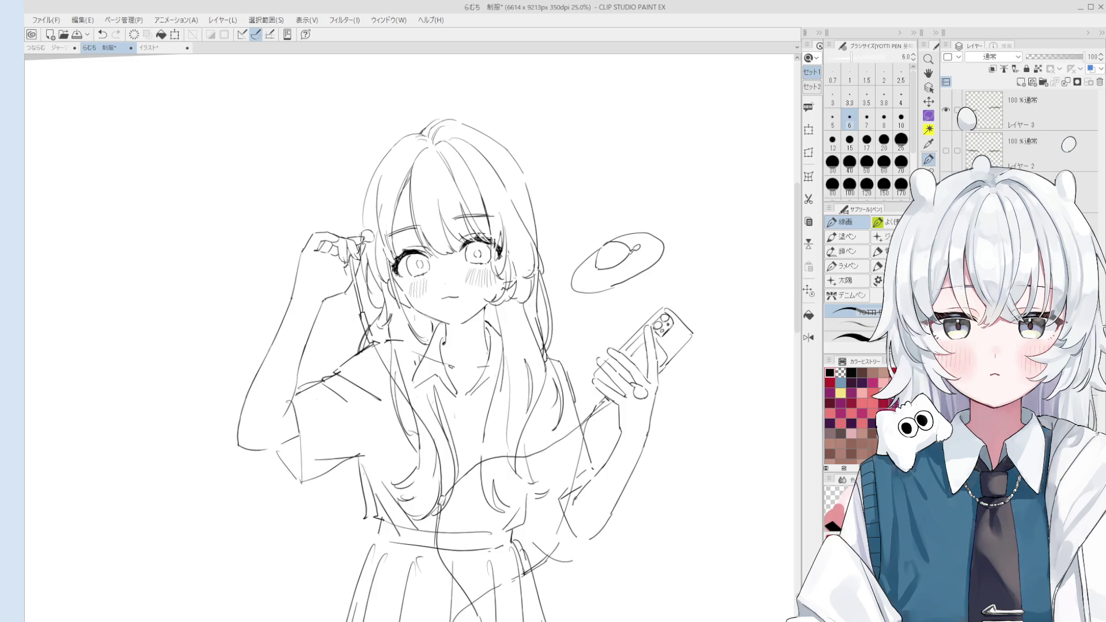
Try short fold strokes on the shirt side, undoing misses and enlarging the eraser to 150.
{"action": "scroll", "coordinate": [446, 285], "scroll_direction": "down", "scroll_amount": 3}
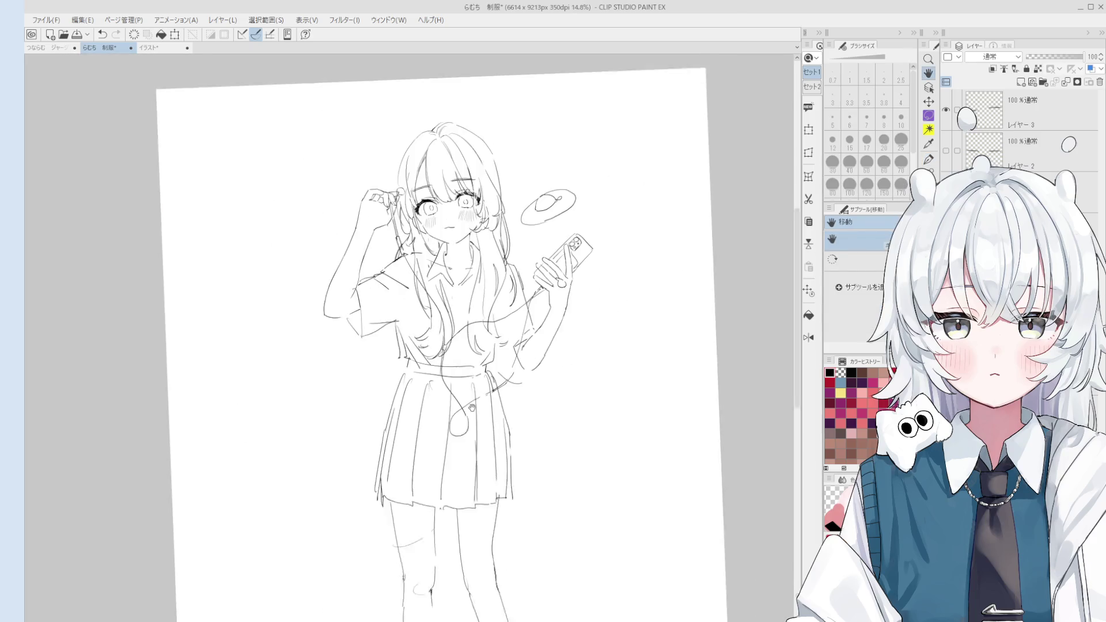
{"action": "scroll", "coordinate": [446, 285], "scroll_direction": "up", "scroll_amount": 2}
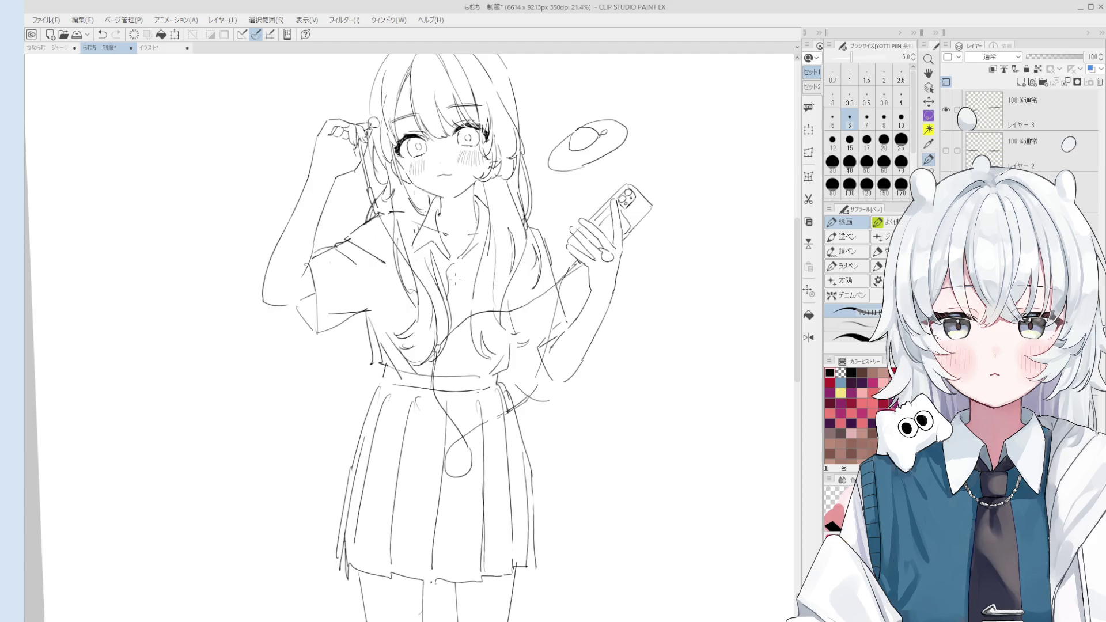
{"action": "scroll", "coordinate": [448, 280], "scroll_direction": "down", "scroll_amount": 1}
{"action": "scroll", "coordinate": [385, 308], "scroll_direction": "up", "scroll_amount": 1}
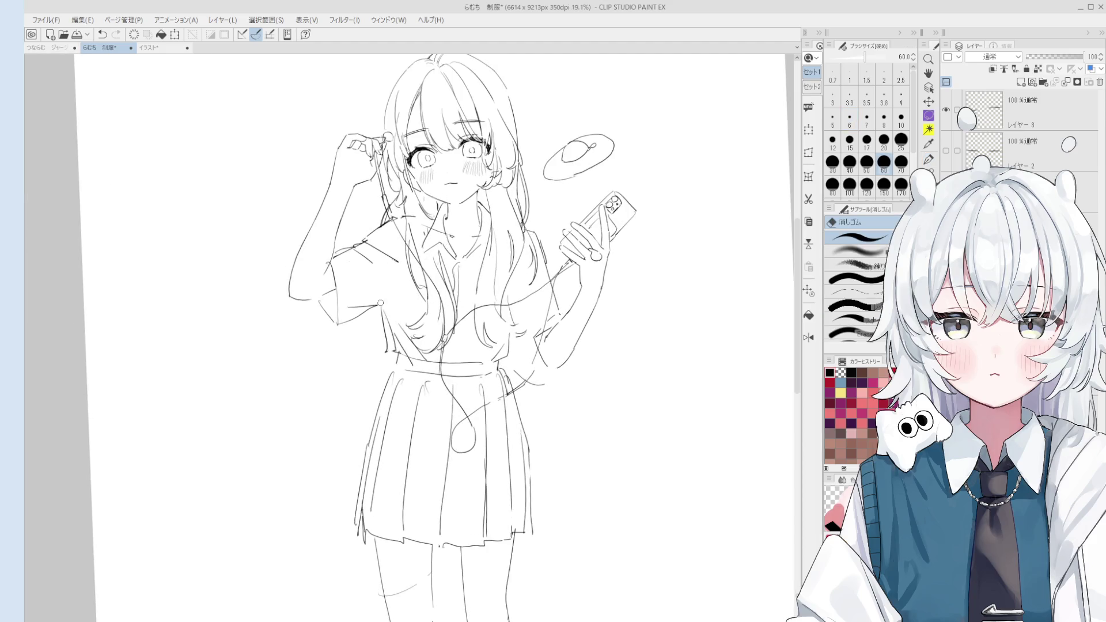
{"action": "mouse_move", "coordinate": [385, 306]}
{"action": "left_mouse_down"}
{"action": "mouse_move", "coordinate": [378, 279]}
{"action": "mouse_move", "coordinate": [386, 293]}
{"action": "mouse_move", "coordinate": [392, 271]}
{"action": "left_mouse_up"}
{"action": "key", "text": "ctrl+z"}
{"action": "key", "text": "ctrl+z"}
{"action": "key", "text": "ctrl+z"}
{"action": "left_click_drag", "start_coordinate": [389, 229], "coordinate": [385, 288]}
{"action": "key", "text": "e"}
{"action": "key", "text": "p"}
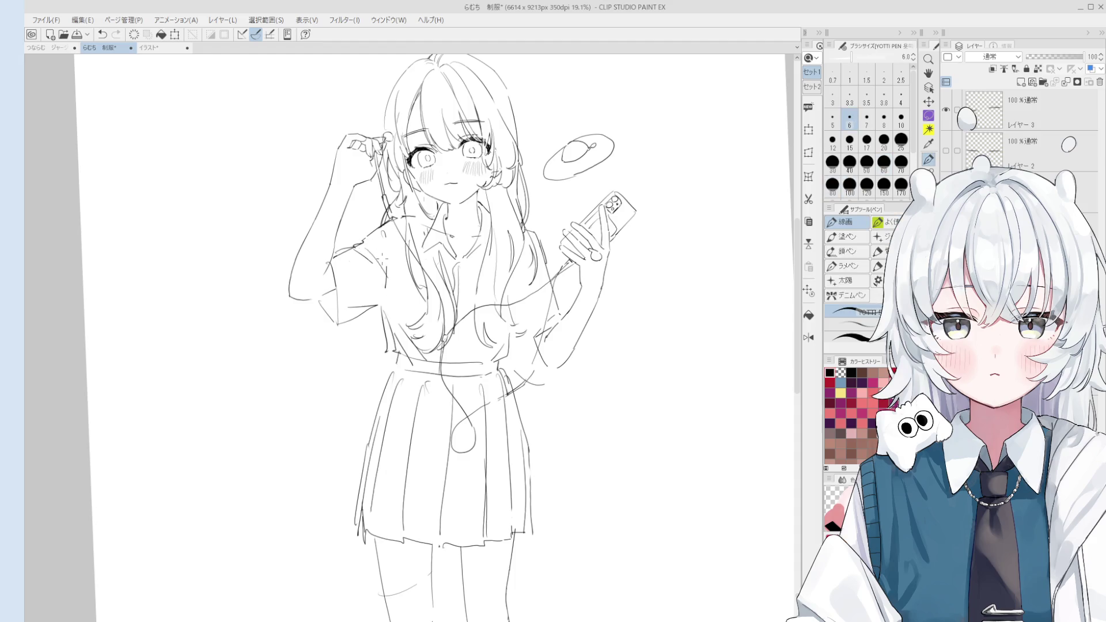
{"action": "key", "text": "ctrl+z"}
{"action": "left_click_drag", "start_coordinate": [364, 246], "coordinate": [385, 276]}
{"action": "key", "text": "e"}
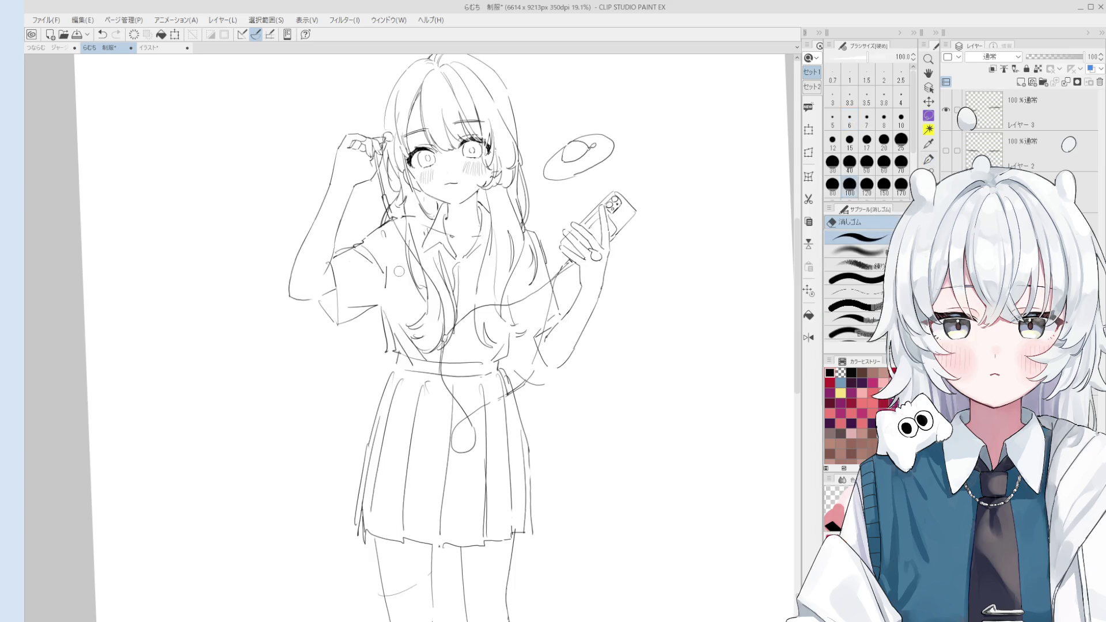
{"action": "key", "text": "bracketright"}
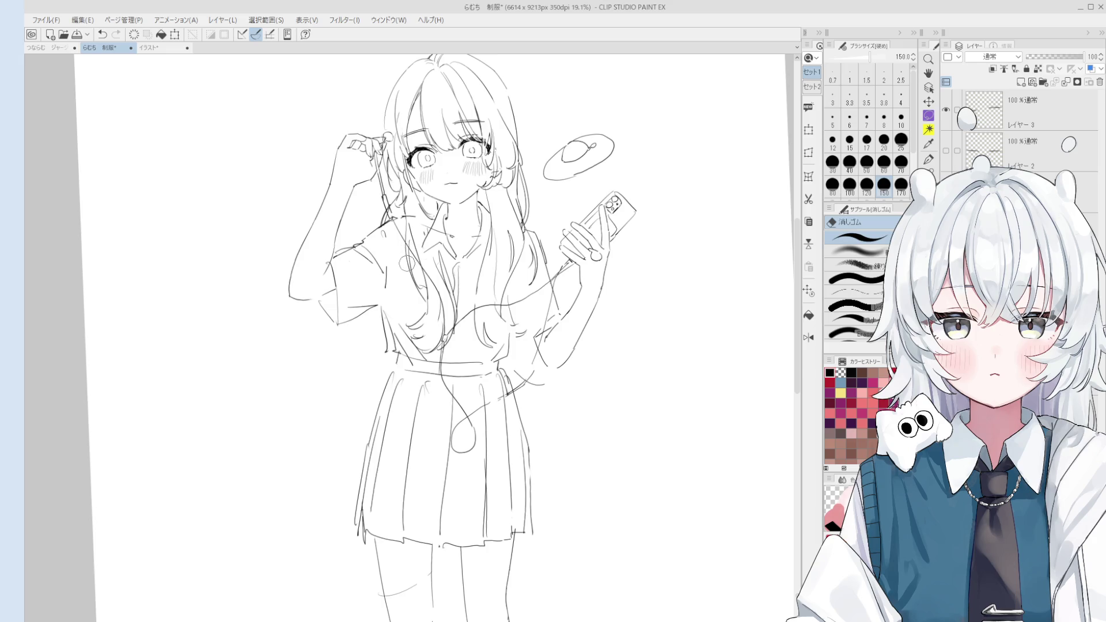
{"action": "scroll", "coordinate": [406, 265], "scroll_direction": "up", "scroll_amount": 1}
{"action": "key", "text": "p"}
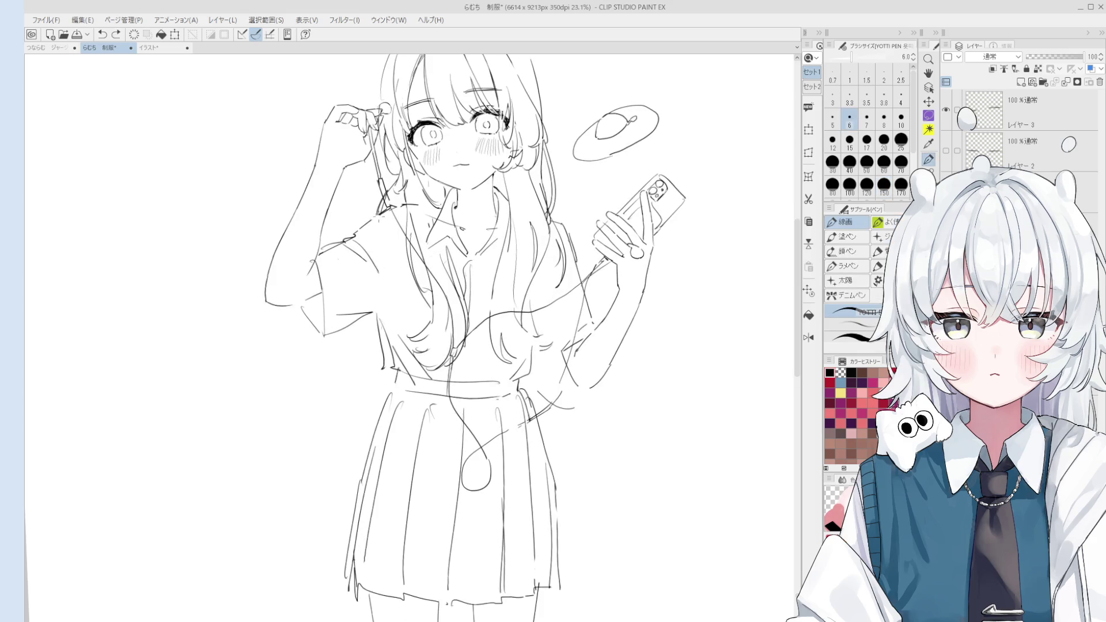
Draw fold lines below the shoulder and down the shirt side, redrawing misplaced strokes.
{"action": "scroll", "coordinate": [375, 228], "scroll_direction": "down", "scroll_amount": 1}
{"action": "left_click_drag", "start_coordinate": [373, 239], "coordinate": [382, 288]}
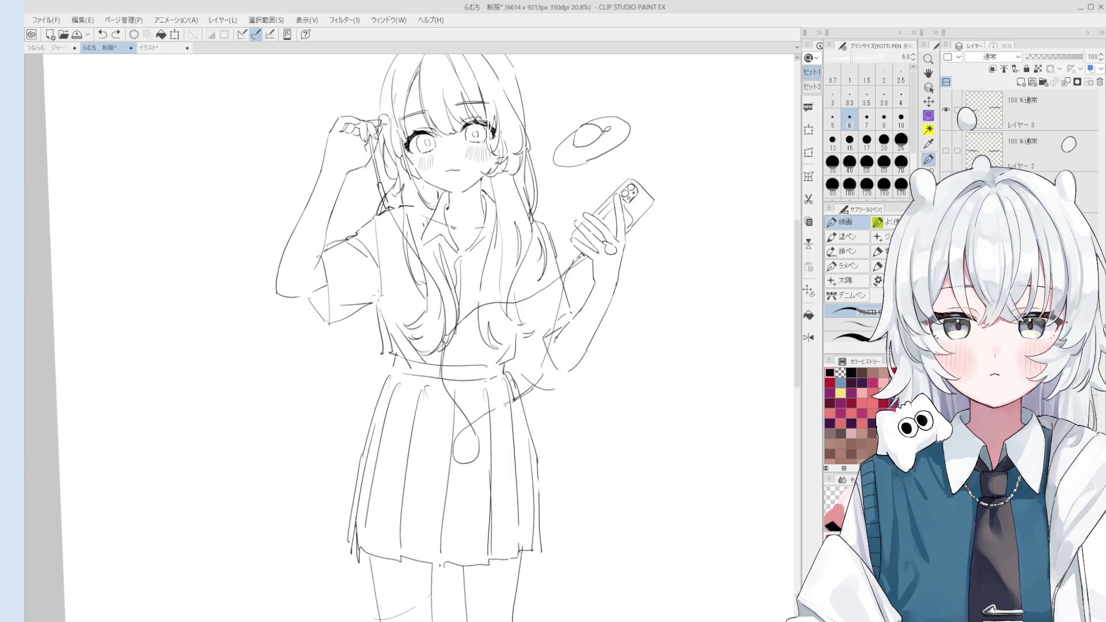
{"action": "scroll", "coordinate": [380, 281], "scroll_direction": "down", "scroll_amount": 1}
{"action": "left_click_drag", "start_coordinate": [379, 299], "coordinate": [384, 284]}
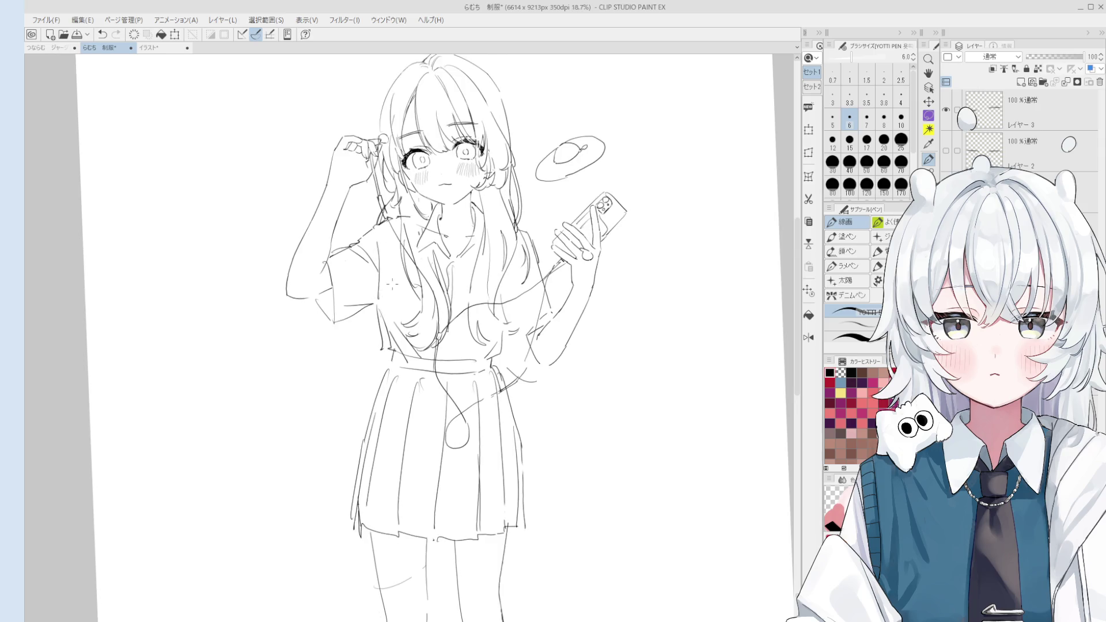
{"action": "key", "text": "ctrl+z"}
{"action": "left_click_drag", "start_coordinate": [380, 230], "coordinate": [385, 262]}
{"action": "key", "text": "e"}
{"action": "scroll", "coordinate": [392, 275], "scroll_direction": "up", "scroll_amount": 3}
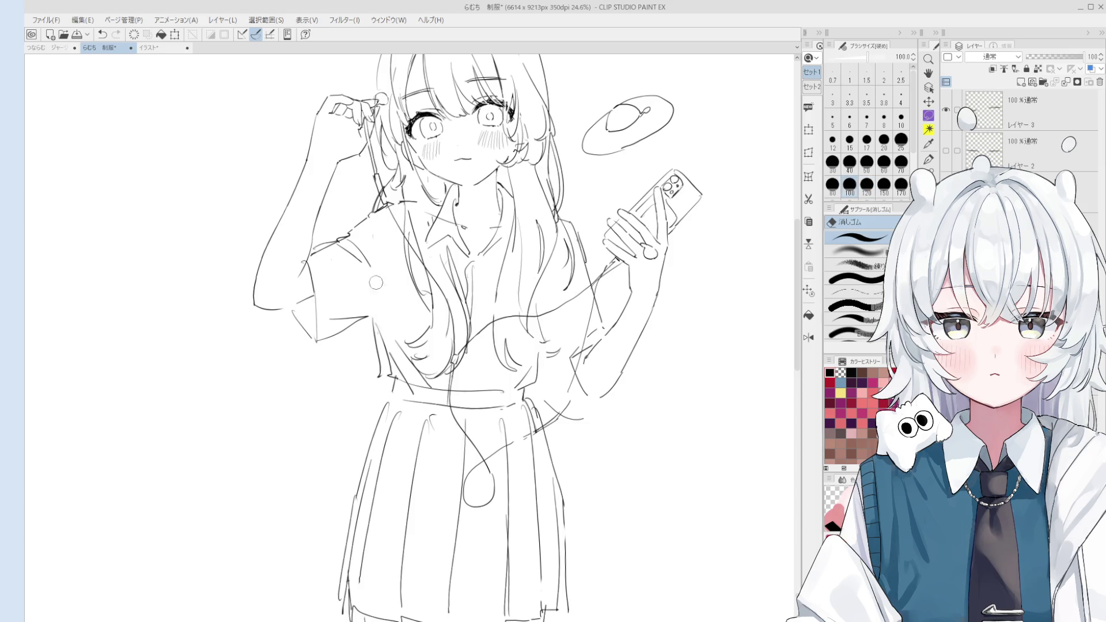
{"action": "key", "text": "p"}
{"action": "mouse_move", "coordinate": [368, 222]}
{"action": "left_mouse_down"}
{"action": "mouse_move", "coordinate": [375, 309]}
{"action": "mouse_move", "coordinate": [358, 231]}
{"action": "mouse_move", "coordinate": [354, 241]}
{"action": "mouse_move", "coordinate": [362, 222]}
{"action": "mouse_move", "coordinate": [376, 297]}
{"action": "left_mouse_up"}
{"action": "key", "text": "ctrl+z"}
Redraw the final long fold line down the side of the shirt.
{"action": "key", "text": "ctrl+z"}
{"action": "key", "text": "e"}
{"action": "key", "text": "p"}
{"action": "scroll", "coordinate": [351, 233], "scroll_direction": "down", "scroll_amount": 1}
{"action": "key", "text": "ctrl+z"}
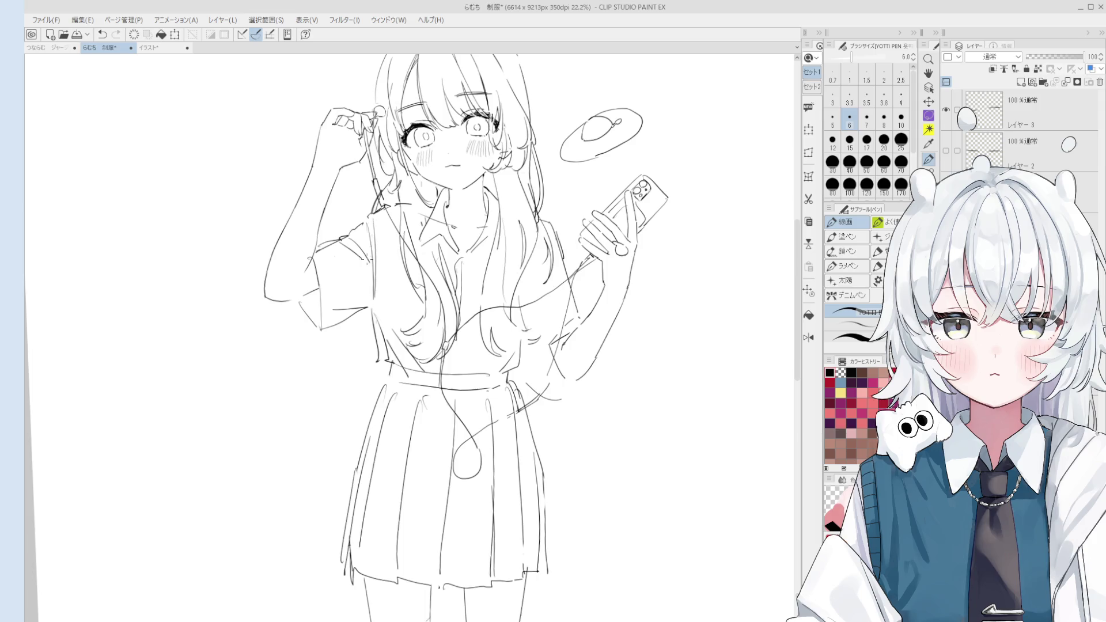
{"action": "key", "text": "ctrl+z"}
{"action": "key", "text": "ctrl+z"}
{"action": "left_click_drag", "start_coordinate": [367, 212], "coordinate": [378, 279]}
{"action": "scroll", "coordinate": [401, 201], "scroll_direction": "up", "scroll_amount": 1}
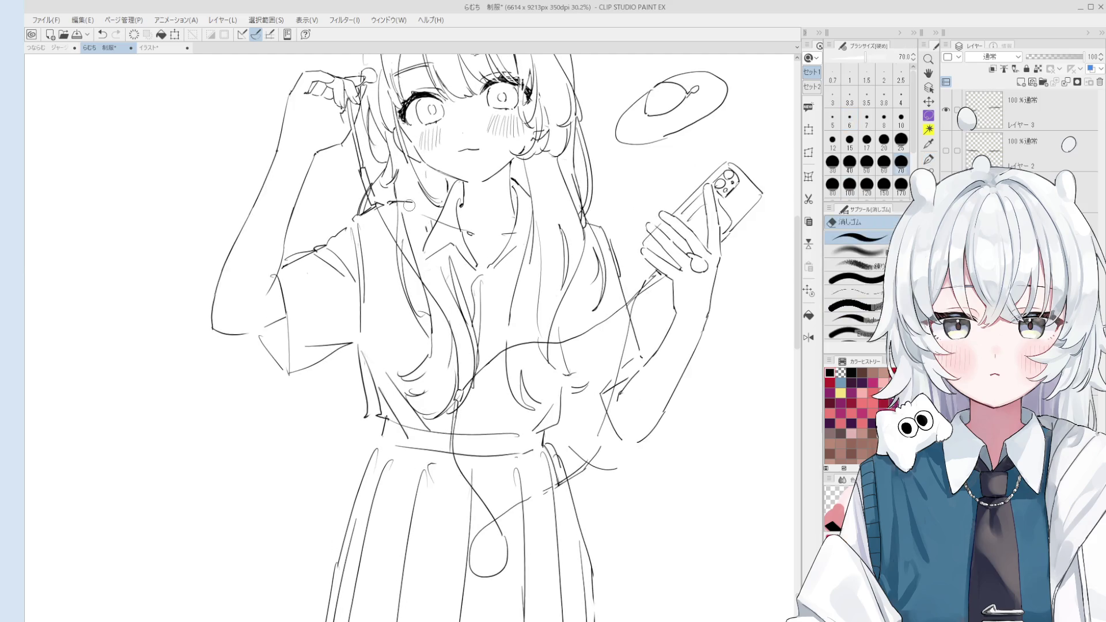
{"action": "scroll", "coordinate": [436, 242], "scroll_direction": "down", "scroll_amount": 1}
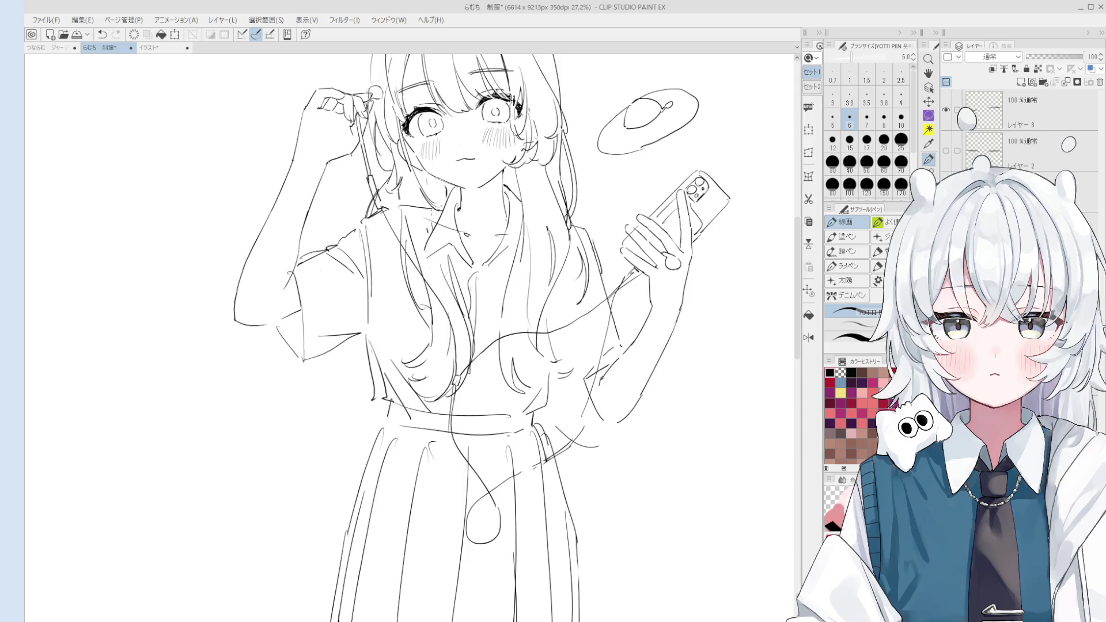
{"action": "scroll", "coordinate": [419, 208], "scroll_direction": "down", "scroll_amount": 2}
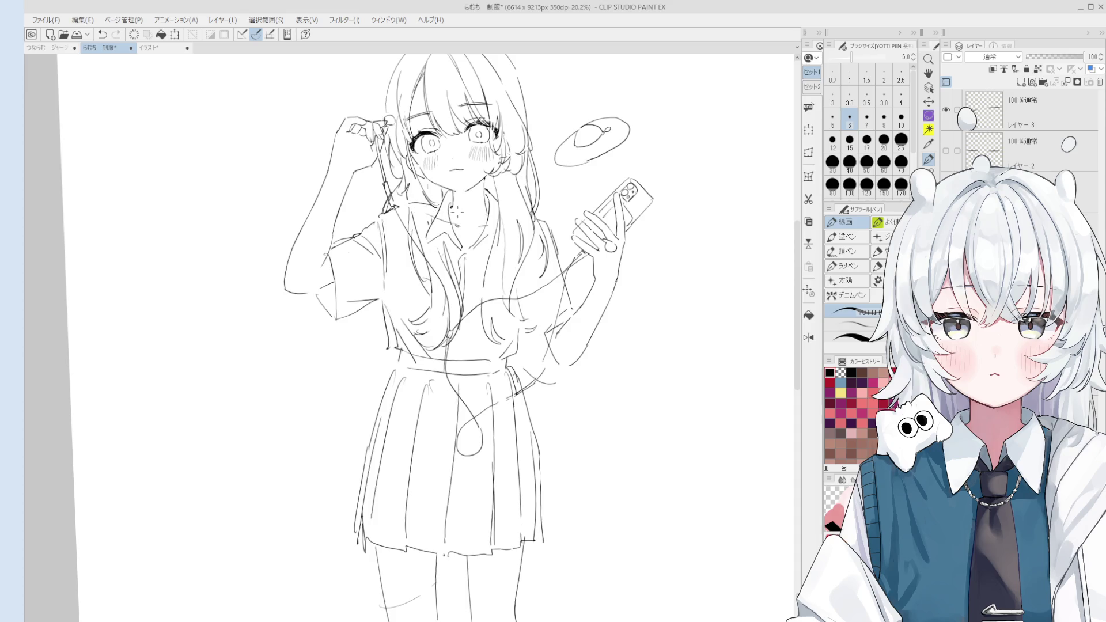
{"action": "key", "text": "h"}
{"action": "scroll", "coordinate": [420, 205], "scroll_direction": "down", "scroll_amount": 1}
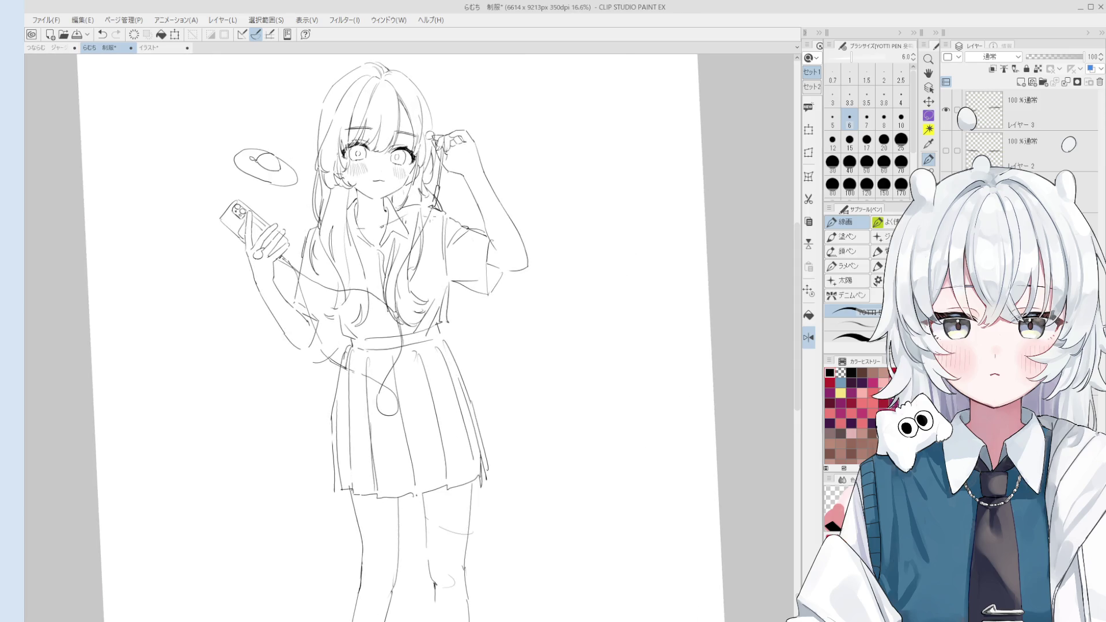
Pan across the mirrored figure, test and undo a skirt waistband stroke, then reset the view.
{"action": "left_click_drag", "start_coordinate": [421, 259], "coordinate": [442, 217]}
{"action": "scroll", "coordinate": [442, 217], "scroll_direction": "down", "scroll_amount": 2}
{"action": "key", "text": "e"}
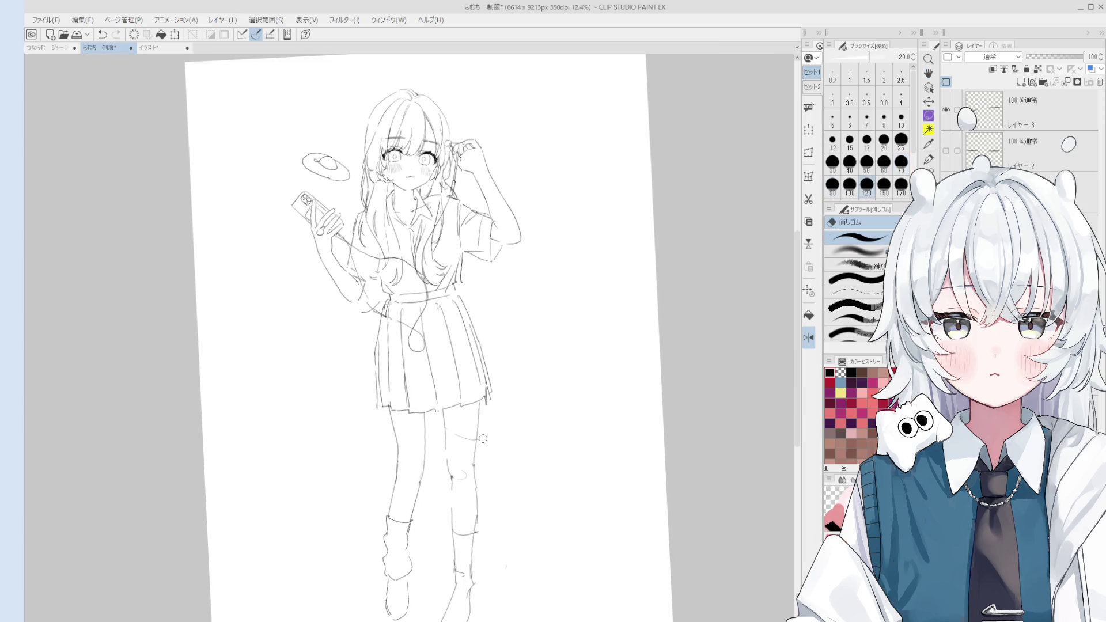
{"action": "scroll", "coordinate": [482, 402], "scroll_direction": "up", "scroll_amount": 1}
{"action": "key", "text": "p"}
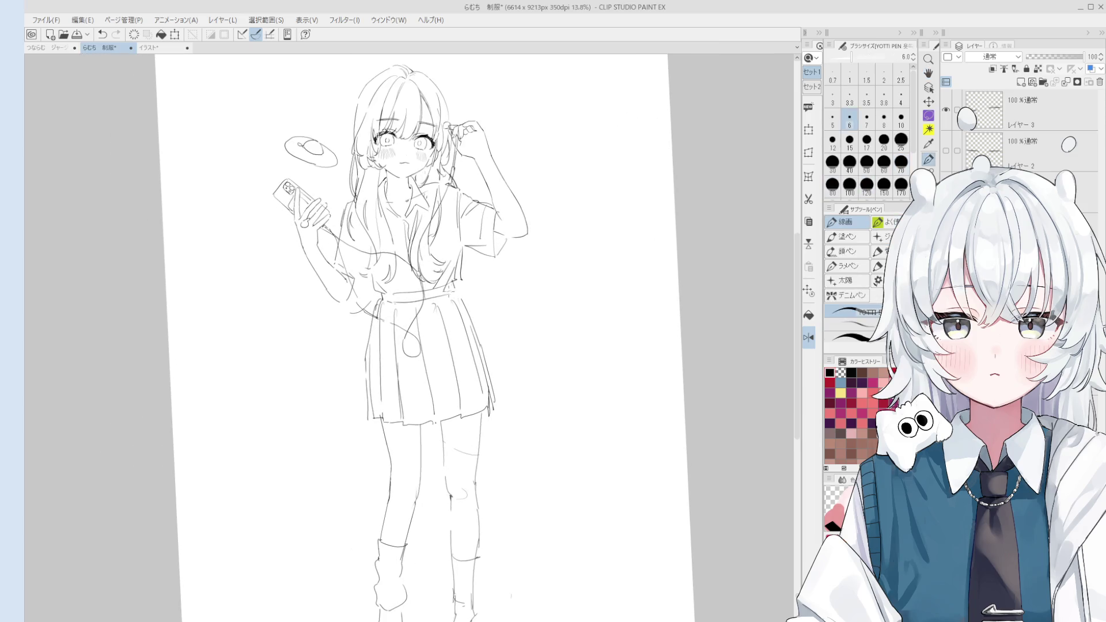
{"action": "scroll", "coordinate": [452, 290], "scroll_direction": "up", "scroll_amount": 3}
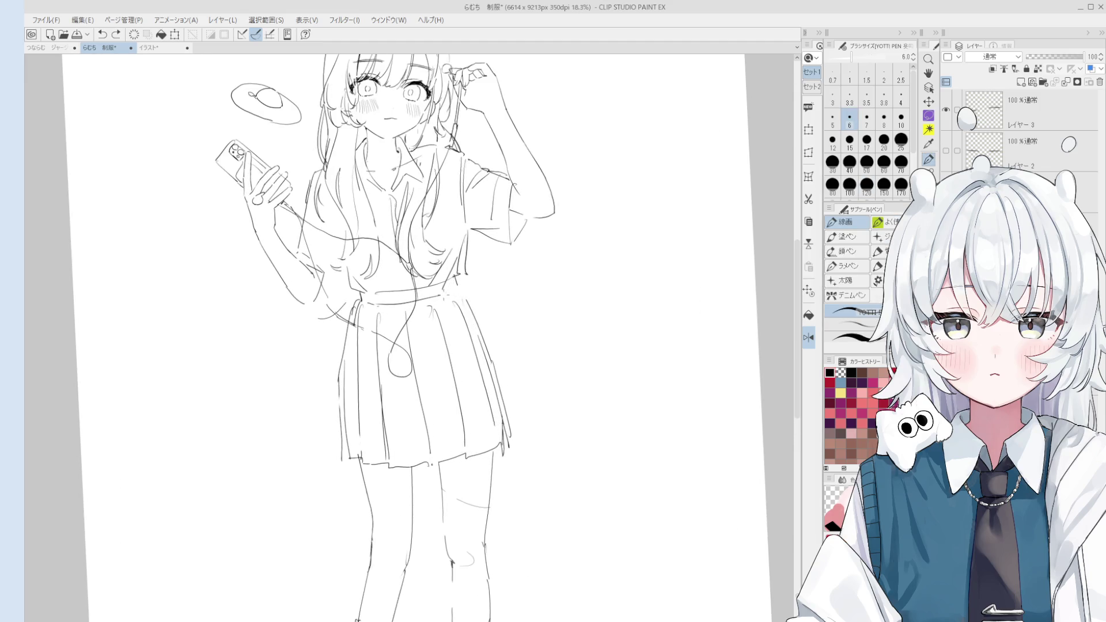
{"action": "key", "text": "ctrl+z"}
{"action": "mouse_move", "coordinate": [458, 289]}
{"action": "left_mouse_down"}
{"action": "mouse_move", "coordinate": [467, 329]}
{"action": "mouse_move", "coordinate": [438, 312]}
{"action": "left_mouse_up"}
{"action": "key", "text": "ctrl+z"}
{"action": "key", "text": "ctrl+z"}
{"action": "key", "text": "ctrl+z"}
{"action": "key", "text": "ctrl+0"}
Flip the view back to normal and redraw the outer line of the raised arm.
{"action": "key", "text": "e"}
{"action": "scroll", "coordinate": [527, 227], "scroll_direction": "up", "scroll_amount": 2}
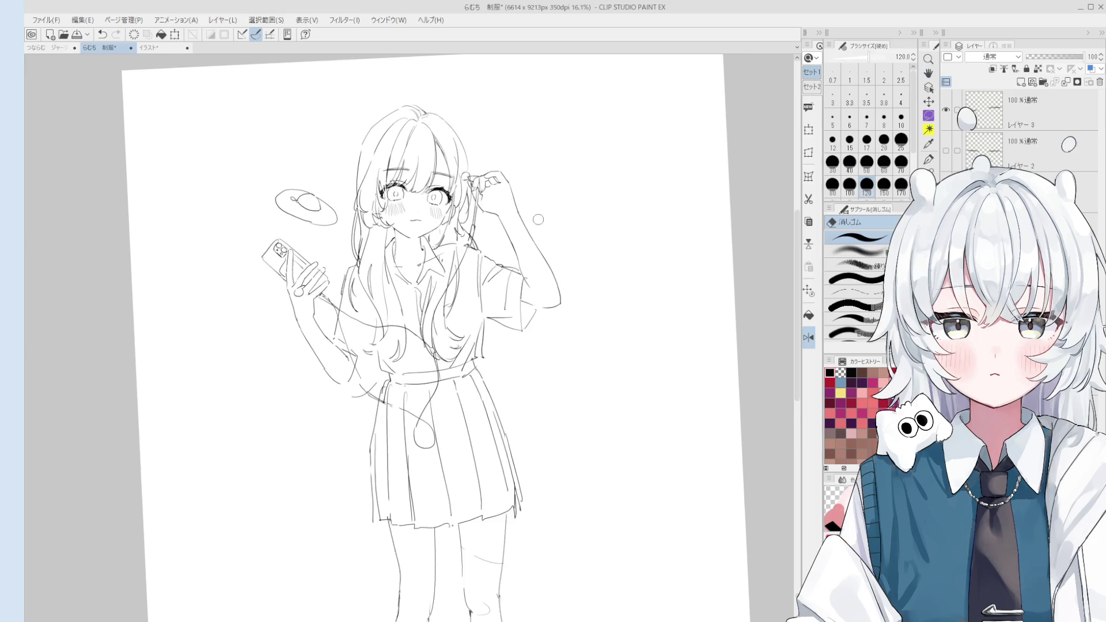
{"action": "key", "text": "h"}
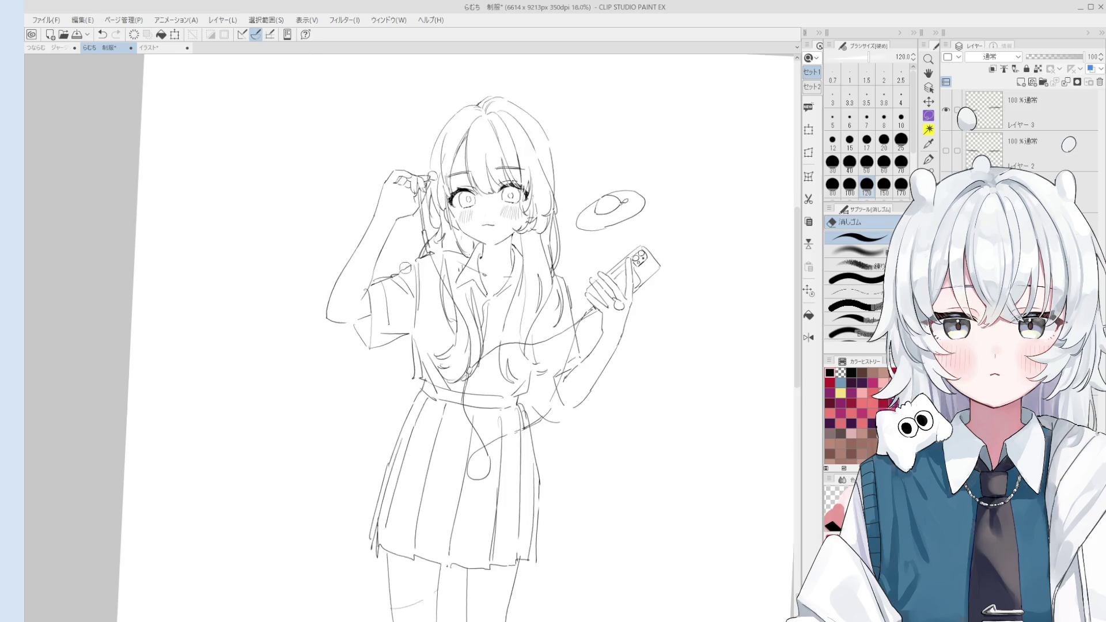
{"action": "mouse_move", "coordinate": [314, 332]}
{"action": "left_mouse_down"}
{"action": "mouse_move", "coordinate": [306, 288]}
{"action": "mouse_move", "coordinate": [310, 335]}
{"action": "left_mouse_up"}
{"action": "key", "text": "p"}
{"action": "key", "text": "ctrl+z"}
{"action": "mouse_move", "coordinate": [314, 288]}
{"action": "left_mouse_down"}
{"action": "mouse_move", "coordinate": [309, 339]}
{"action": "mouse_move", "coordinate": [305, 329]}
{"action": "mouse_move", "coordinate": [339, 337]}
{"action": "left_mouse_up"}
{"action": "key", "text": "ctrl+z"}
{"action": "key", "text": "ctrl+z"}
{"action": "key", "text": "ctrl+z"}
{"action": "key", "text": "ctrl+z"}
{"action": "left_click_drag", "start_coordinate": [315, 290], "coordinate": [303, 332]}
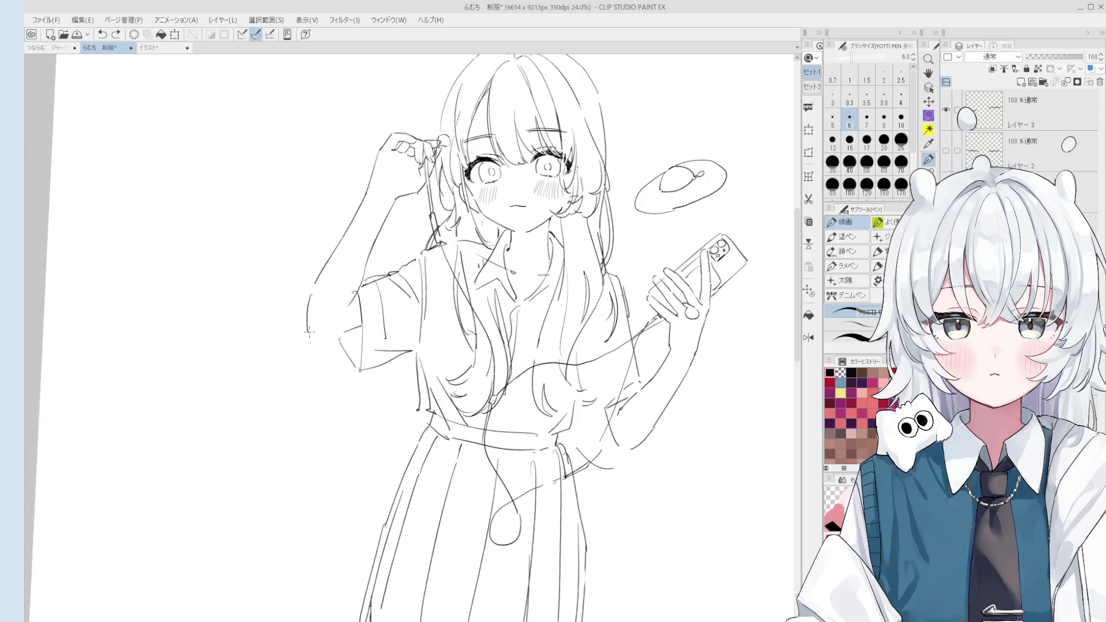
Retry the elbow line, then at pen size 7 draw the wrist line below the bracelet.
{"action": "key", "text": "minus"}
{"action": "scroll", "coordinate": [380, 332], "scroll_direction": "up", "scroll_amount": 1}
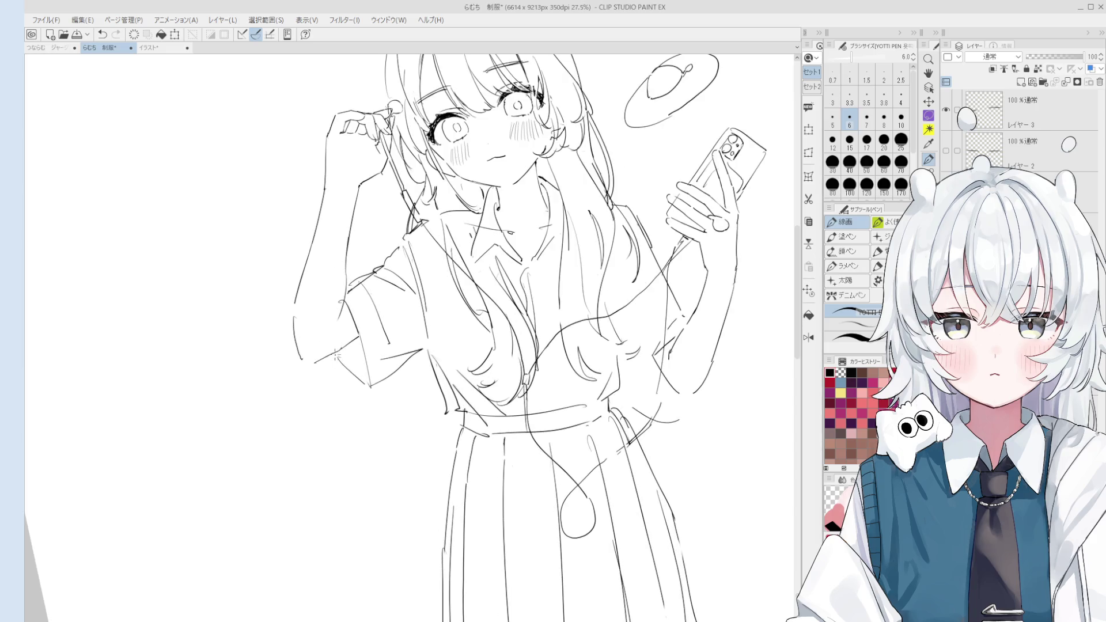
{"action": "scroll", "coordinate": [355, 353], "scroll_direction": "down", "scroll_amount": 2}
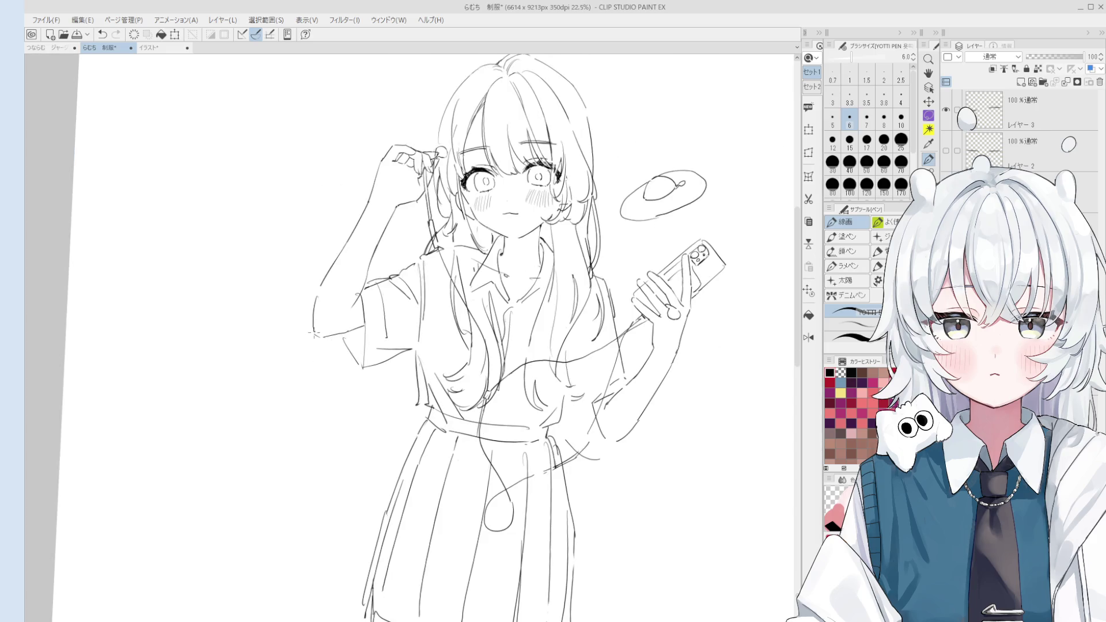
{"action": "scroll", "coordinate": [315, 334], "scroll_direction": "down", "scroll_amount": 1}
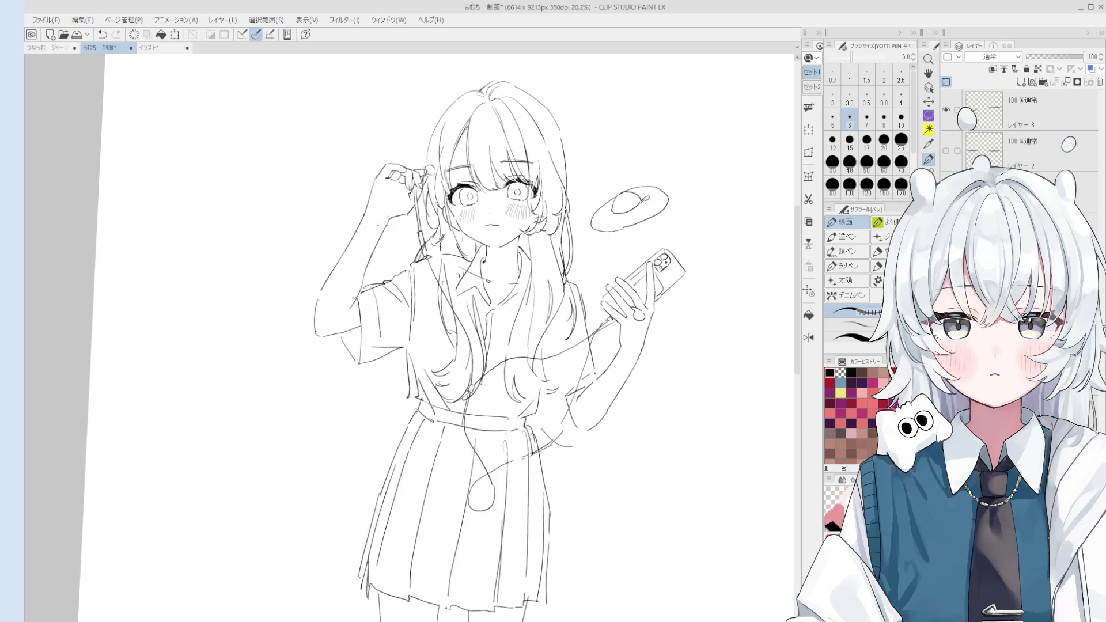
{"action": "scroll", "coordinate": [372, 240], "scroll_direction": "up", "scroll_amount": 2}
{"action": "mouse_move", "coordinate": [357, 207]}
{"action": "left_mouse_down"}
{"action": "mouse_move", "coordinate": [394, 230]}
{"action": "mouse_move", "coordinate": [353, 224]}
{"action": "left_mouse_up"}
{"action": "key", "text": "ctrl+z"}
{"action": "key", "text": "bracketright"}
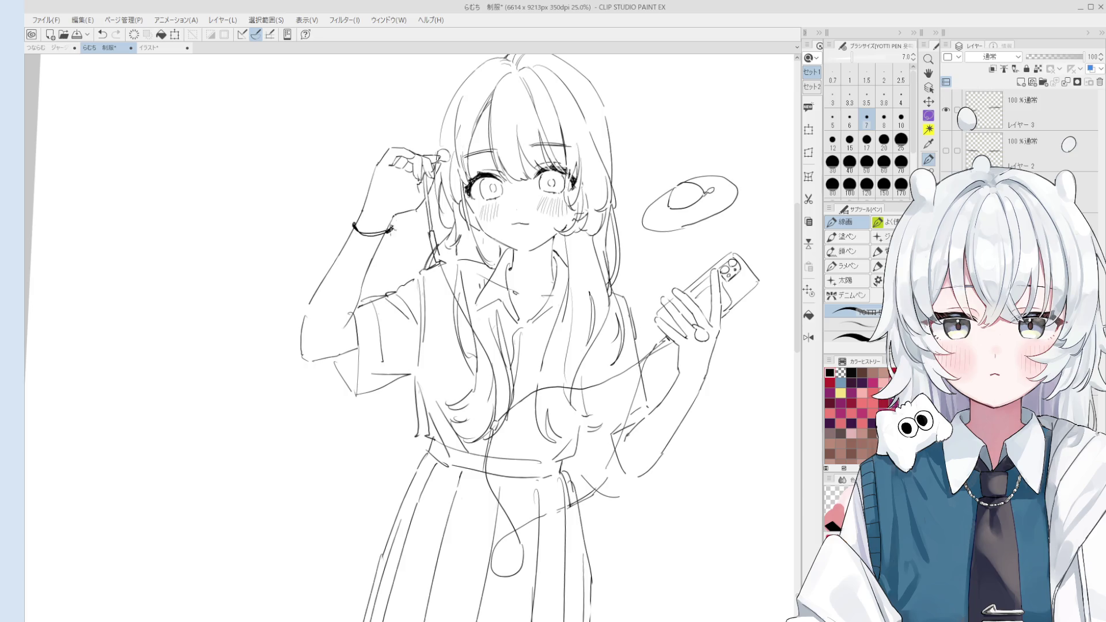
{"action": "key", "text": "e"}
{"action": "key", "text": "p"}
{"action": "left_click_drag", "start_coordinate": [348, 230], "coordinate": [376, 271]}
{"action": "key", "text": "ctrl+z"}
{"action": "left_click_drag", "start_coordinate": [348, 231], "coordinate": [374, 272]}
{"action": "scroll", "coordinate": [386, 230], "scroll_direction": "down", "scroll_amount": 2}
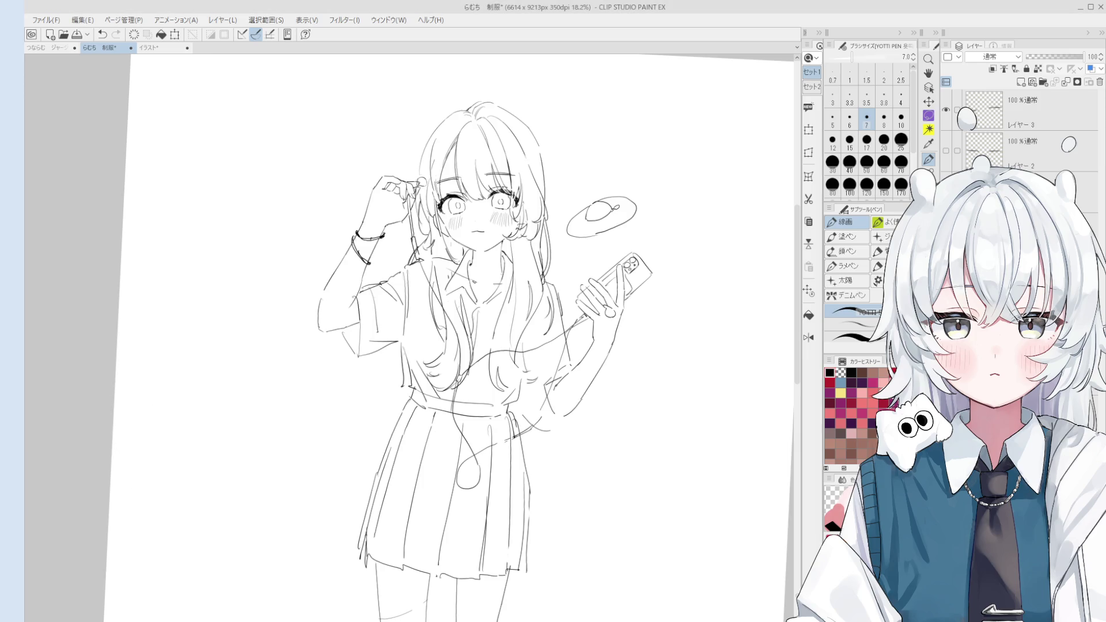
{"action": "scroll", "coordinate": [578, 127], "scroll_direction": "up", "scroll_amount": 3}
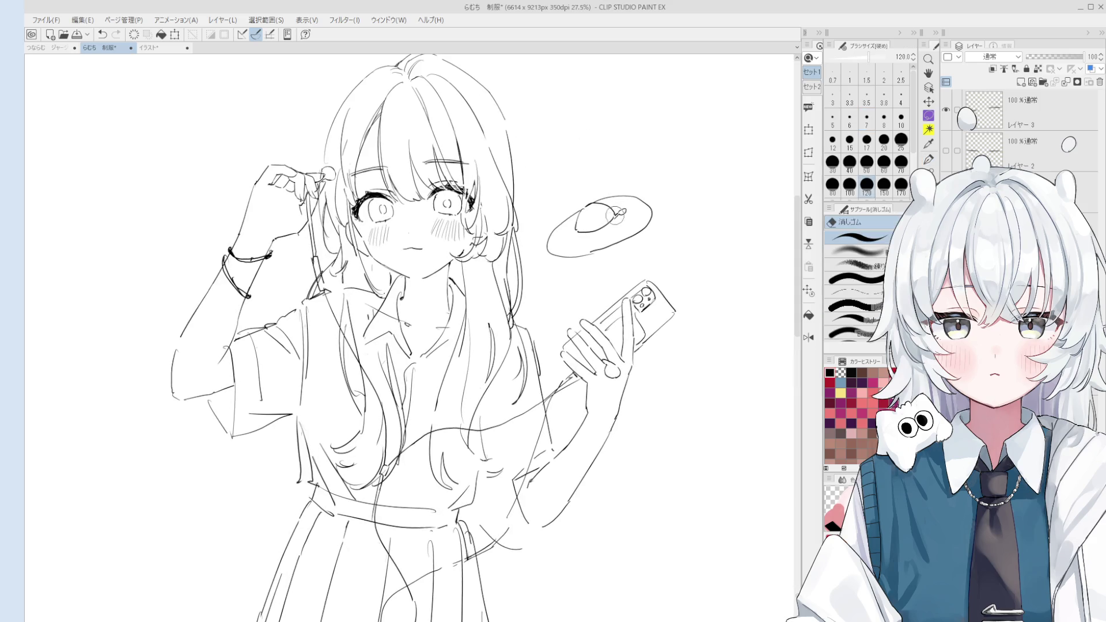
Redraw two fingertip outlines on the phone-holding hand with bolder pen strokes.
{"action": "scroll", "coordinate": [616, 349], "scroll_direction": "up", "scroll_amount": 2}
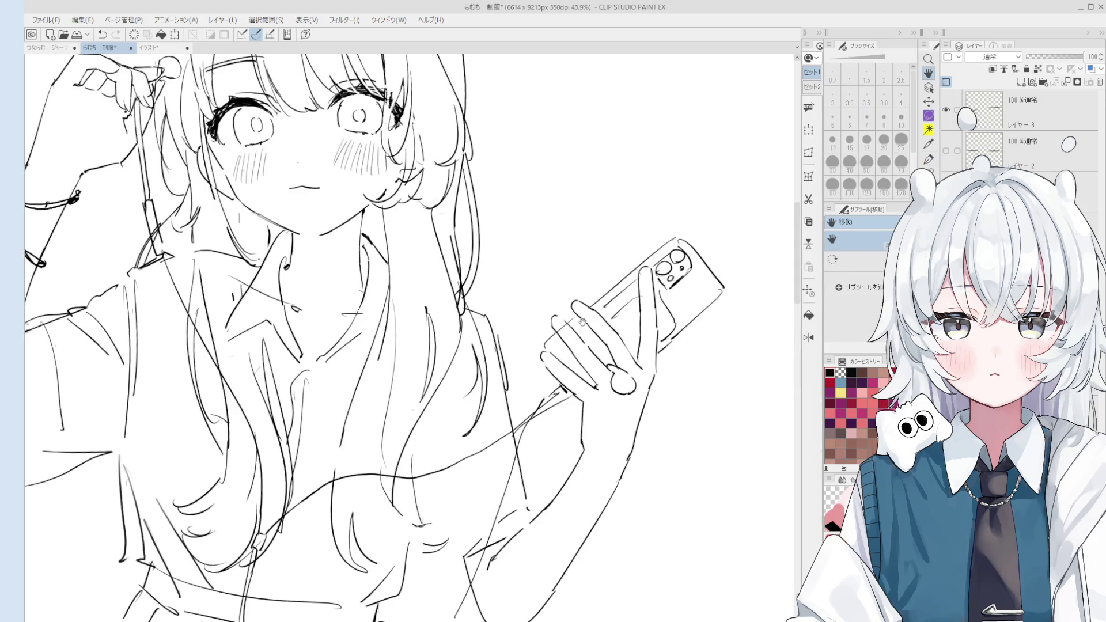
{"action": "key", "text": "p"}
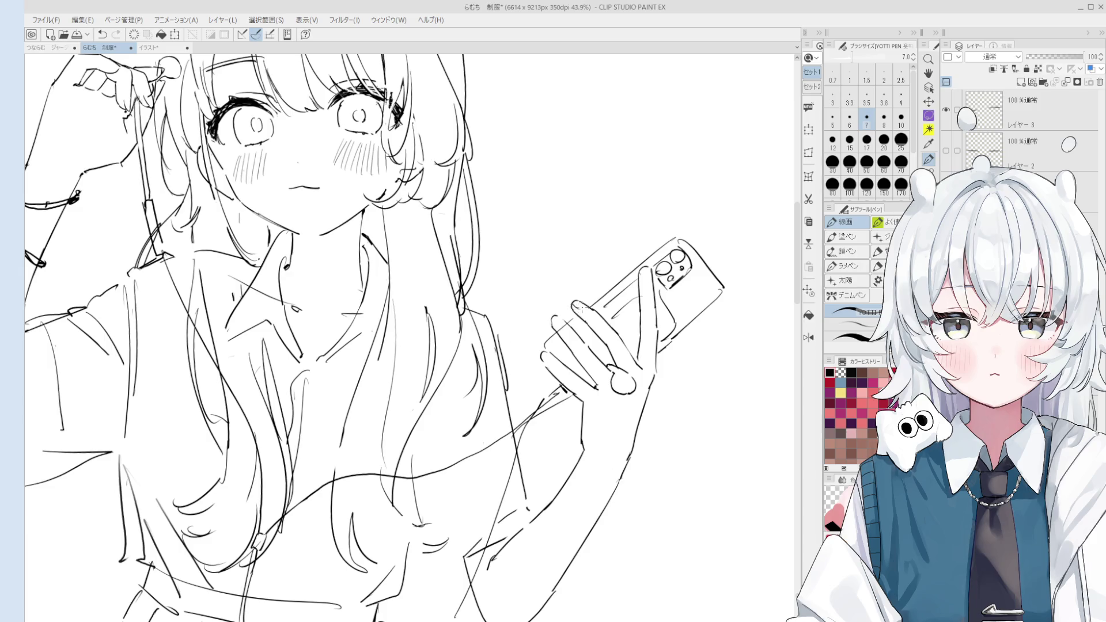
{"action": "scroll", "coordinate": [579, 308], "scroll_direction": "up", "scroll_amount": 2}
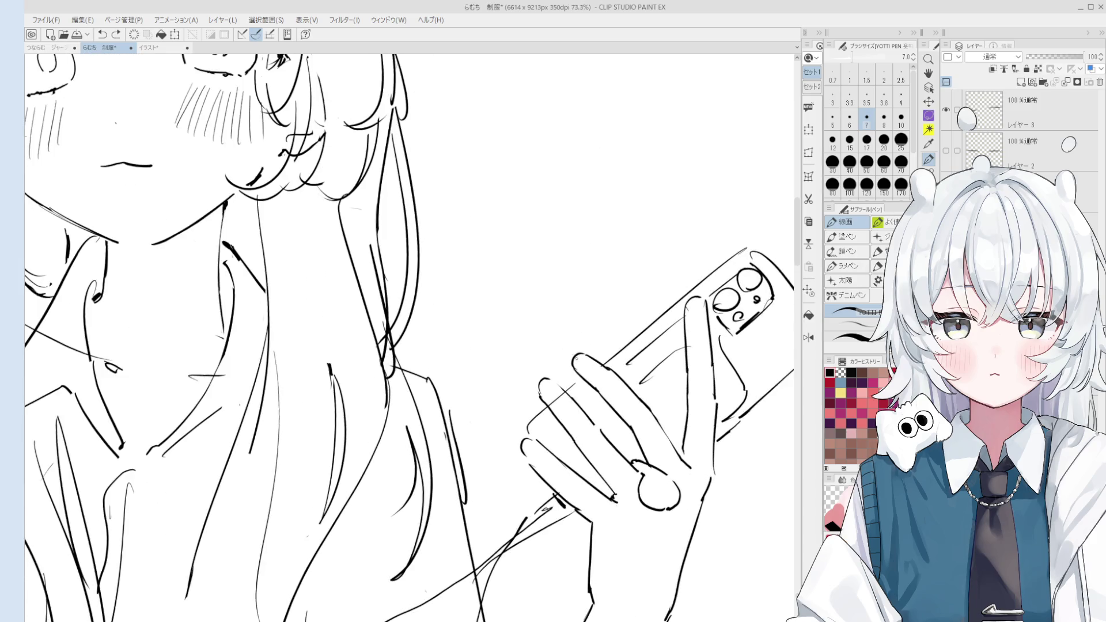
{"action": "mouse_move", "coordinate": [573, 368]}
{"action": "left_mouse_down"}
{"action": "mouse_move", "coordinate": [587, 375]}
{"action": "mouse_move", "coordinate": [551, 384]}
{"action": "left_mouse_up"}
{"action": "left_click_drag", "start_coordinate": [523, 460], "coordinate": [533, 448]}
{"action": "scroll", "coordinate": [686, 319], "scroll_direction": "up", "scroll_amount": 3}
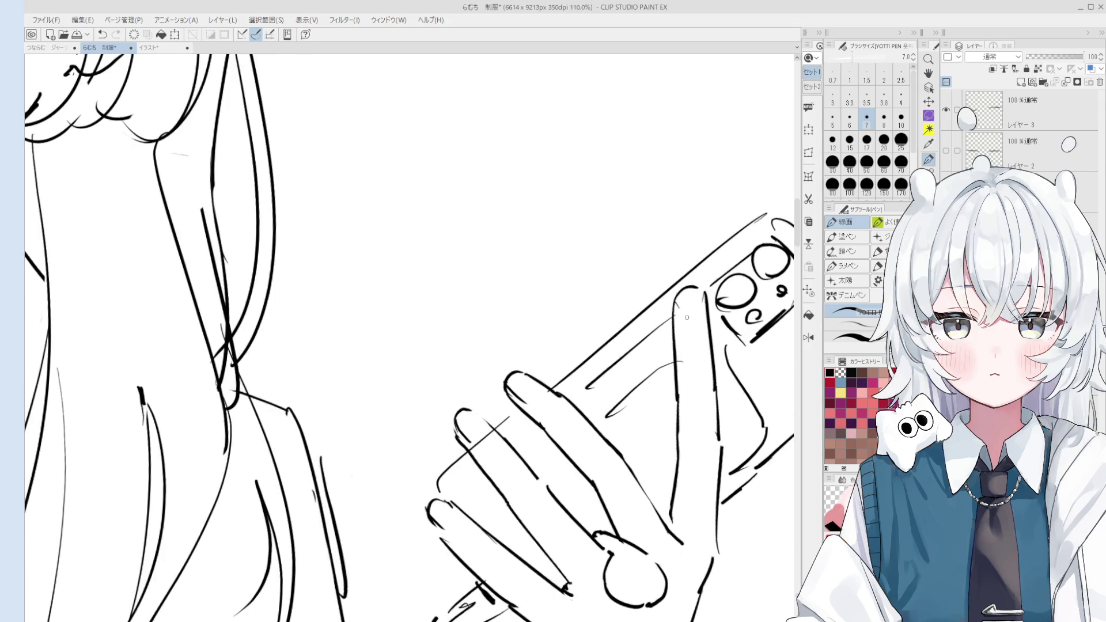
{"action": "scroll", "coordinate": [701, 291], "scroll_direction": "down", "scroll_amount": 1}
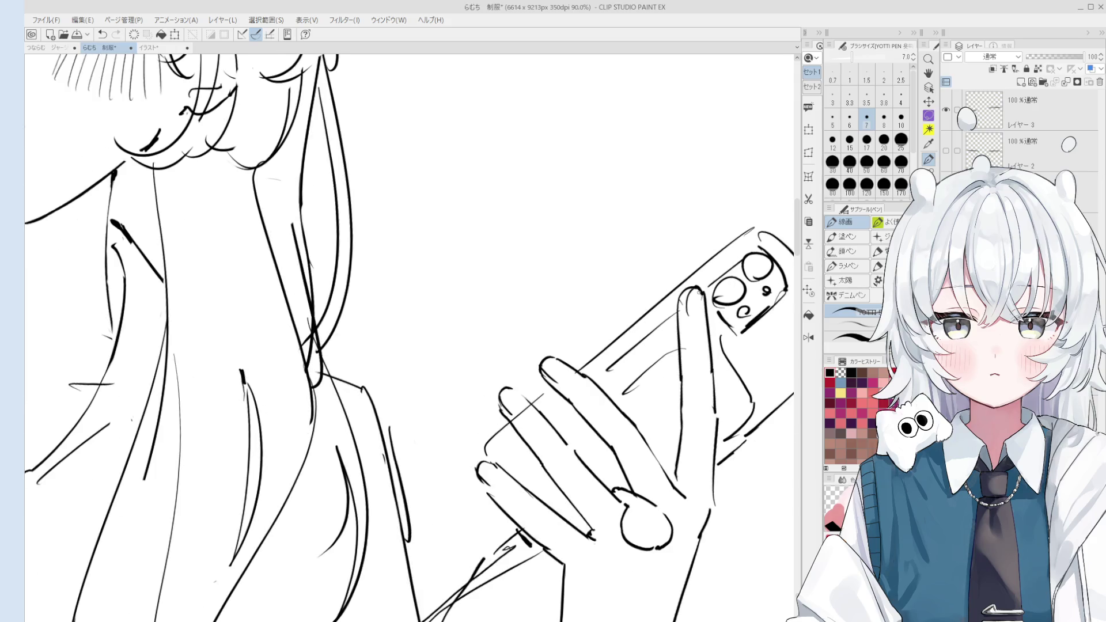
{"action": "key", "text": "e"}
{"action": "key", "text": "p"}
{"action": "scroll", "coordinate": [698, 317], "scroll_direction": "down", "scroll_amount": 2}
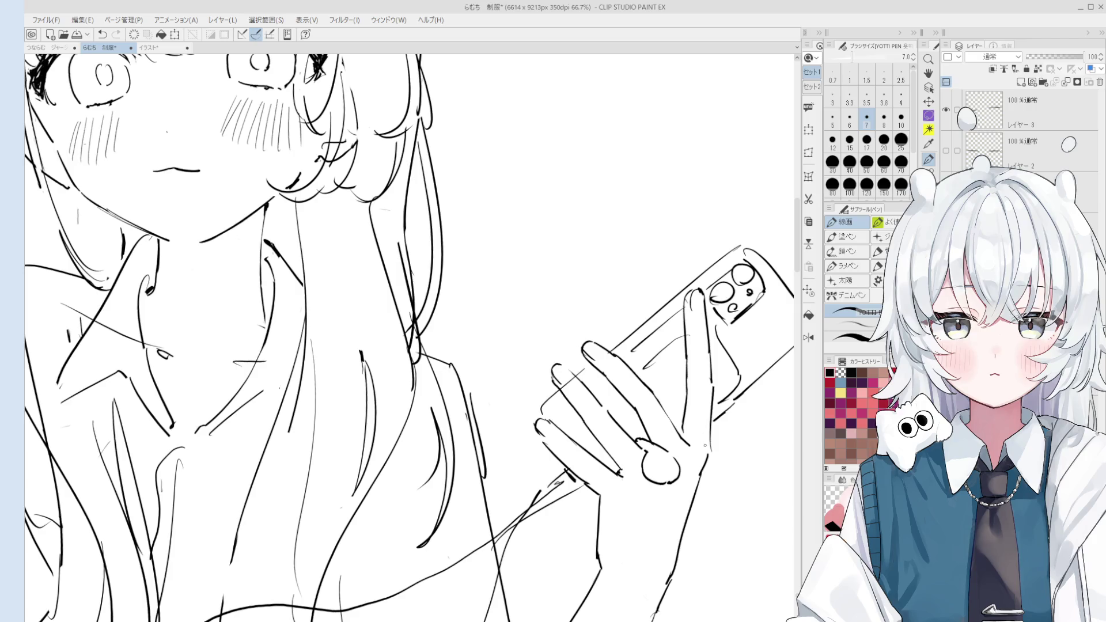
{"action": "scroll", "coordinate": [679, 429], "scroll_direction": "down", "scroll_amount": 2}
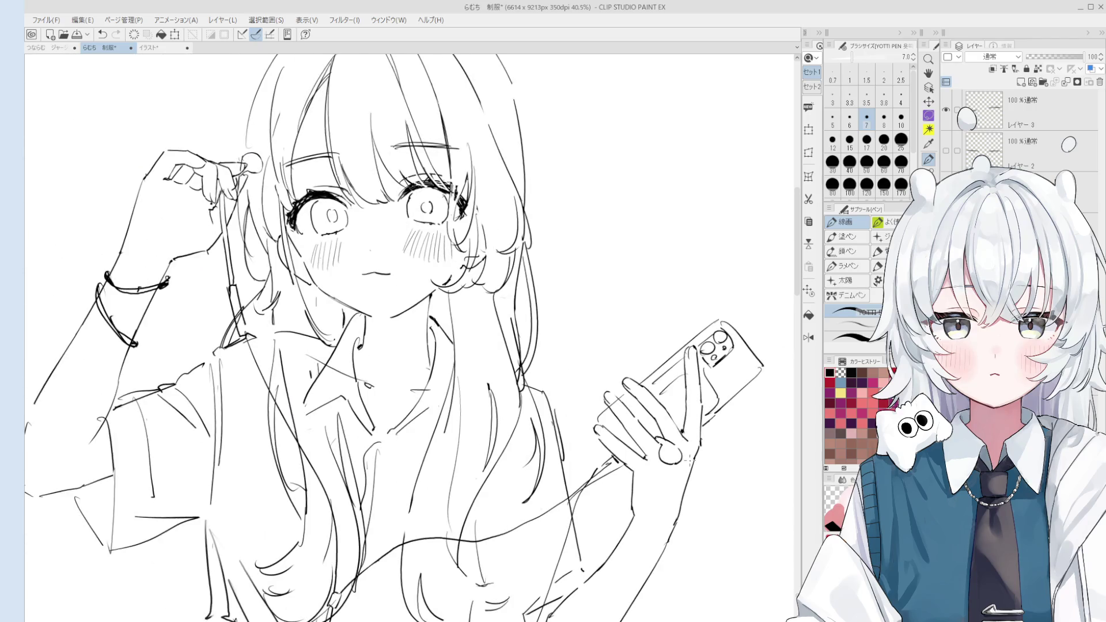
{"action": "scroll", "coordinate": [685, 455], "scroll_direction": "down", "scroll_amount": 1}
{"action": "scroll", "coordinate": [674, 438], "scroll_direction": "down", "scroll_amount": 1}
{"action": "left_click_drag", "start_coordinate": [674, 438], "coordinate": [648, 419]}
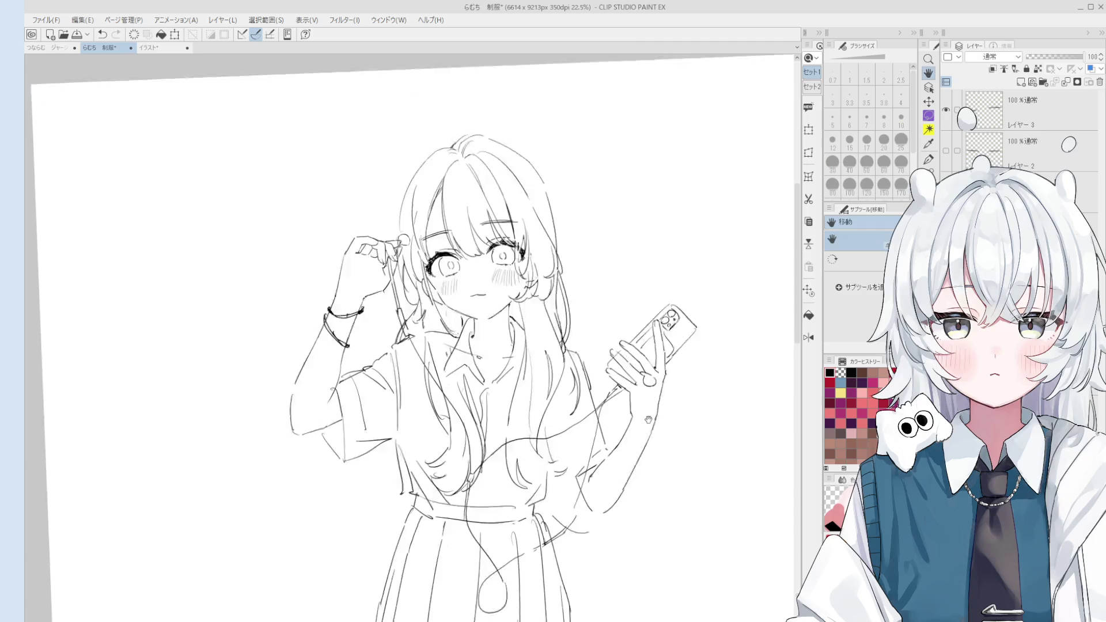
Zoom to the legs and redraw the left leg outline with the pen.
{"action": "scroll", "coordinate": [648, 420], "scroll_direction": "down", "scroll_amount": 1}
{"action": "key", "text": "p"}
{"action": "scroll", "coordinate": [648, 420], "scroll_direction": "down", "scroll_amount": 1}
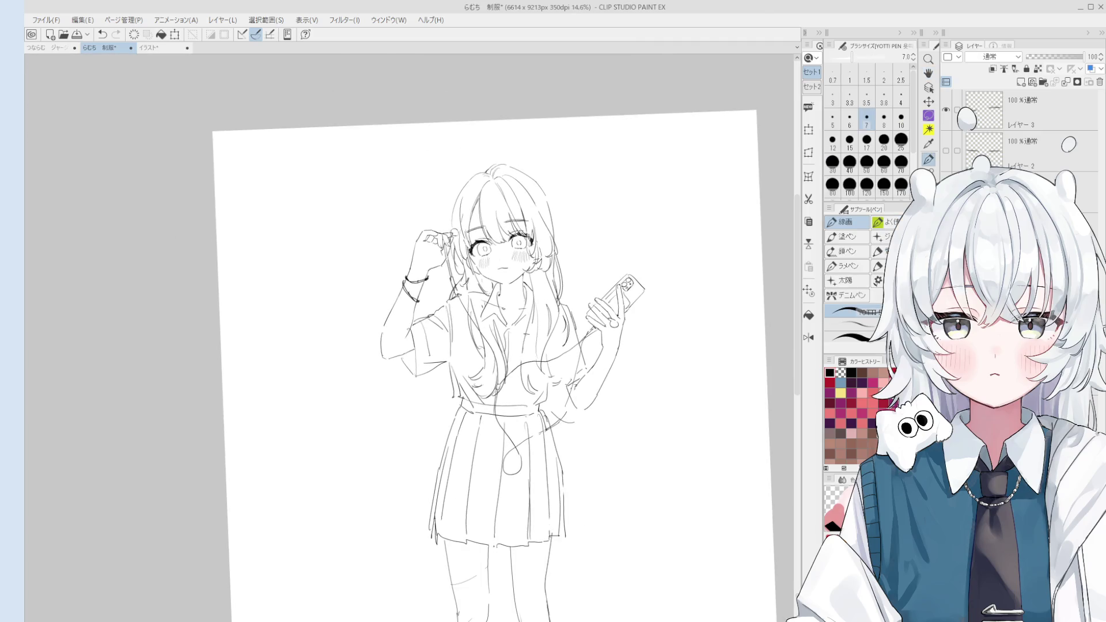
{"action": "key", "text": "h"}
{"action": "scroll", "coordinate": [460, 500], "scroll_direction": "down", "scroll_amount": 2}
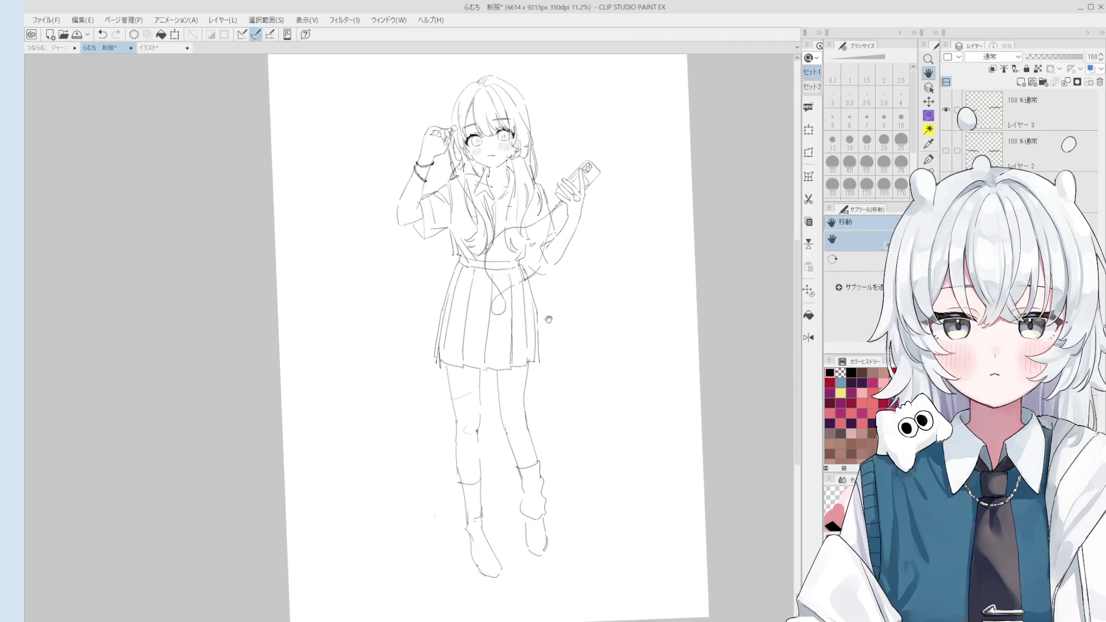
{"action": "scroll", "coordinate": [460, 500], "scroll_direction": "up", "scroll_amount": 1}
{"action": "scroll", "coordinate": [460, 500], "scroll_direction": "up", "scroll_amount": 2}
{"action": "key", "text": "e"}
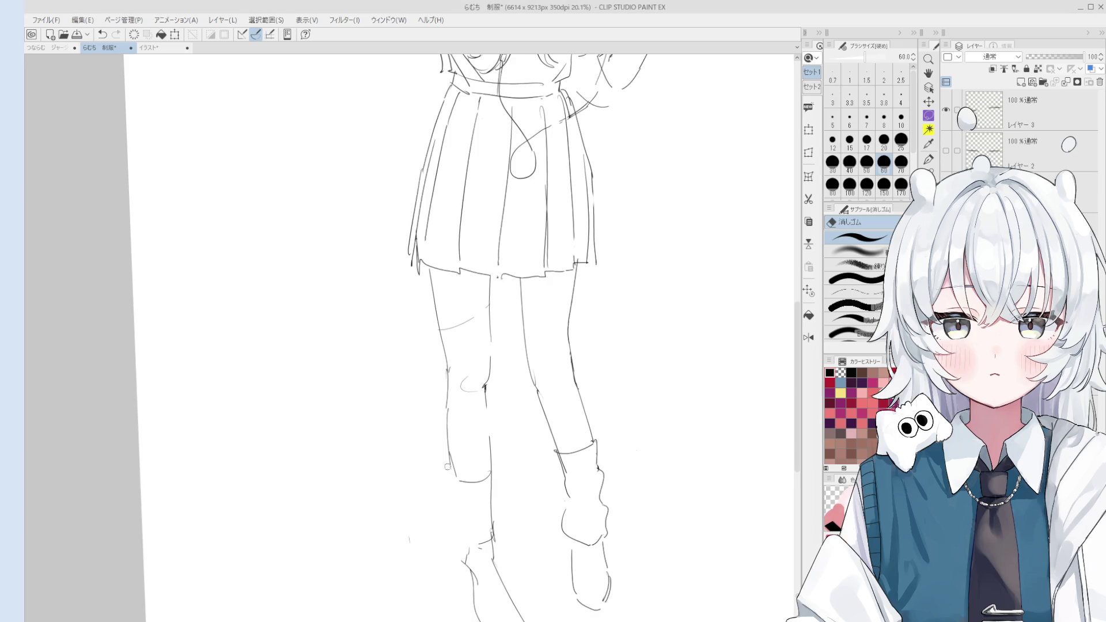
{"action": "scroll", "coordinate": [476, 472], "scroll_direction": "down", "scroll_amount": 1}
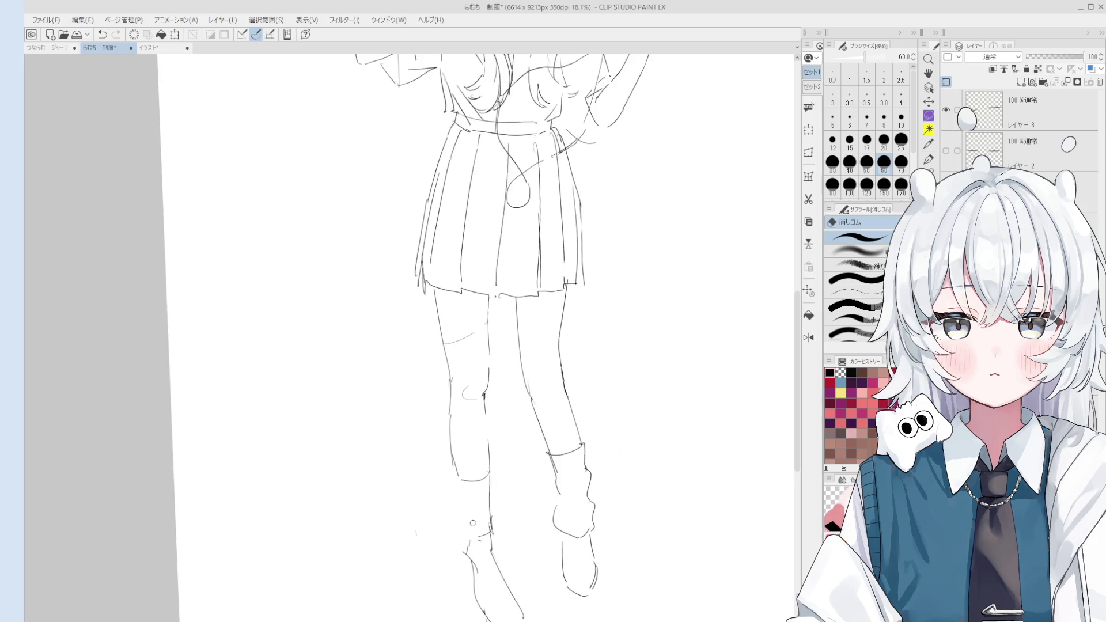
{"action": "scroll", "coordinate": [473, 516], "scroll_direction": "up", "scroll_amount": 1}
{"action": "scroll", "coordinate": [490, 496], "scroll_direction": "down", "scroll_amount": 1}
{"action": "scroll", "coordinate": [498, 495], "scroll_direction": "up", "scroll_amount": 2}
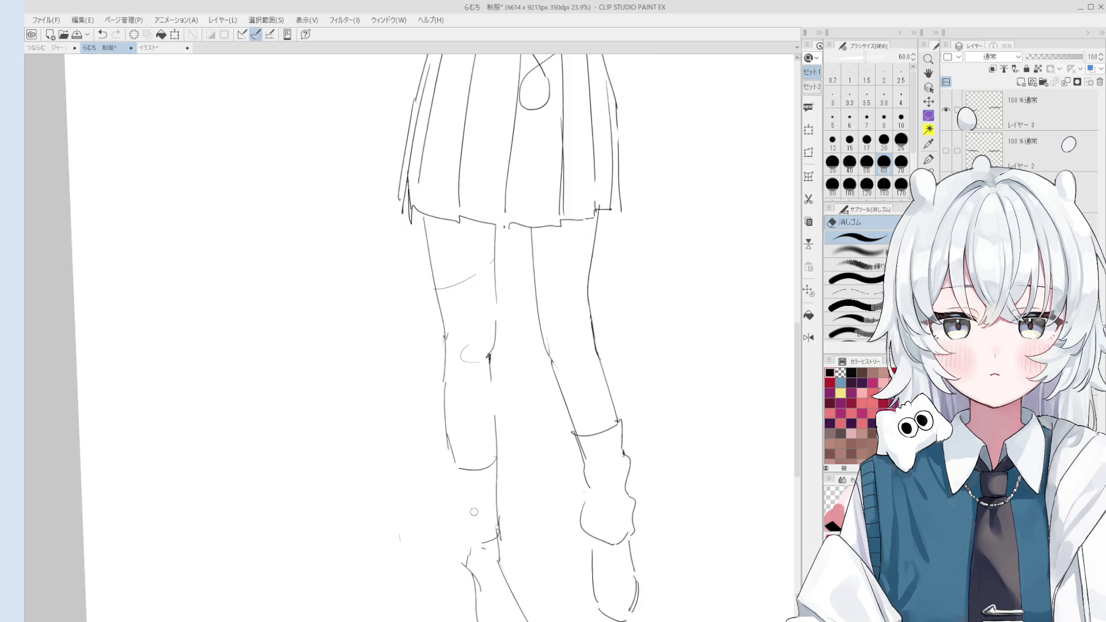
{"action": "key", "text": "p"}
{"action": "left_click_drag", "start_coordinate": [455, 470], "coordinate": [460, 541]}
{"action": "key", "text": "ctrl+z"}
Clean up the left knee, erasing its horizontal line and retrying knee strokes.
{"action": "key", "text": "ctrl+z"}
{"action": "key", "text": "ctrl+z"}
{"action": "mouse_move", "coordinate": [452, 461]}
{"action": "left_mouse_down"}
{"action": "mouse_move", "coordinate": [461, 539]}
{"action": "mouse_move", "coordinate": [465, 530]}
{"action": "left_mouse_up"}
{"action": "key", "text": "e"}
{"action": "mouse_move", "coordinate": [459, 451]}
{"action": "left_mouse_down"}
{"action": "mouse_move", "coordinate": [449, 438]}
{"action": "mouse_move", "coordinate": [456, 473]}
{"action": "mouse_move", "coordinate": [500, 478]}
{"action": "mouse_move", "coordinate": [501, 491]}
{"action": "mouse_move", "coordinate": [452, 470]}
{"action": "mouse_move", "coordinate": [480, 478]}
{"action": "mouse_move", "coordinate": [493, 465]}
{"action": "left_mouse_up"}
{"action": "key", "text": "p"}
{"action": "key", "text": "ctrl+z"}
{"action": "key", "text": "ctrl+z"}
{"action": "key", "text": "ctrl+z"}
{"action": "key", "text": "ctrl+z"}
{"action": "key", "text": "e"}
{"action": "key", "text": "p"}
{"action": "key", "text": "ctrl+z"}
{"action": "key", "text": "e"}
{"action": "key", "text": "p"}
{"action": "key", "text": "ctrl+z"}
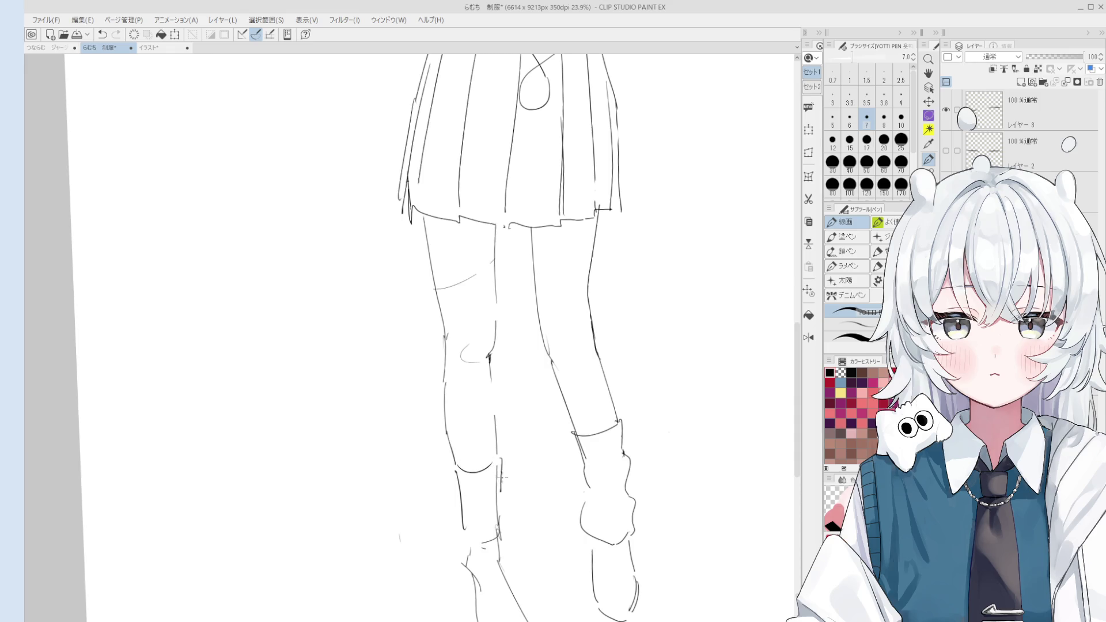
Try and undo lower-leg and boot lines, erasing old ankle marks on the left boot.
{"action": "scroll", "coordinate": [503, 477], "scroll_direction": "down", "scroll_amount": 1}
{"action": "scroll", "coordinate": [542, 422], "scroll_direction": "down", "scroll_amount": 3}
{"action": "scroll", "coordinate": [542, 422], "scroll_direction": "up", "scroll_amount": 3}
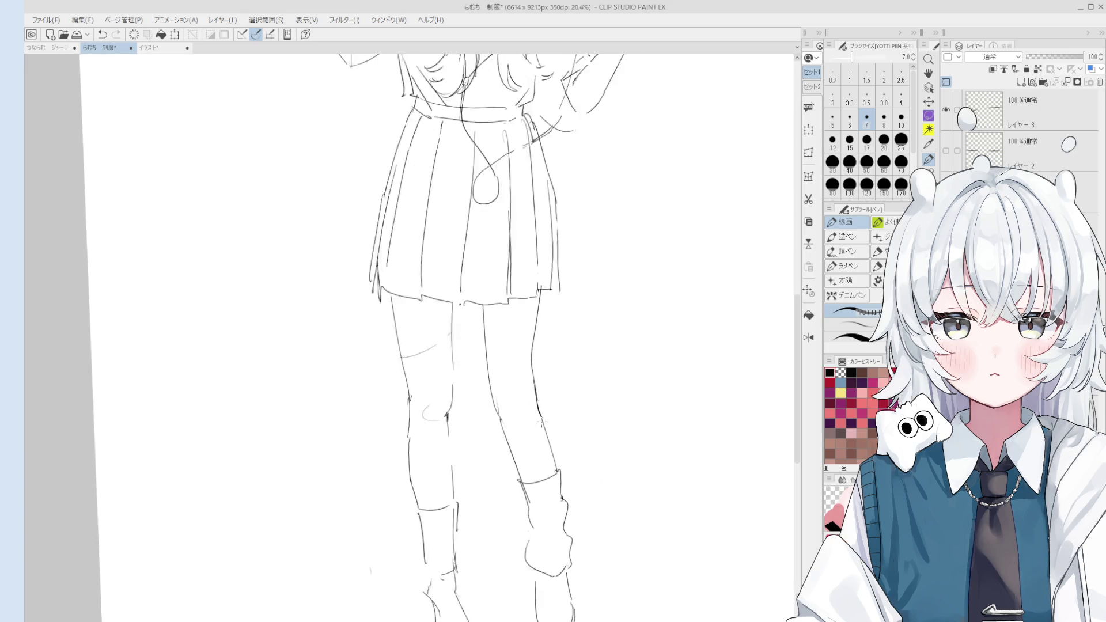
{"action": "scroll", "coordinate": [541, 422], "scroll_direction": "up", "scroll_amount": 1}
{"action": "key", "text": "ctrl+z"}
{"action": "left_click_drag", "start_coordinate": [516, 486], "coordinate": [559, 480]}
{"action": "key", "text": "ctrl+z"}
{"action": "scroll", "coordinate": [518, 507], "scroll_direction": "down", "scroll_amount": 1}
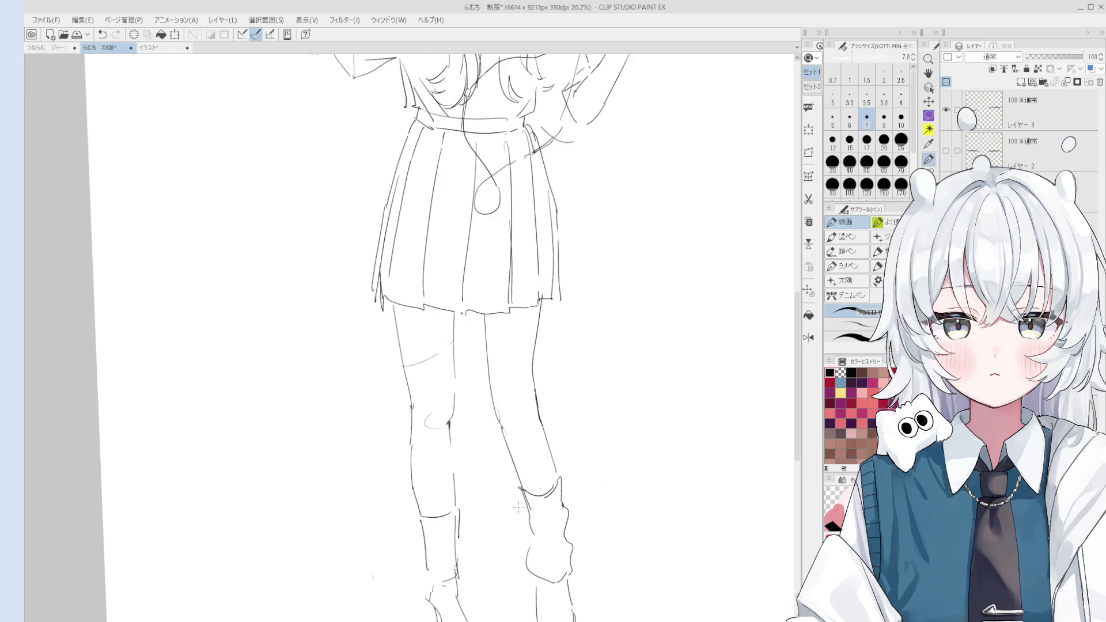
{"action": "mouse_move", "coordinate": [418, 515]}
{"action": "left_mouse_down"}
{"action": "mouse_move", "coordinate": [432, 584]}
{"action": "mouse_move", "coordinate": [471, 445]}
{"action": "mouse_move", "coordinate": [441, 486]}
{"action": "mouse_move", "coordinate": [452, 498]}
{"action": "mouse_move", "coordinate": [479, 463]}
{"action": "mouse_move", "coordinate": [465, 501]}
{"action": "mouse_move", "coordinate": [449, 499]}
{"action": "mouse_move", "coordinate": [483, 483]}
{"action": "left_mouse_up"}
{"action": "key", "text": "ctrl+z"}
{"action": "key", "text": "p"}
{"action": "key", "text": "ctrl+z"}
{"action": "key", "text": "ctrl+z"}
{"action": "key", "text": "e"}
{"action": "key", "text": "p"}
Add a flared ankle line to the left boot and close the right boot cuff.
{"action": "key", "text": "ctrl+z"}
{"action": "key", "text": "ctrl+z"}
{"action": "mouse_move", "coordinate": [475, 414]}
{"action": "left_mouse_down"}
{"action": "mouse_move", "coordinate": [478, 449]}
{"action": "mouse_move", "coordinate": [481, 431]}
{"action": "left_mouse_up"}
{"action": "key", "text": "ctrl+z"}
{"action": "key", "text": "e"}
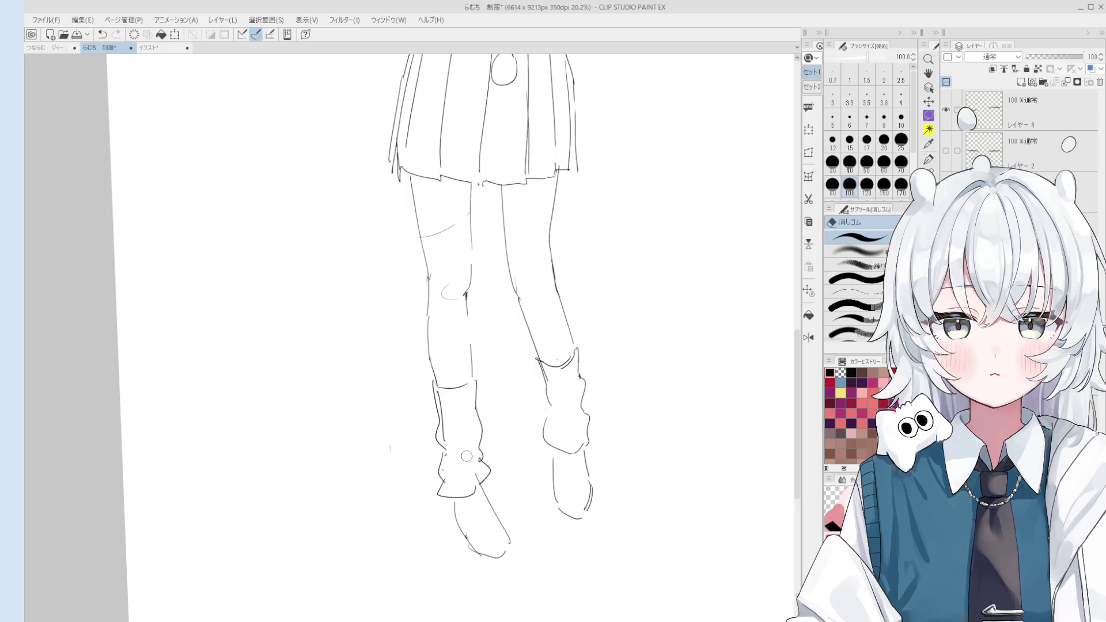
{"action": "key", "text": "p"}
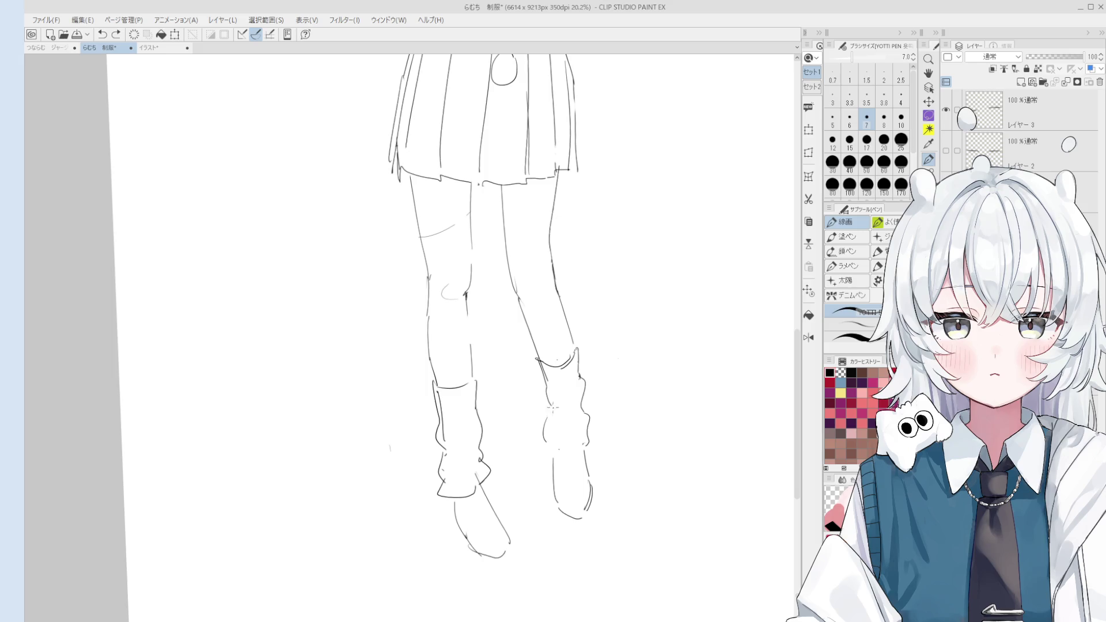
{"action": "left_click_drag", "start_coordinate": [545, 440], "coordinate": [583, 447]}
{"action": "scroll", "coordinate": [559, 492], "scroll_direction": "up", "scroll_amount": 2}
{"action": "left_click_drag", "start_coordinate": [559, 492], "coordinate": [562, 464]}
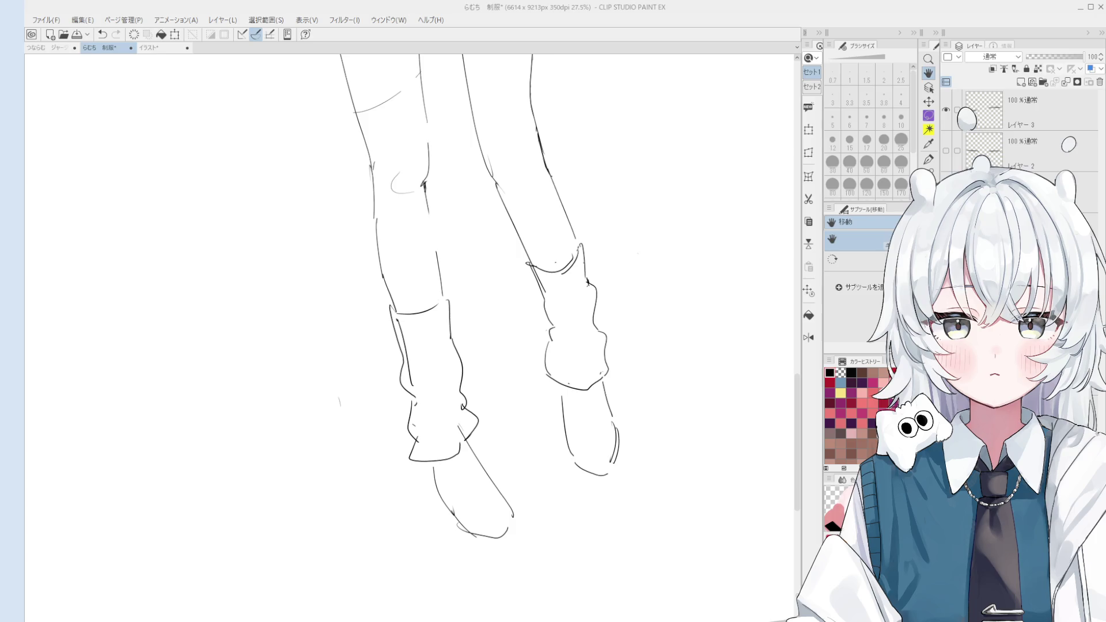
Erase the left boot's inner line and redraw its outer edge with the pen.
{"action": "scroll", "coordinate": [414, 356], "scroll_direction": "up", "scroll_amount": 3}
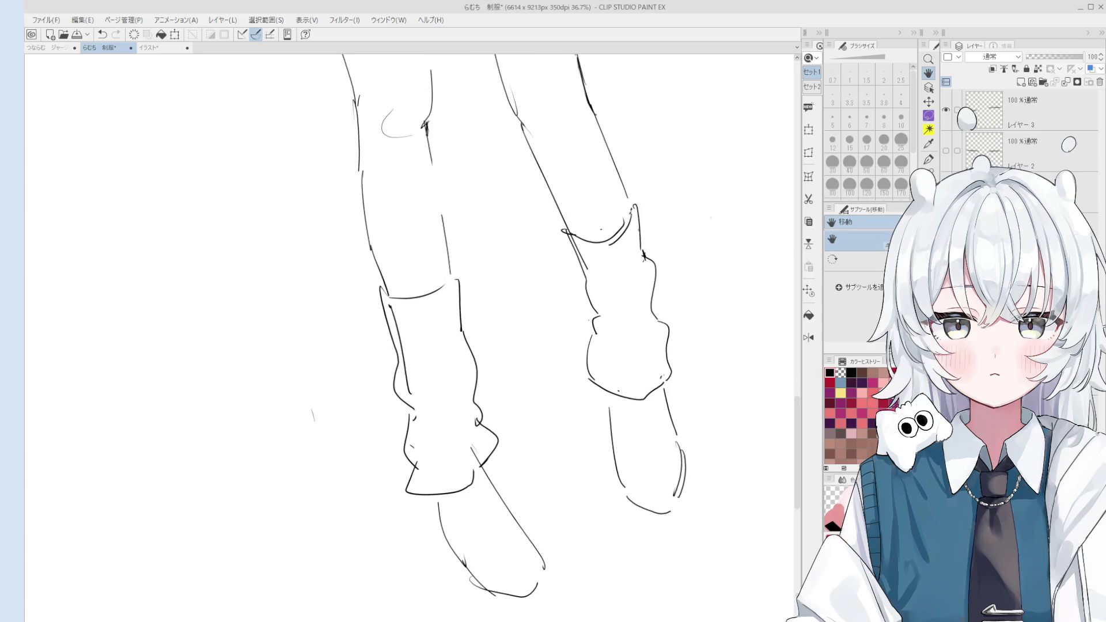
{"action": "key", "text": "e"}
{"action": "left_click_drag", "start_coordinate": [393, 314], "coordinate": [414, 467]}
{"action": "key", "text": "bracketright"}
{"action": "key", "text": "bracketright"}
{"action": "key", "text": "bracketright"}
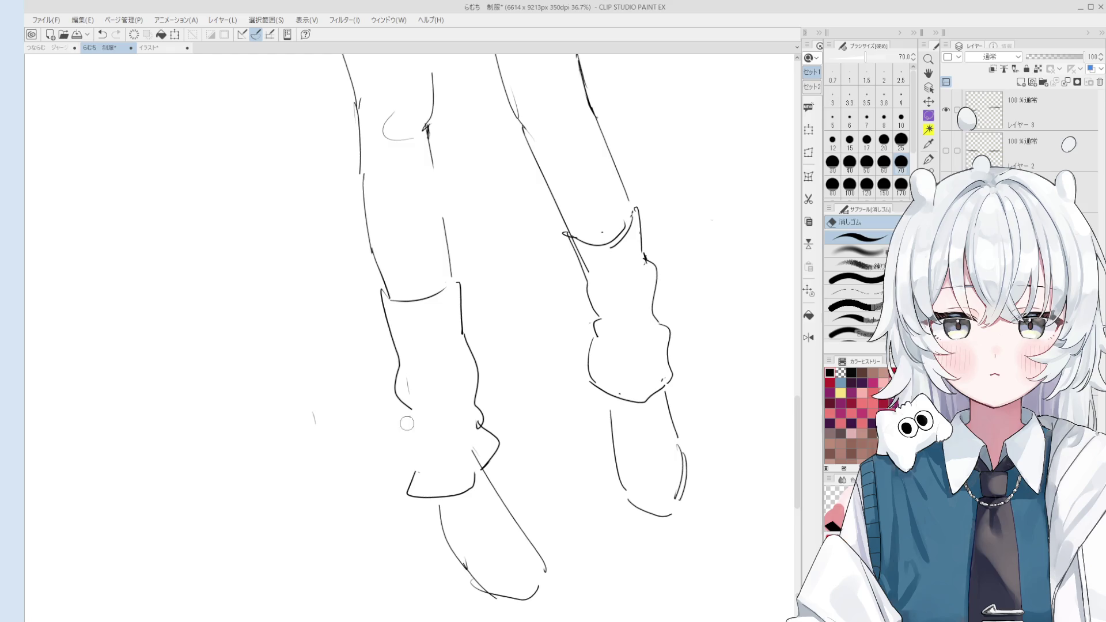
{"action": "key", "text": "p"}
{"action": "mouse_move", "coordinate": [412, 406]}
{"action": "left_mouse_down"}
{"action": "mouse_move", "coordinate": [410, 471]}
{"action": "mouse_move", "coordinate": [441, 473]}
{"action": "left_mouse_up"}
Zoom out and pan so the whole figure is in view.
{"action": "key", "text": "e"}
{"action": "scroll", "coordinate": [438, 471], "scroll_direction": "down", "scroll_amount": 3}
{"action": "key", "text": "p"}
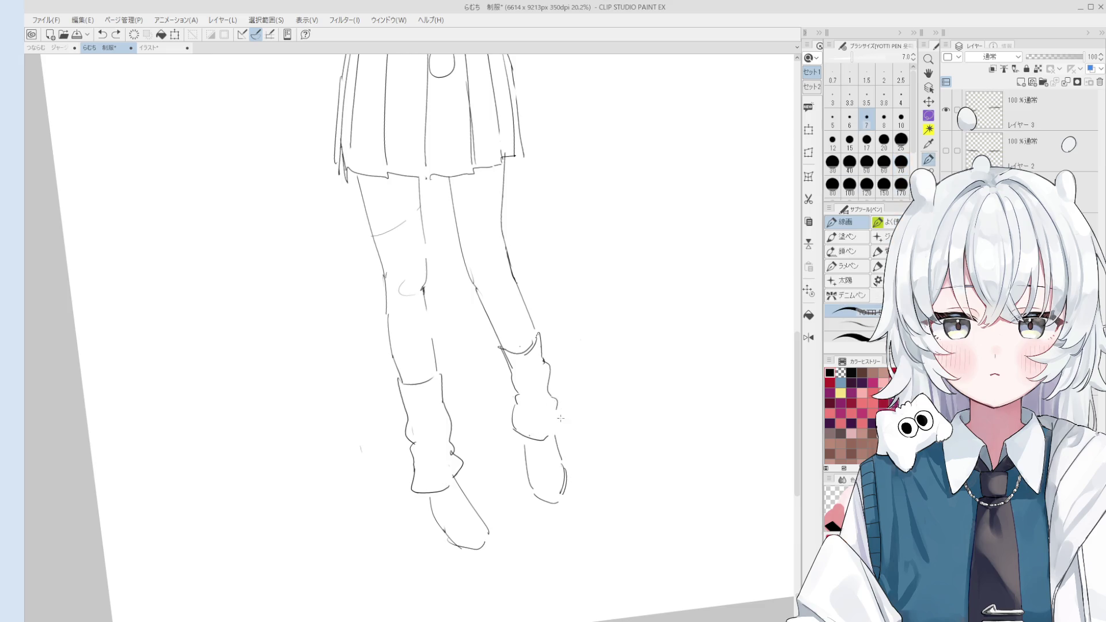
{"action": "scroll", "coordinate": [559, 419], "scroll_direction": "down", "scroll_amount": 1}
{"action": "scroll", "coordinate": [545, 424], "scroll_direction": "down", "scroll_amount": 1}
{"action": "scroll", "coordinate": [453, 420], "scroll_direction": "up", "scroll_amount": 1}
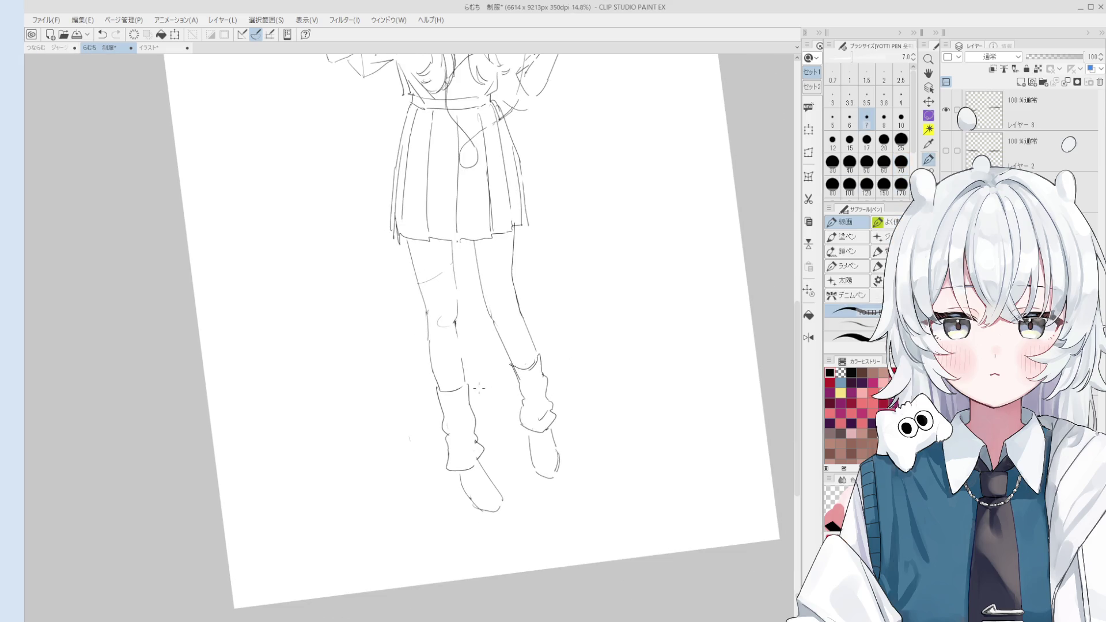
{"action": "scroll", "coordinate": [454, 420], "scroll_direction": "up", "scroll_amount": 1}
{"action": "scroll", "coordinate": [467, 416], "scroll_direction": "down", "scroll_amount": 2}
{"action": "mouse_move", "coordinate": [477, 369]}
{"action": "left_mouse_down"}
{"action": "mouse_move", "coordinate": [477, 417]}
{"action": "mouse_move", "coordinate": [489, 379]}
{"action": "mouse_move", "coordinate": [485, 425]}
{"action": "left_mouse_up"}
{"action": "scroll", "coordinate": [486, 344], "scroll_direction": "up", "scroll_amount": 1}
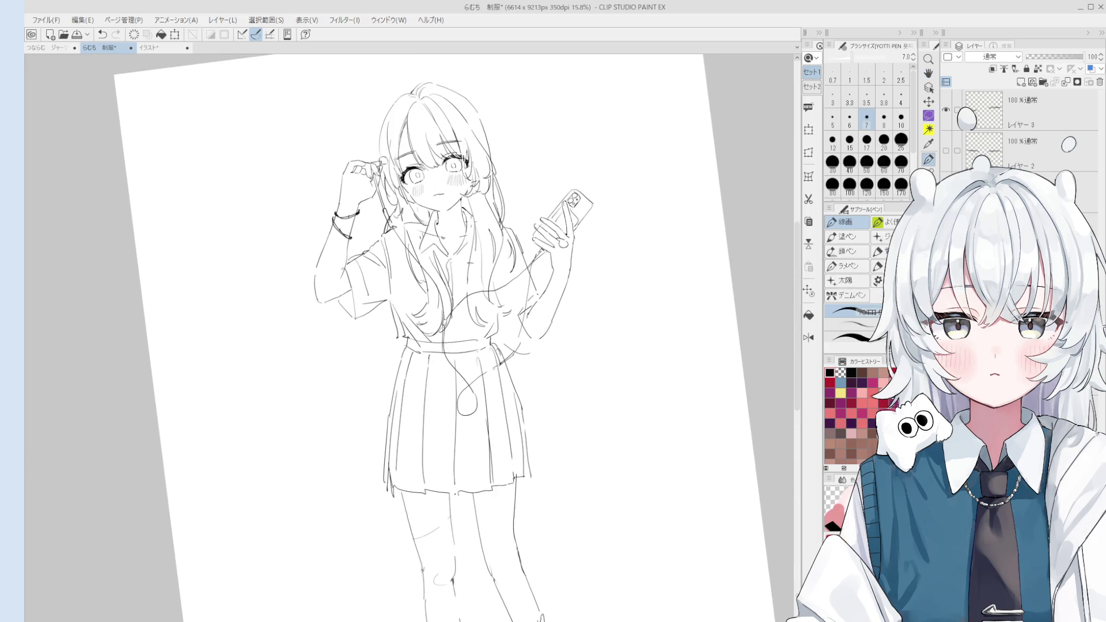
Thin the pen to size 5, shrink the eraser, and add a short stroke atop the hair.
{"action": "key", "text": "bracketleft"}
{"action": "key", "text": "bracketleft"}
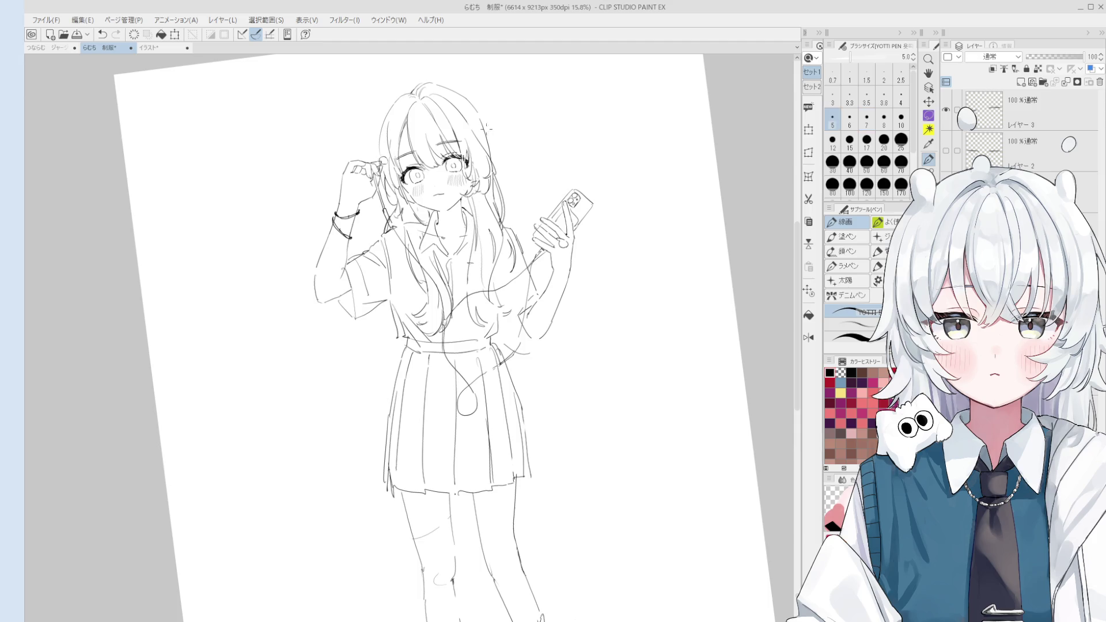
{"action": "scroll", "coordinate": [486, 127], "scroll_direction": "up", "scroll_amount": 2}
{"action": "key", "text": "e"}
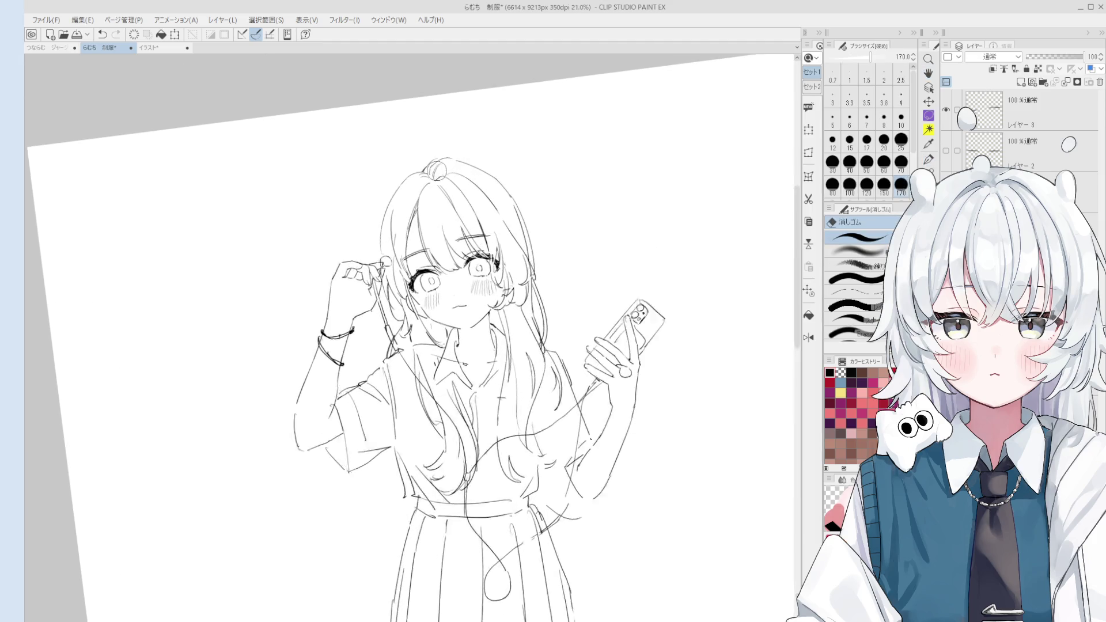
{"action": "scroll", "coordinate": [438, 172], "scroll_direction": "up", "scroll_amount": 1}
{"action": "scroll", "coordinate": [437, 173], "scroll_direction": "up", "scroll_amount": 2}
{"action": "key", "text": "bracketleft"}
{"action": "key", "text": "bracketleft"}
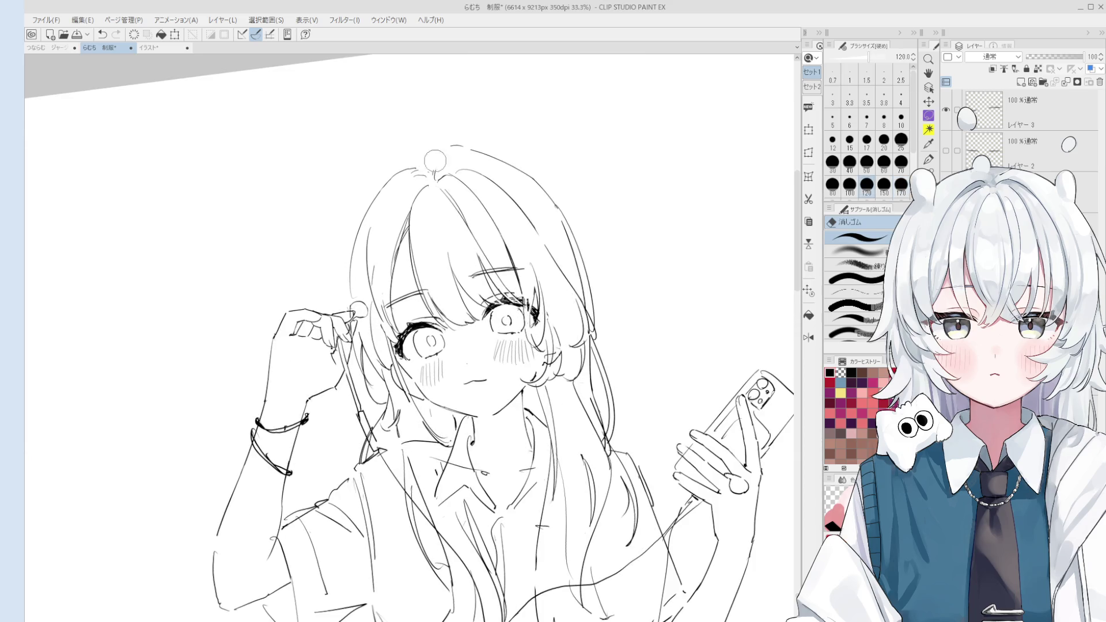
{"action": "scroll", "coordinate": [435, 159], "scroll_direction": "down", "scroll_amount": 2}
{"action": "key", "text": "p"}
{"action": "scroll", "coordinate": [458, 158], "scroll_direction": "down", "scroll_amount": 1}
{"action": "key", "text": "e"}
{"action": "key", "text": "p"}
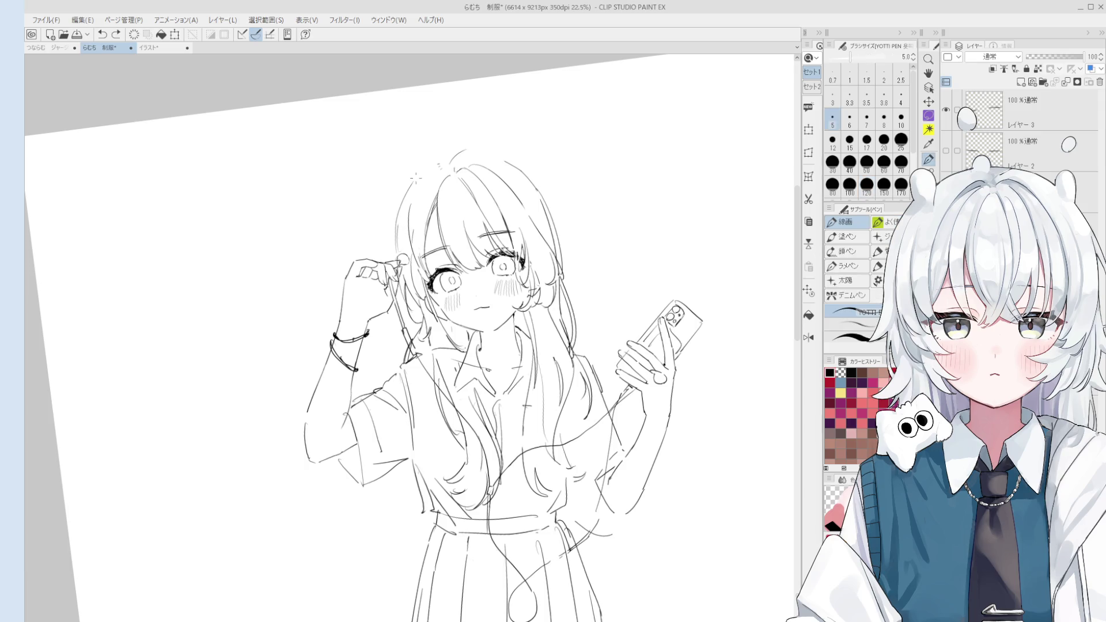
{"action": "left_click_drag", "start_coordinate": [435, 167], "coordinate": [442, 163]}
{"action": "key", "text": "e"}
{"action": "key", "text": "p"}
{"action": "scroll", "coordinate": [445, 156], "scroll_direction": "down", "scroll_amount": 2}
{"action": "scroll", "coordinate": [446, 153], "scroll_direction": "up", "scroll_amount": 3}
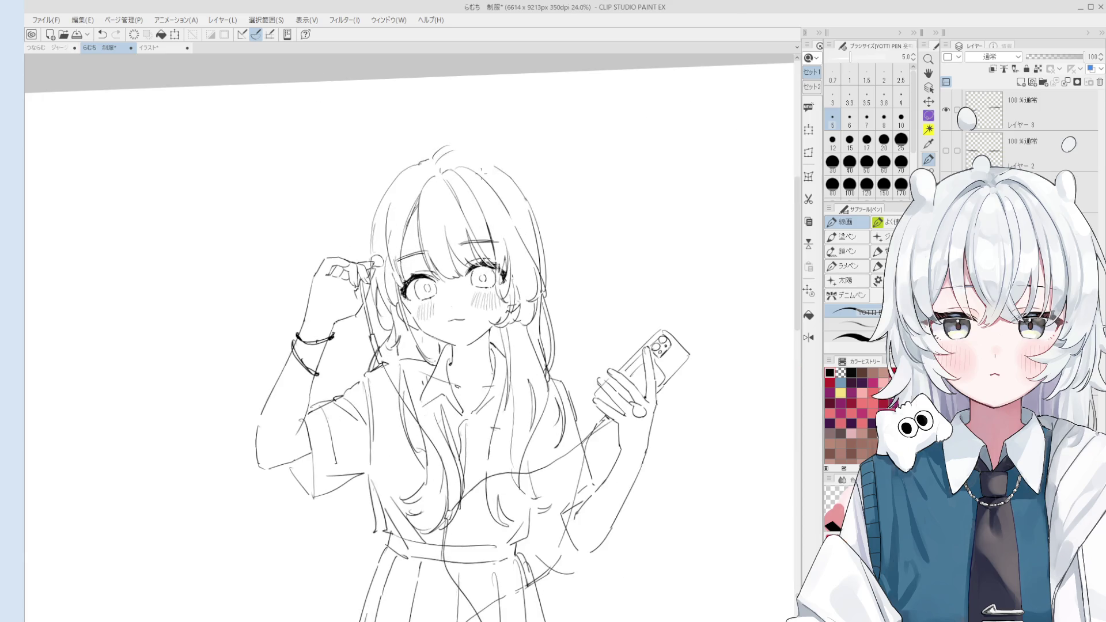
{"action": "scroll", "coordinate": [516, 197], "scroll_direction": "down", "scroll_amount": 1}
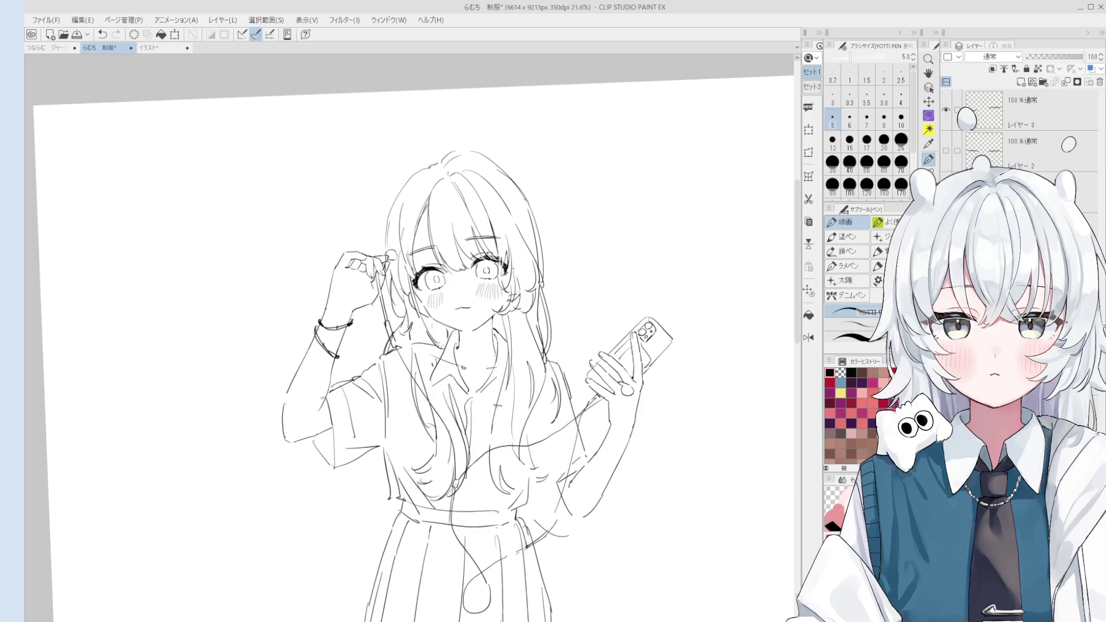
Erase stray lines on top of the head and redraw the upper-right hair strand, retrying with undo.
{"action": "key", "text": "e"}
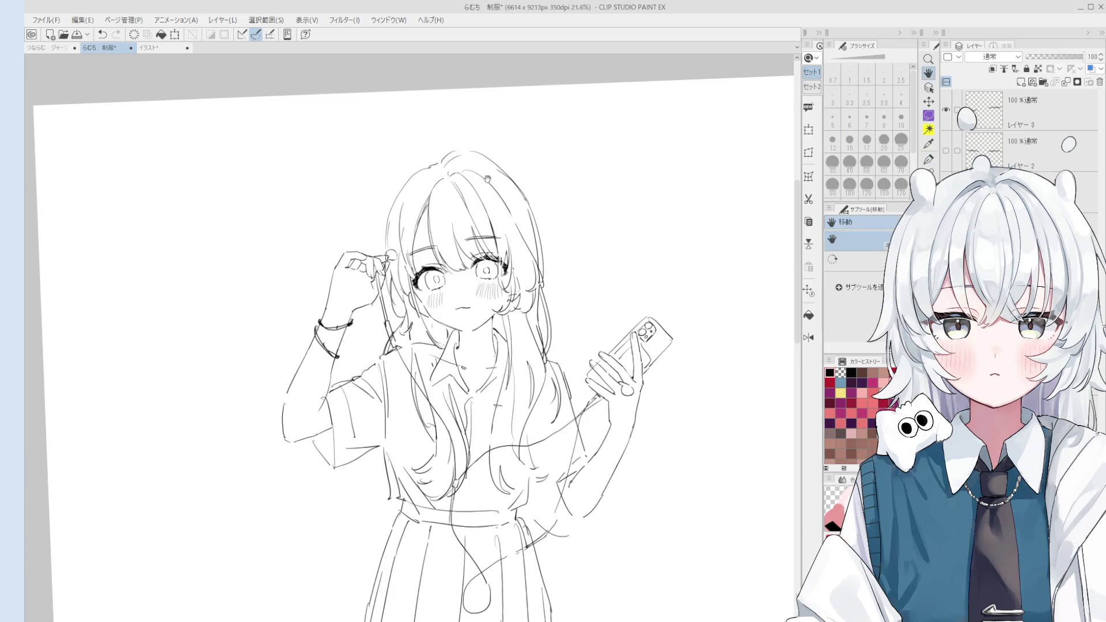
{"action": "scroll", "coordinate": [498, 167], "scroll_direction": "up", "scroll_amount": 1}
{"action": "left_click_drag", "start_coordinate": [442, 166], "coordinate": [458, 148]}
{"action": "key", "text": "p"}
{"action": "key", "text": "ctrl+z"}
{"action": "key", "text": "ctrl+z"}
{"action": "mouse_move", "coordinate": [467, 190]}
{"action": "left_mouse_down"}
{"action": "mouse_move", "coordinate": [516, 149]}
{"action": "mouse_move", "coordinate": [536, 226]}
{"action": "left_mouse_up"}
{"action": "key", "text": "ctrl+z"}
{"action": "scroll", "coordinate": [513, 196], "scroll_direction": "down", "scroll_amount": 1}
{"action": "key", "text": "ctrl+z"}
{"action": "key", "text": "ctrl+z"}
{"action": "mouse_move", "coordinate": [458, 154]}
{"action": "left_mouse_down"}
{"action": "mouse_move", "coordinate": [442, 167]}
{"action": "mouse_move", "coordinate": [515, 190]}
{"action": "mouse_move", "coordinate": [534, 223]}
{"action": "left_mouse_up"}
{"action": "key", "text": "ctrl+z"}
{"action": "key", "text": "ctrl+z"}
{"action": "left_click_drag", "start_coordinate": [467, 154], "coordinate": [536, 227]}
{"action": "key", "text": "ctrl+z"}
{"action": "key", "text": "ctrl+z"}
{"action": "left_click_drag", "start_coordinate": [473, 160], "coordinate": [534, 234]}
Erase the old hair strokes on the right of the head and draw new strands there.
{"action": "key", "text": "ctrl+z"}
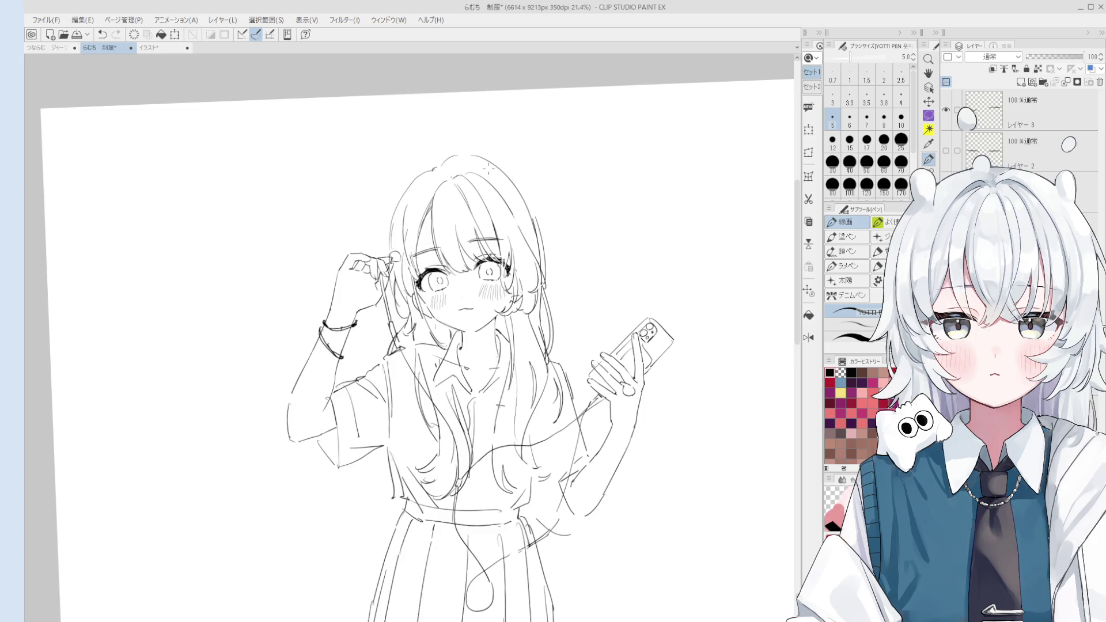
{"action": "scroll", "coordinate": [511, 191], "scroll_direction": "down", "scroll_amount": 1}
{"action": "key", "text": "e"}
{"action": "left_click_drag", "start_coordinate": [524, 197], "coordinate": [534, 251]}
{"action": "key", "text": "p"}
{"action": "key", "text": "ctrl+z"}
{"action": "key", "text": "ctrl+z"}
{"action": "left_click_drag", "start_coordinate": [522, 197], "coordinate": [531, 247]}
{"action": "key", "text": "ctrl+z"}
{"action": "left_click_drag", "start_coordinate": [523, 203], "coordinate": [535, 256]}
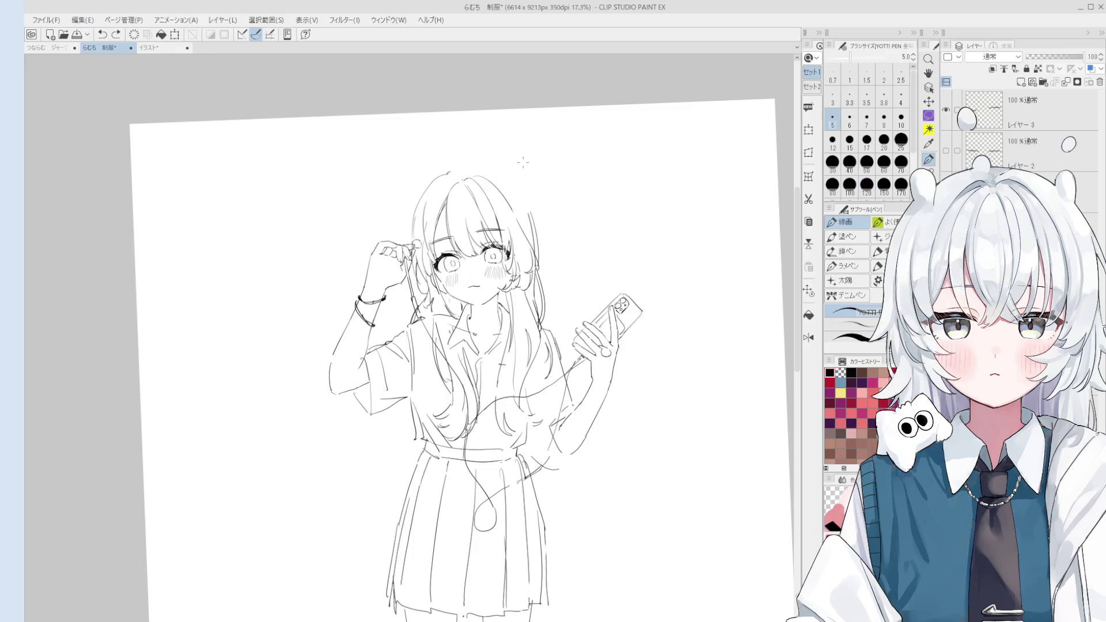
{"action": "scroll", "coordinate": [522, 162], "scroll_direction": "up", "scroll_amount": 2}
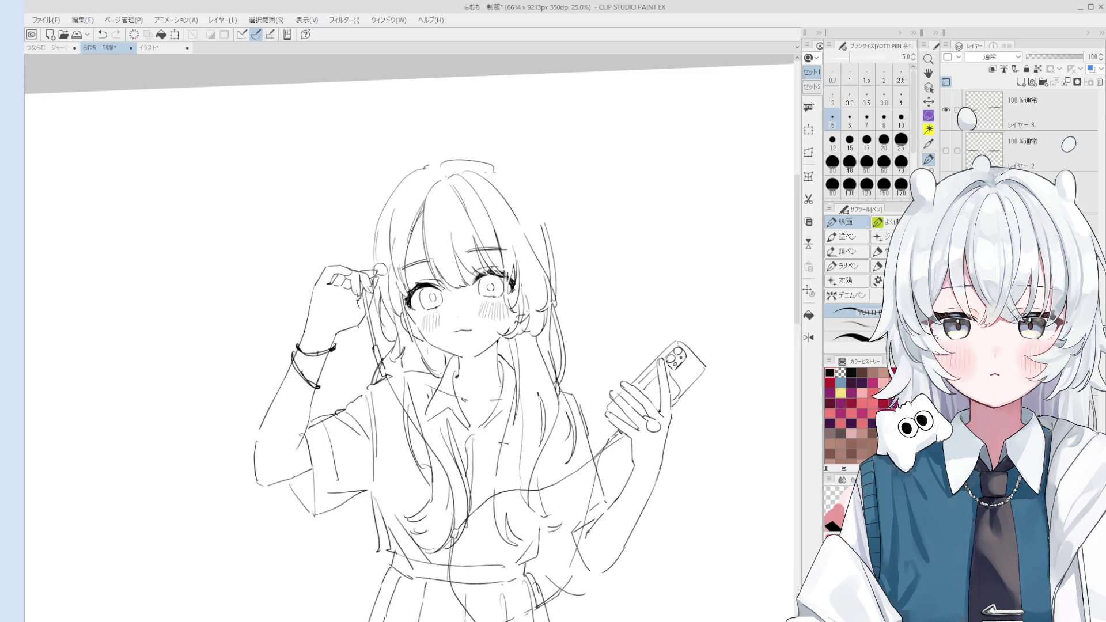
{"action": "key", "text": "h"}
{"action": "key", "text": "minus"}
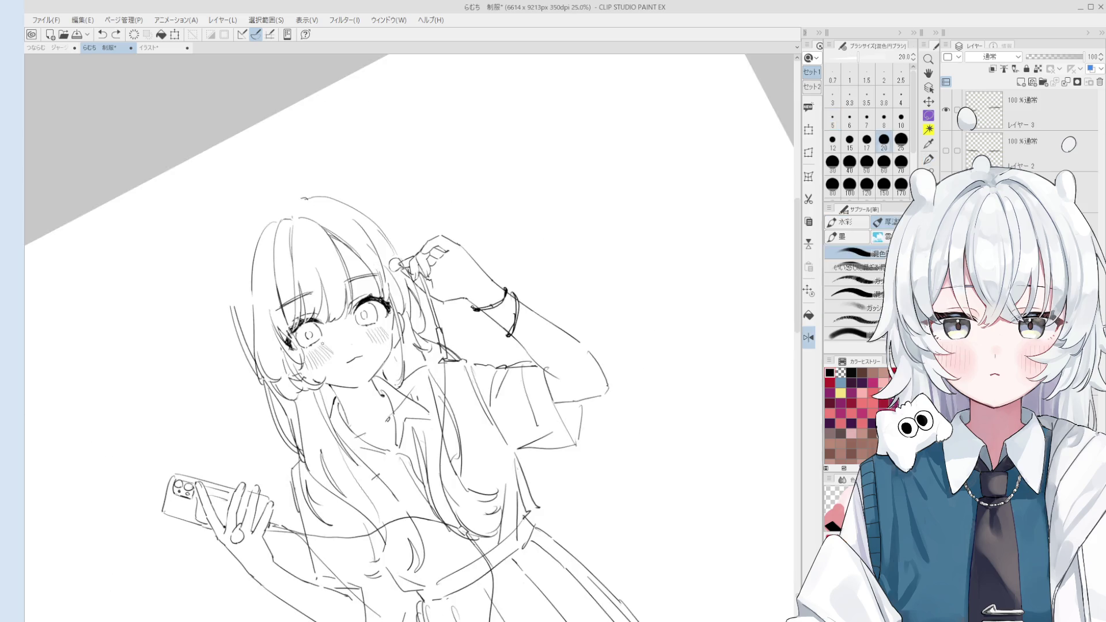
Trace a new curved outline along the side of the hair framing the face.
{"action": "key", "text": "minus"}
{"action": "key", "text": "minus"}
{"action": "scroll", "coordinate": [317, 234], "scroll_direction": "up", "scroll_amount": 2}
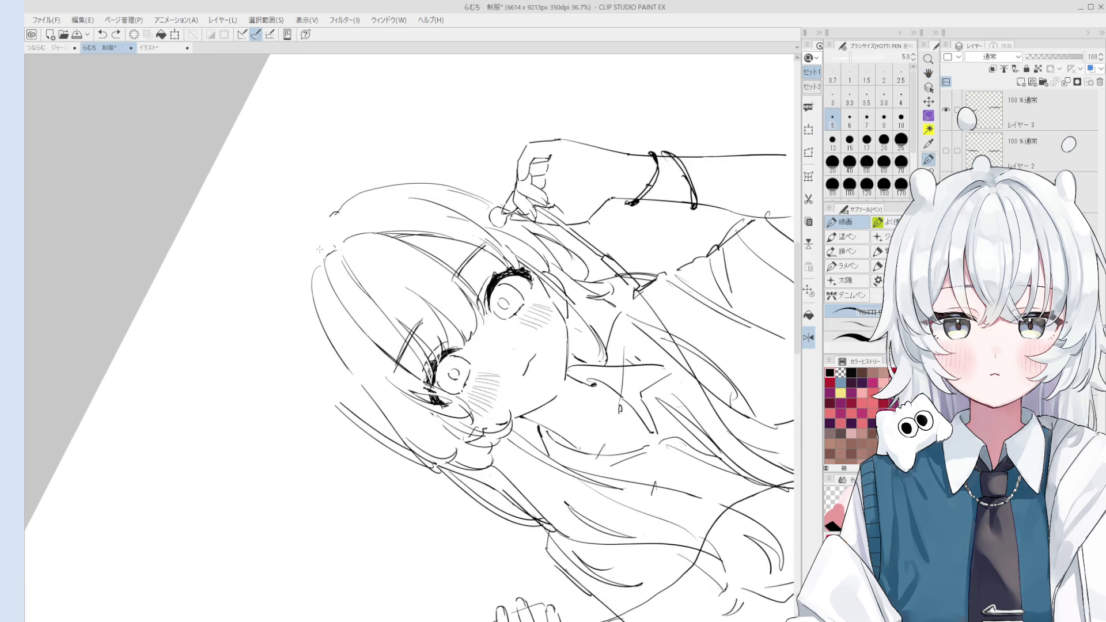
{"action": "key", "text": "asciicircum"}
{"action": "scroll", "coordinate": [323, 230], "scroll_direction": "down", "scroll_amount": 1}
{"action": "mouse_move", "coordinate": [361, 221]}
{"action": "left_mouse_down"}
{"action": "mouse_move", "coordinate": [312, 296]}
{"action": "mouse_move", "coordinate": [336, 398]}
{"action": "left_mouse_up"}
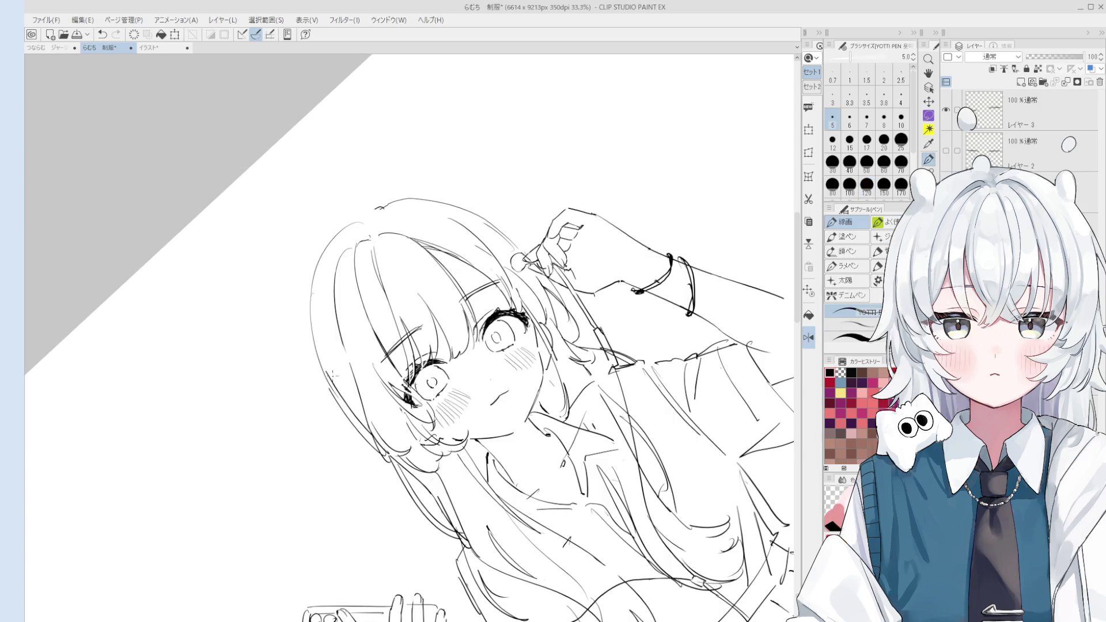
{"action": "key", "text": "asciicircum"}
{"action": "key", "text": "asciicircum"}
{"action": "key", "text": "asciicircum"}
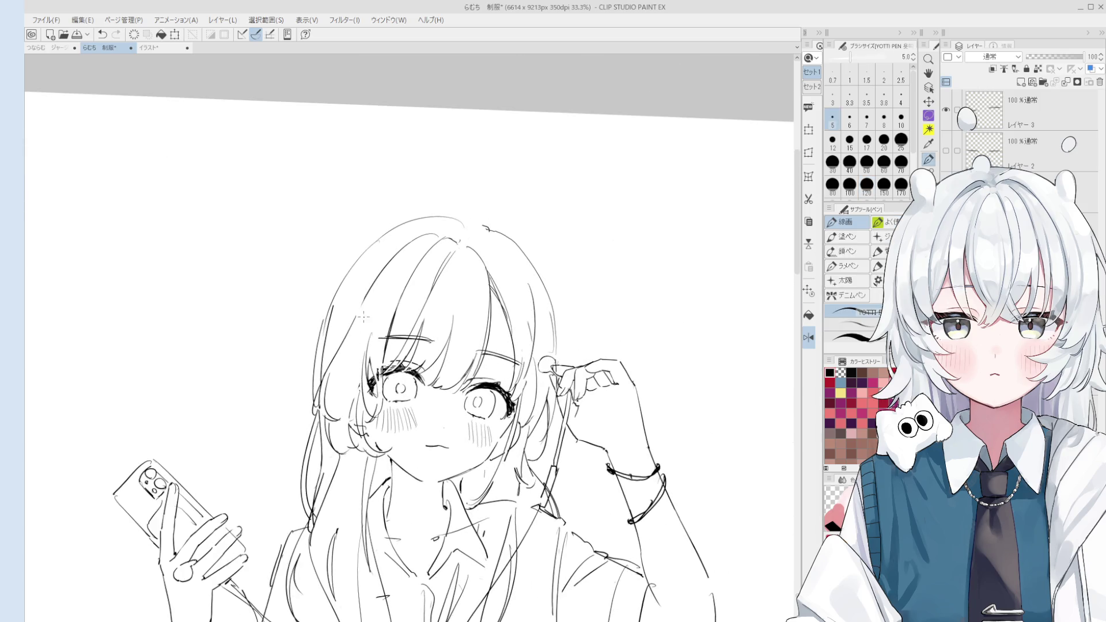
Rotate the view and pan to show the phone-holding hand.
{"action": "key", "text": "e"}
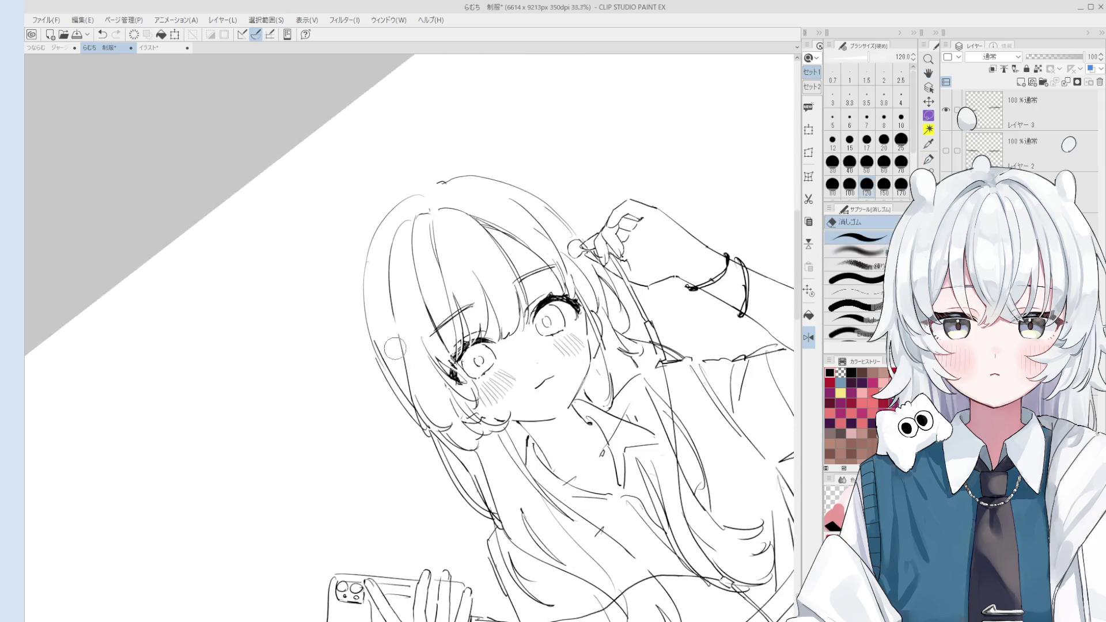
{"action": "scroll", "coordinate": [420, 454], "scroll_direction": "up", "scroll_amount": 2}
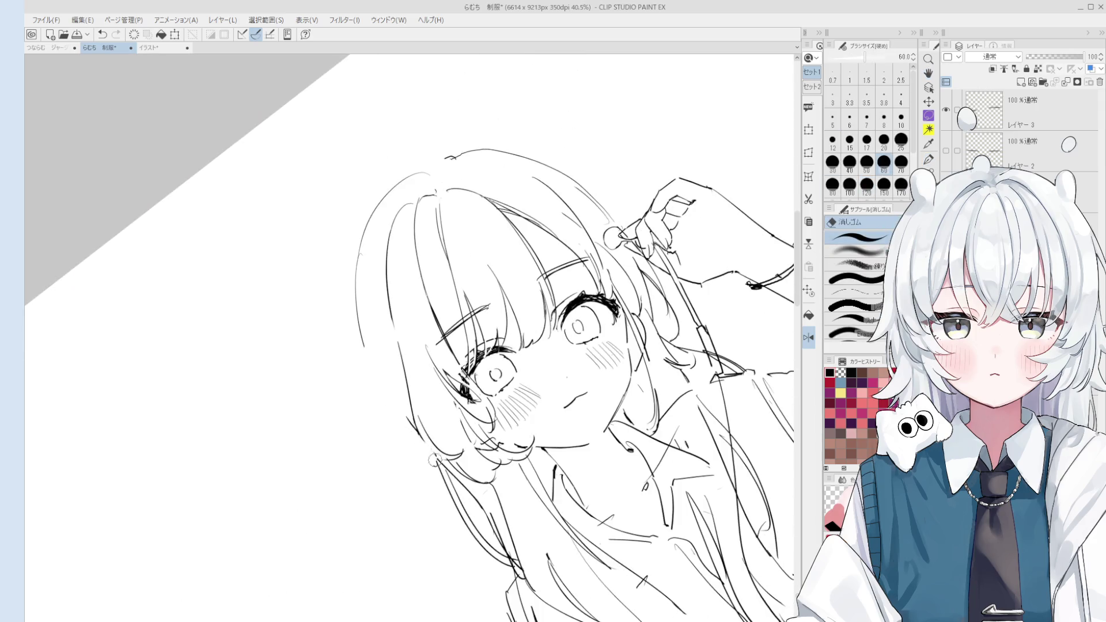
{"action": "key", "text": "p"}
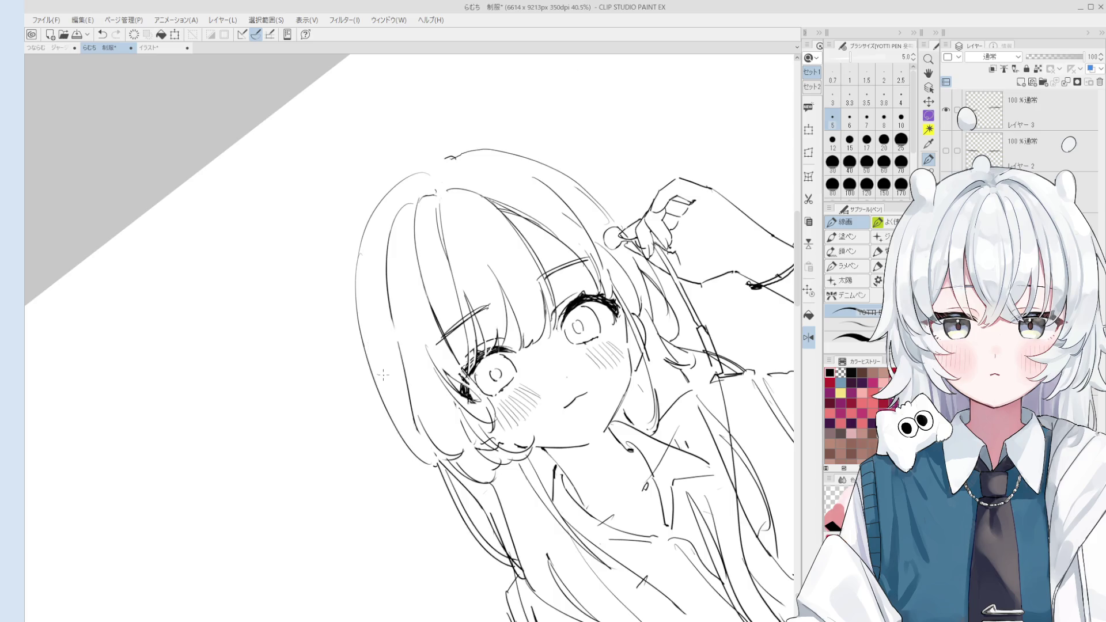
{"action": "key", "text": "asciicircum"}
{"action": "scroll", "coordinate": [374, 387], "scroll_direction": "up", "scroll_amount": 1}
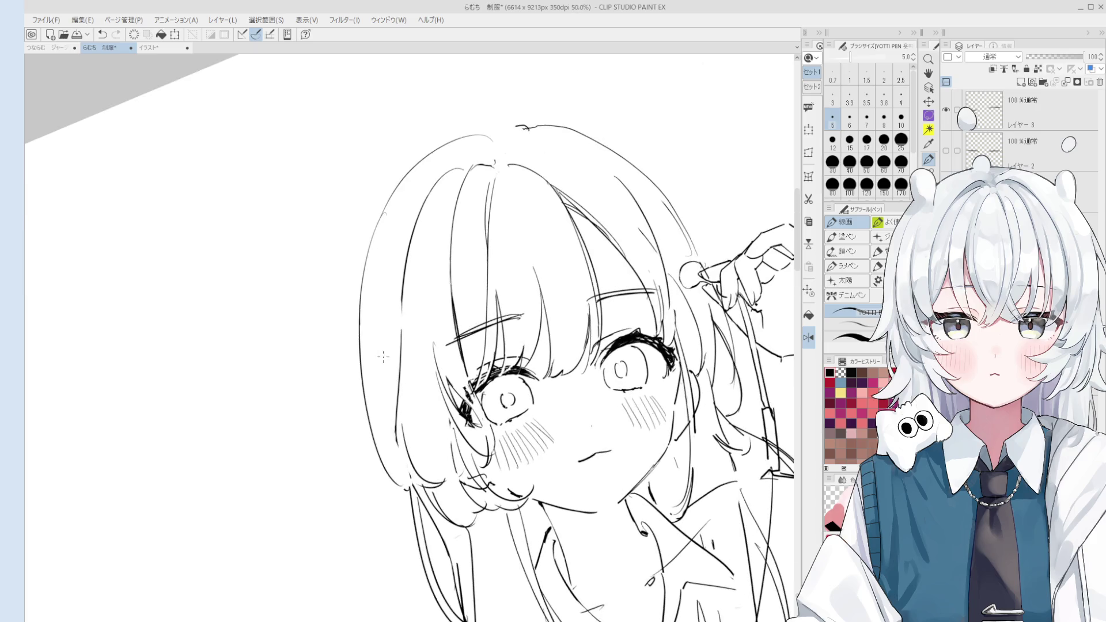
{"action": "scroll", "coordinate": [392, 441], "scroll_direction": "down", "scroll_amount": 1}
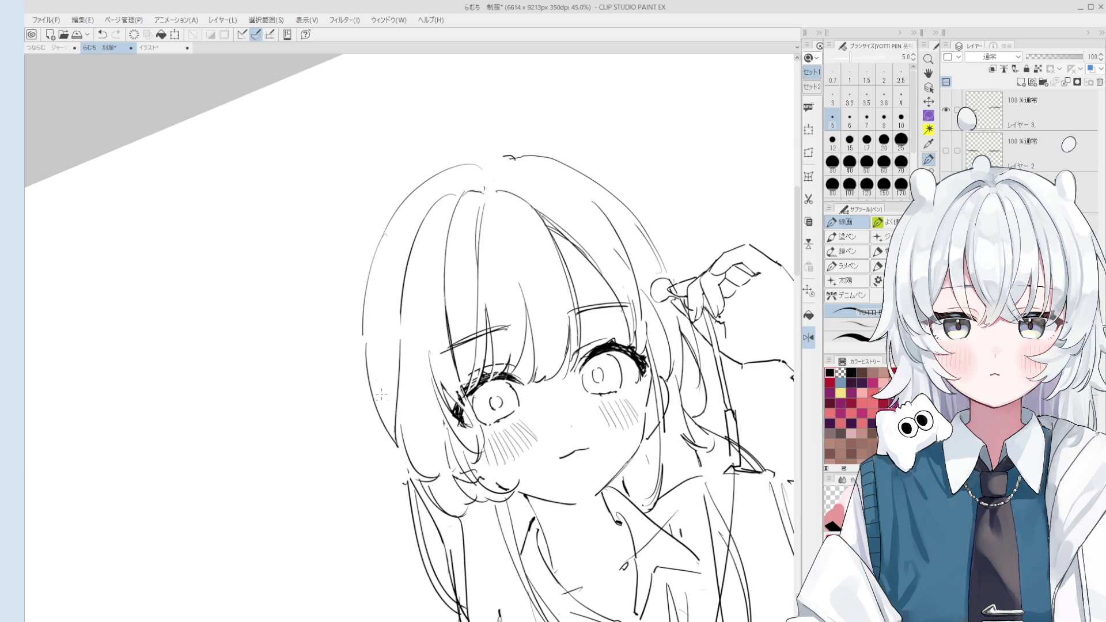
{"action": "key", "text": "h"}
{"action": "left_click_drag", "start_coordinate": [394, 439], "coordinate": [402, 357]}
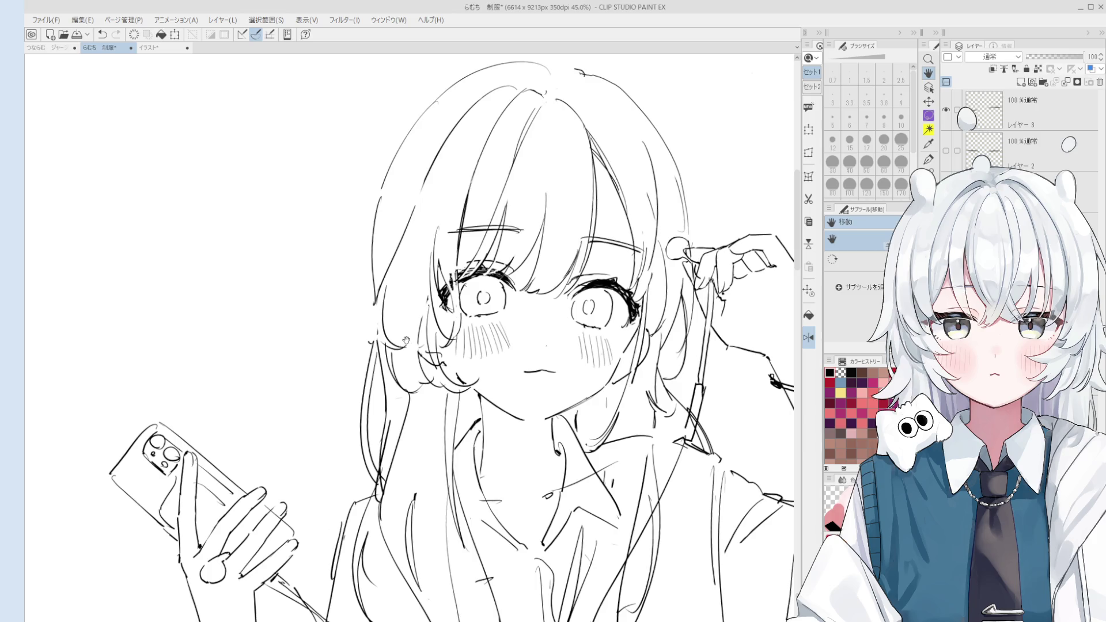
Tidy the nearby lines with the eraser and pen, then return the view to unflipped.
{"action": "key", "text": "e"}
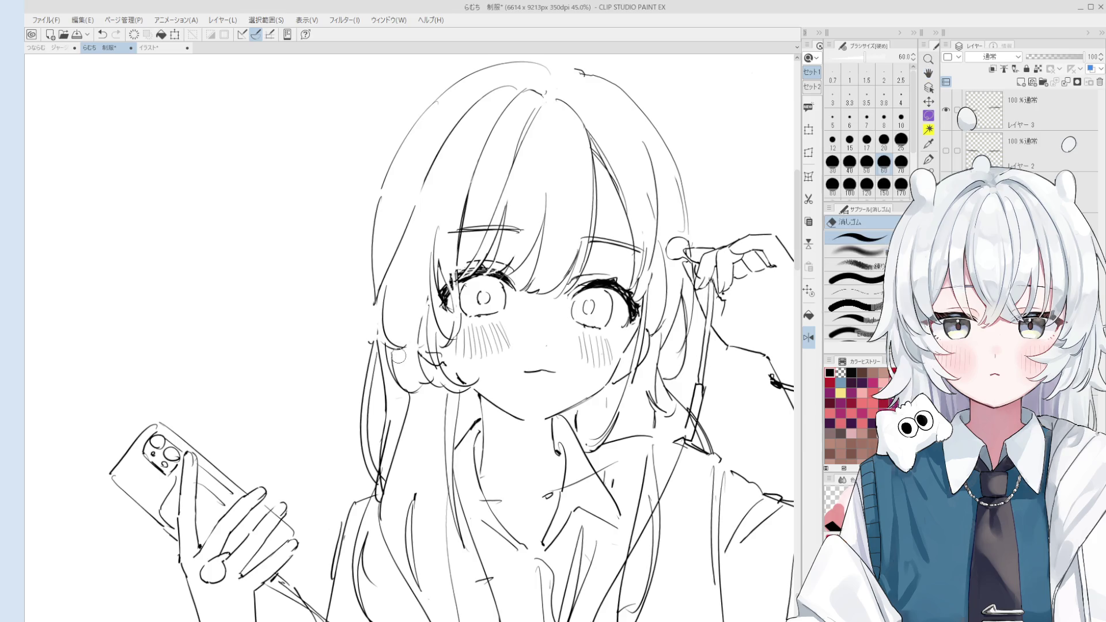
{"action": "scroll", "coordinate": [397, 356], "scroll_direction": "up", "scroll_amount": 2}
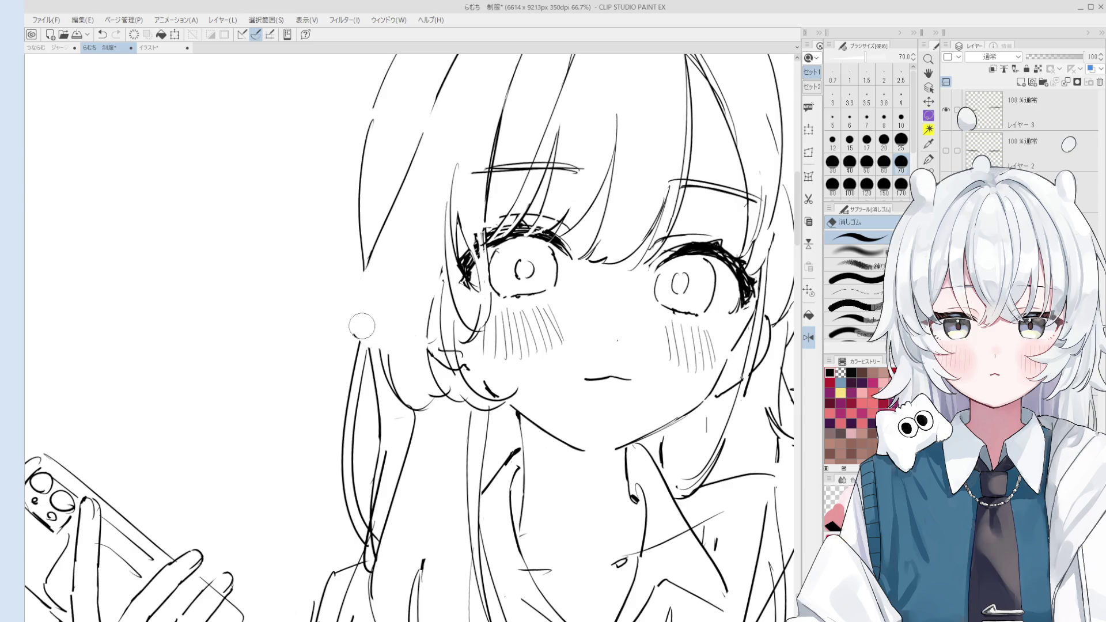
{"action": "left_click_drag", "start_coordinate": [364, 329], "coordinate": [361, 297]}
{"action": "key", "text": "p"}
{"action": "scroll", "coordinate": [370, 346], "scroll_direction": "down", "scroll_amount": 1}
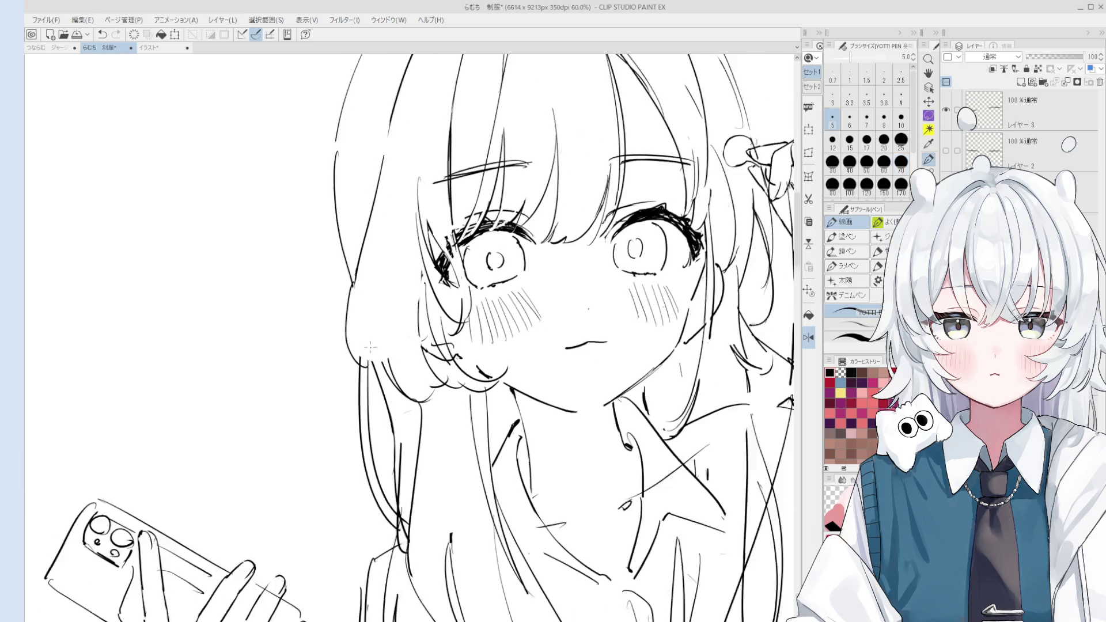
{"action": "key", "text": "e"}
{"action": "key", "text": "p"}
{"action": "key", "text": "e"}
{"action": "key", "text": "p"}
{"action": "scroll", "coordinate": [380, 363], "scroll_direction": "down", "scroll_amount": 1}
{"action": "key", "text": "e"}
{"action": "key", "text": "p"}
{"action": "key", "text": "e"}
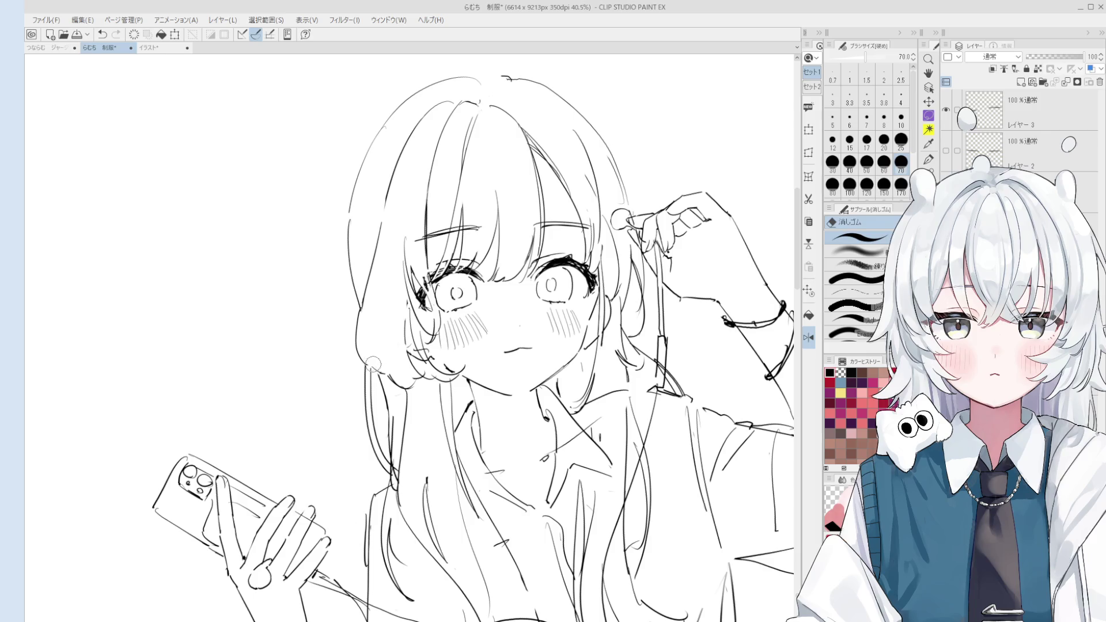
{"action": "key", "text": "p"}
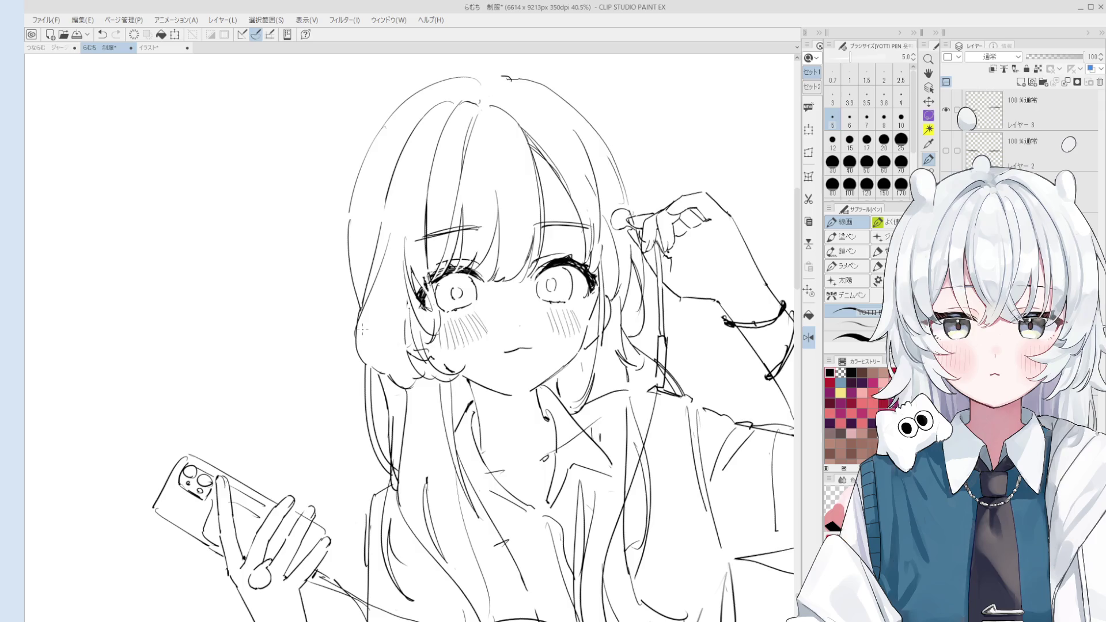
{"action": "key", "text": "h"}
{"action": "left_click", "coordinate": [443, 337]}
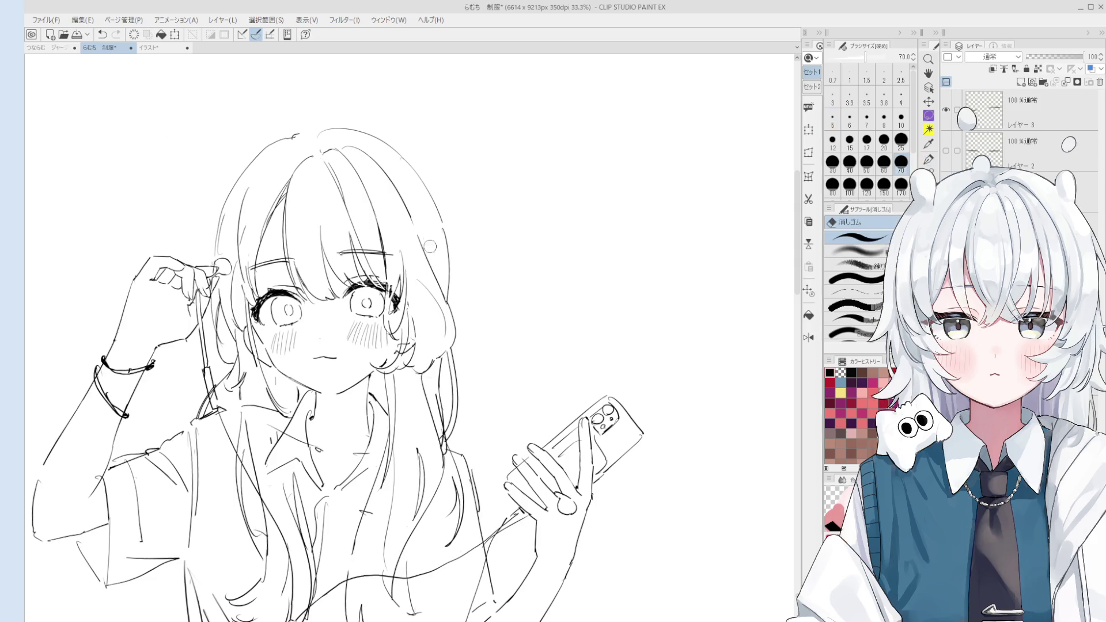
Flip and zoom out the view, then compare the lower hair outline using undo and redo.
{"action": "scroll", "coordinate": [443, 230], "scroll_direction": "up", "scroll_amount": 3}
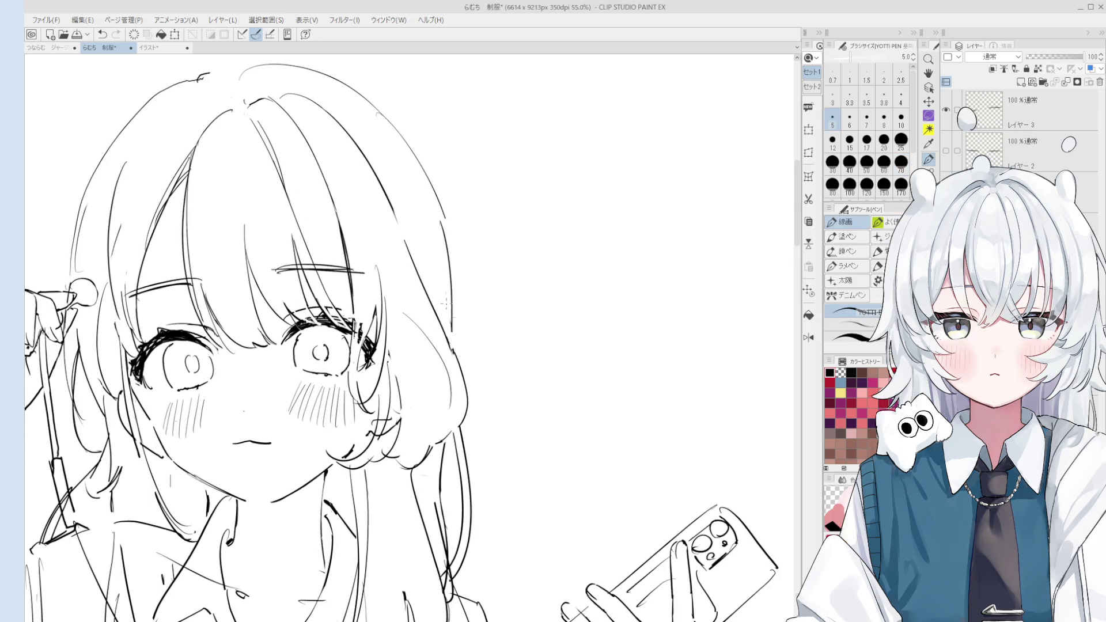
{"action": "key", "text": "h"}
{"action": "scroll", "coordinate": [365, 281], "scroll_direction": "down", "scroll_amount": 2}
{"action": "key", "text": "minus"}
{"action": "key", "text": "ctrl+z"}
{"action": "key", "text": "ctrl+y"}
{"action": "key", "text": "ctrl+z"}
{"action": "key", "text": "ctrl+y"}
{"action": "key", "text": "ctrl+z"}
{"action": "key", "text": "ctrl+y"}
{"action": "key", "text": "ctrl+z"}
{"action": "key", "text": "ctrl+y"}
{"action": "scroll", "coordinate": [363, 294], "scroll_direction": "down", "scroll_amount": 2}
{"action": "scroll", "coordinate": [379, 283], "scroll_direction": "up", "scroll_amount": 2}
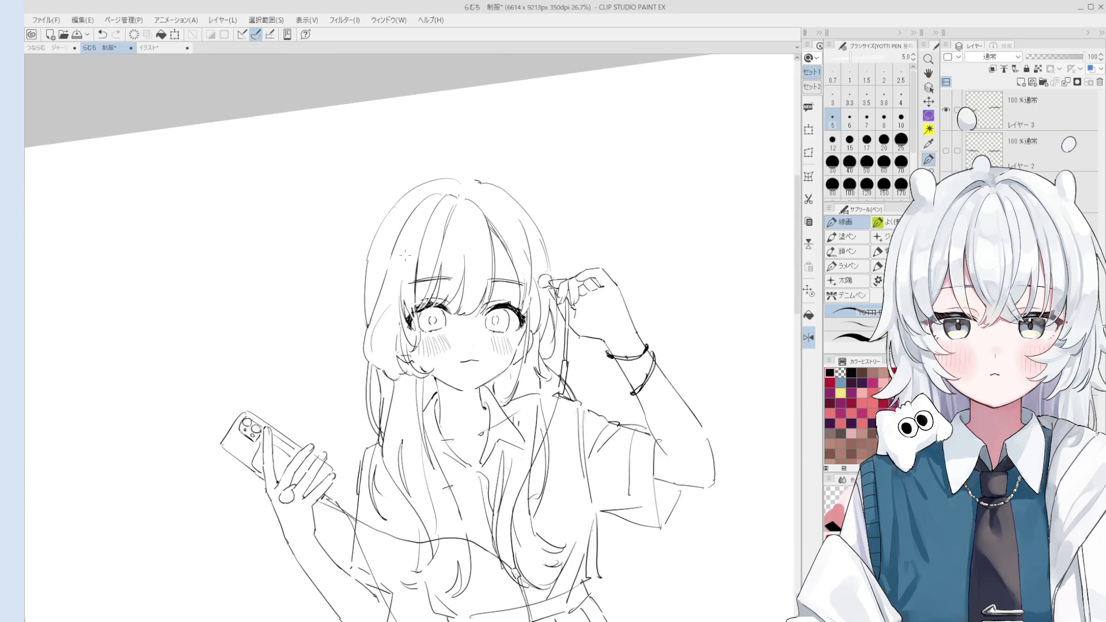
Compare the stroke on top of the head using undo and redo, keeping it.
{"action": "key", "text": "ctrl+z"}
{"action": "key", "text": "ctrl+y"}
{"action": "key", "text": "ctrl+z"}
{"action": "key", "text": "ctrl+y"}
{"action": "scroll", "coordinate": [427, 184], "scroll_direction": "down", "scroll_amount": 1}
{"action": "key", "text": "ctrl+y"}
{"action": "key", "text": "ctrl+z"}
{"action": "key", "text": "ctrl+y"}
{"action": "scroll", "coordinate": [457, 185], "scroll_direction": "down", "scroll_amount": 1}
Erase the old hair strands beside the ear and undo the retried stroke there.
{"action": "key", "text": "e"}
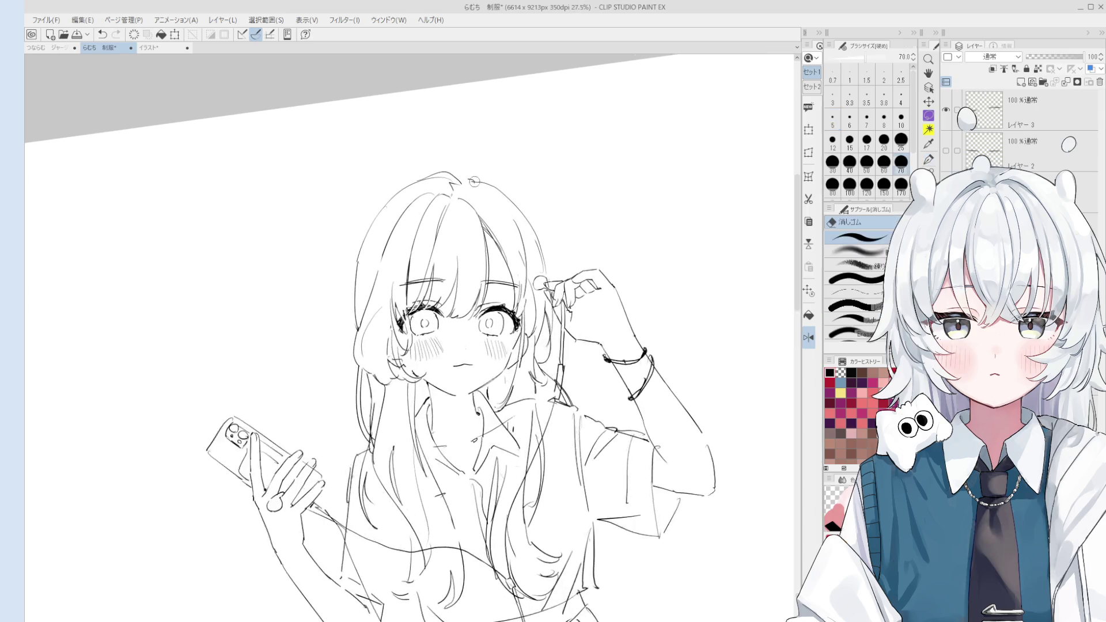
{"action": "key", "text": "h"}
{"action": "scroll", "coordinate": [342, 217], "scroll_direction": "up", "scroll_amount": 1}
{"action": "mouse_move", "coordinate": [323, 239]}
{"action": "left_mouse_down"}
{"action": "mouse_move", "coordinate": [306, 270]}
{"action": "mouse_move", "coordinate": [307, 294]}
{"action": "mouse_move", "coordinate": [314, 259]}
{"action": "mouse_move", "coordinate": [308, 300]}
{"action": "mouse_move", "coordinate": [307, 288]}
{"action": "left_mouse_up"}
{"action": "key", "text": "p"}
{"action": "key", "text": "ctrl+z"}
{"action": "key", "text": "ctrl+z"}
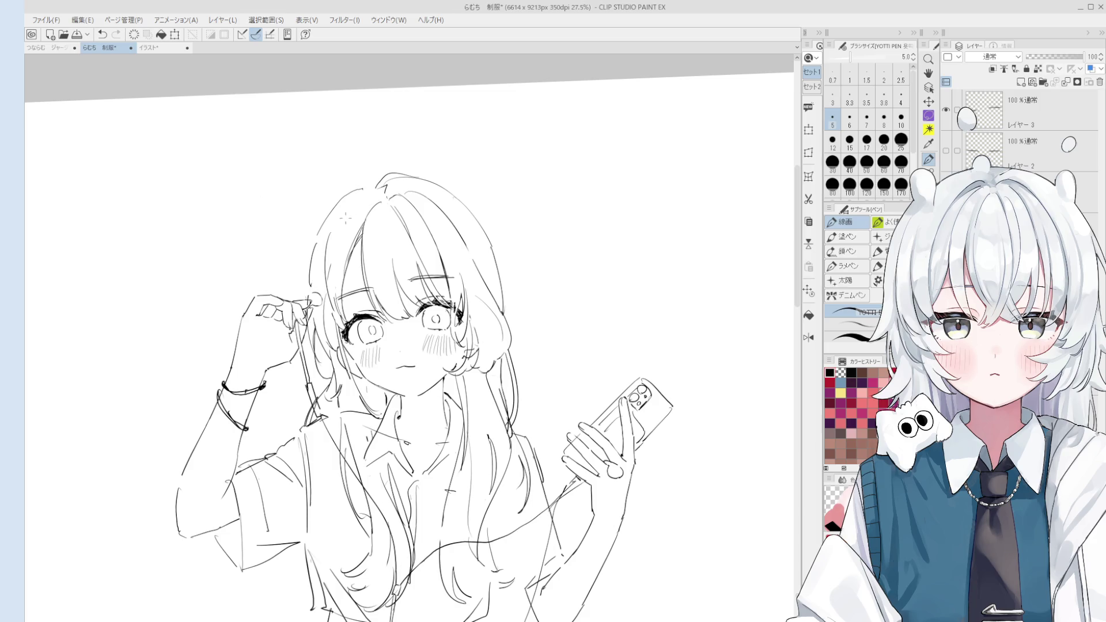
{"action": "scroll", "coordinate": [374, 196], "scroll_direction": "down", "scroll_amount": 1}
{"action": "scroll", "coordinate": [369, 195], "scroll_direction": "down", "scroll_amount": 3}
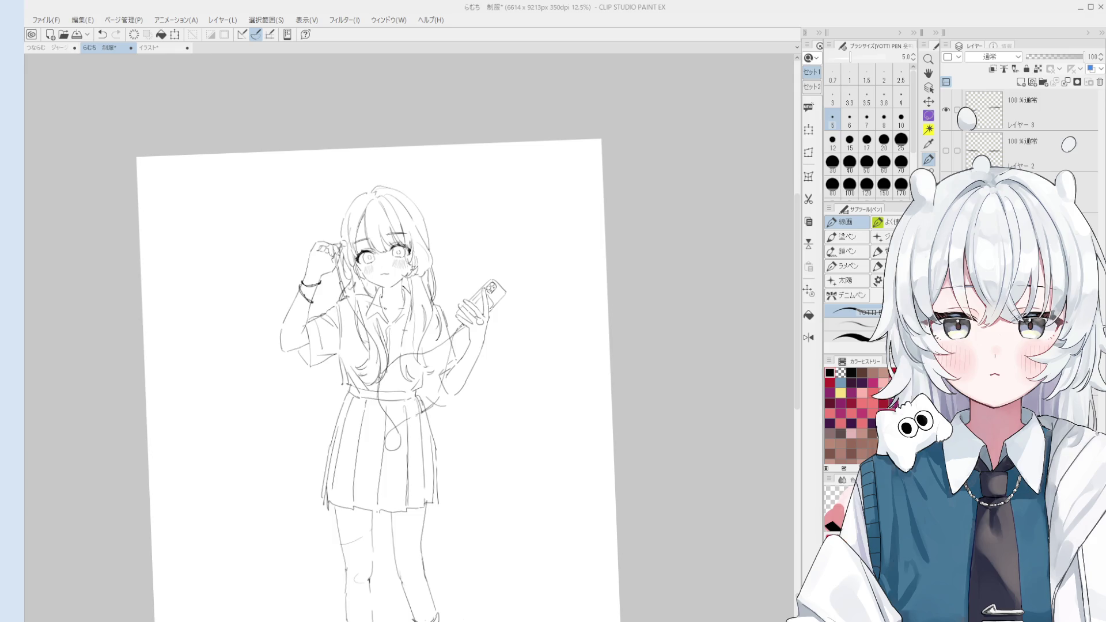
Recentre the view on the eyes and touch up the eyelashes with pen and eraser.
{"action": "scroll", "coordinate": [357, 252], "scroll_direction": "up", "scroll_amount": 10}
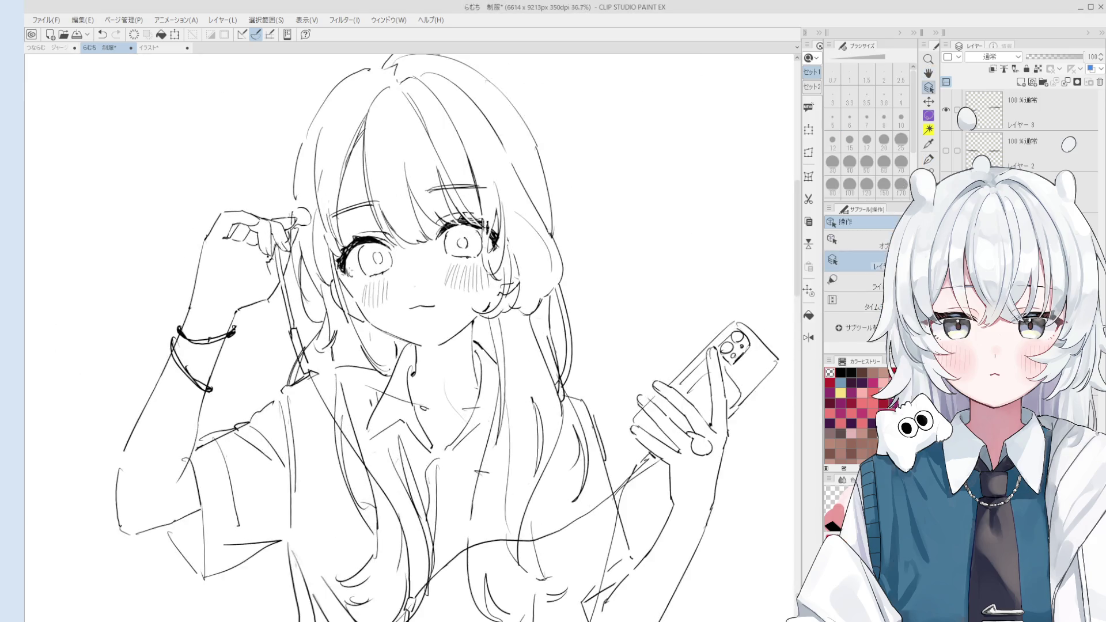
{"action": "scroll", "coordinate": [330, 271], "scroll_direction": "up", "scroll_amount": 2}
{"action": "key", "text": "e"}
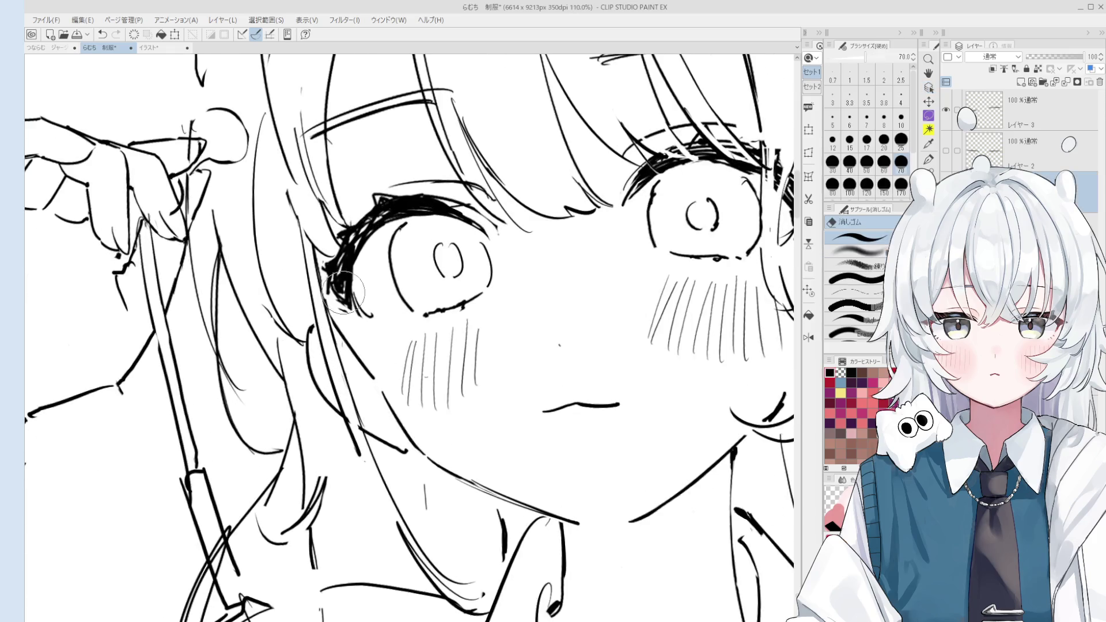
{"action": "key", "text": "p"}
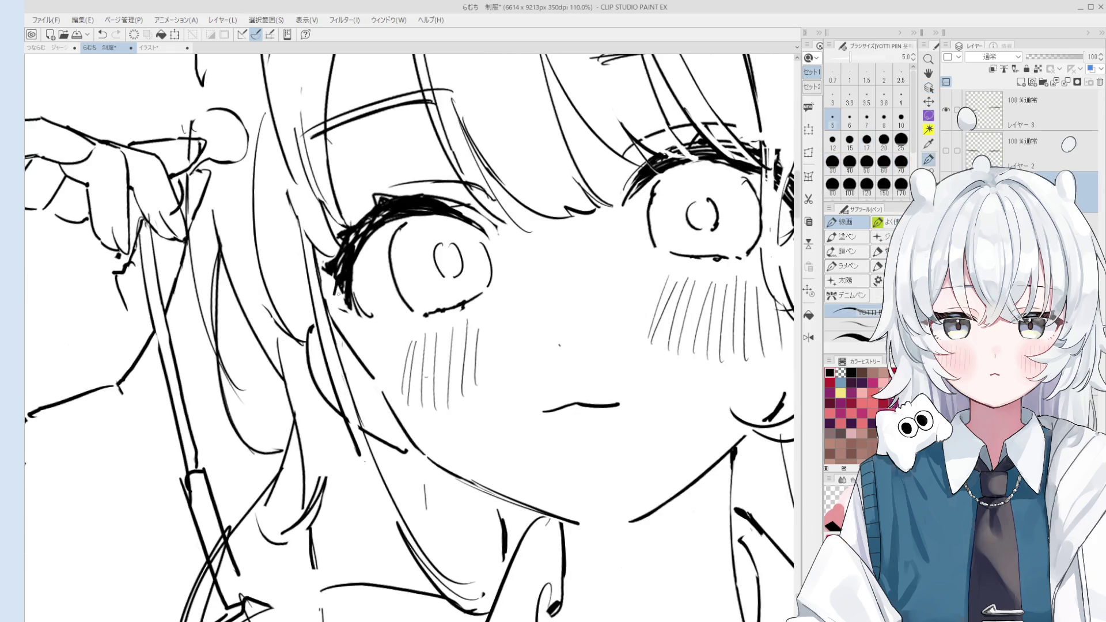
{"action": "key", "text": "e"}
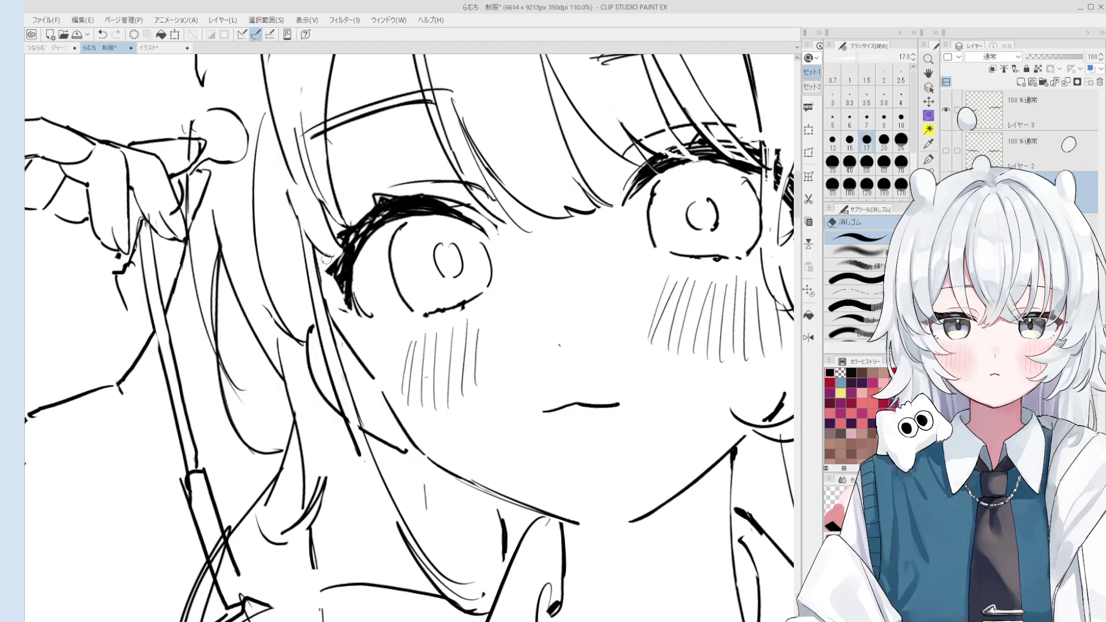
{"action": "key", "text": "h"}
{"action": "left_click_drag", "start_coordinate": [372, 301], "coordinate": [387, 315]}
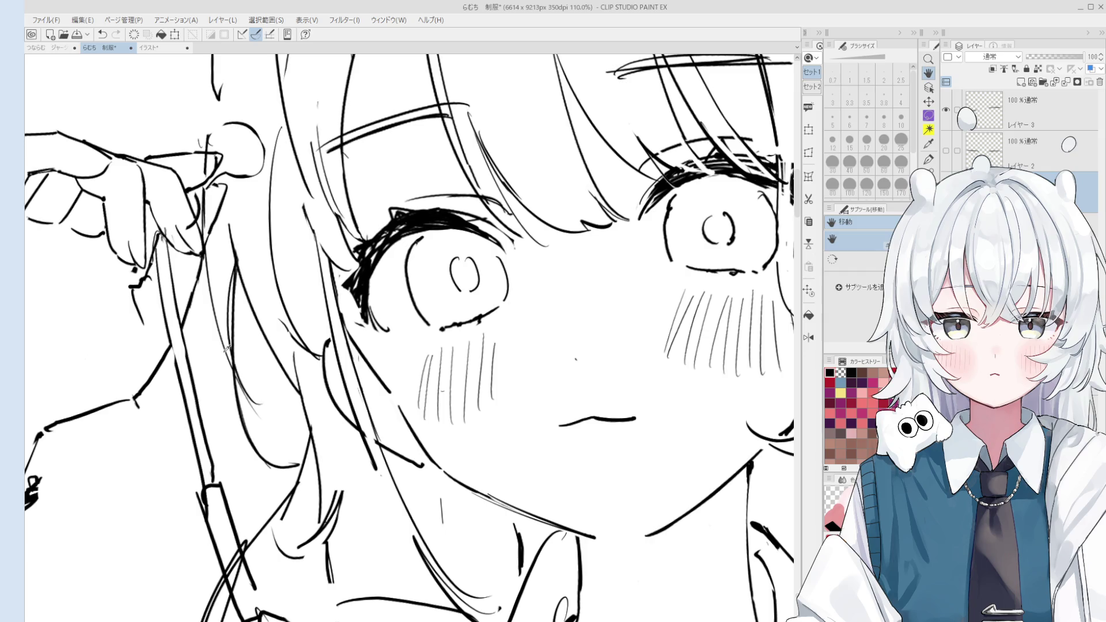
{"action": "key", "text": "o"}
{"action": "key", "text": "p"}
{"action": "key", "text": "ctrl+z"}
Try strokes along the lower eyelid and cheek, undoing each attempt.
{"action": "scroll", "coordinate": [359, 308], "scroll_direction": "down", "scroll_amount": 4}
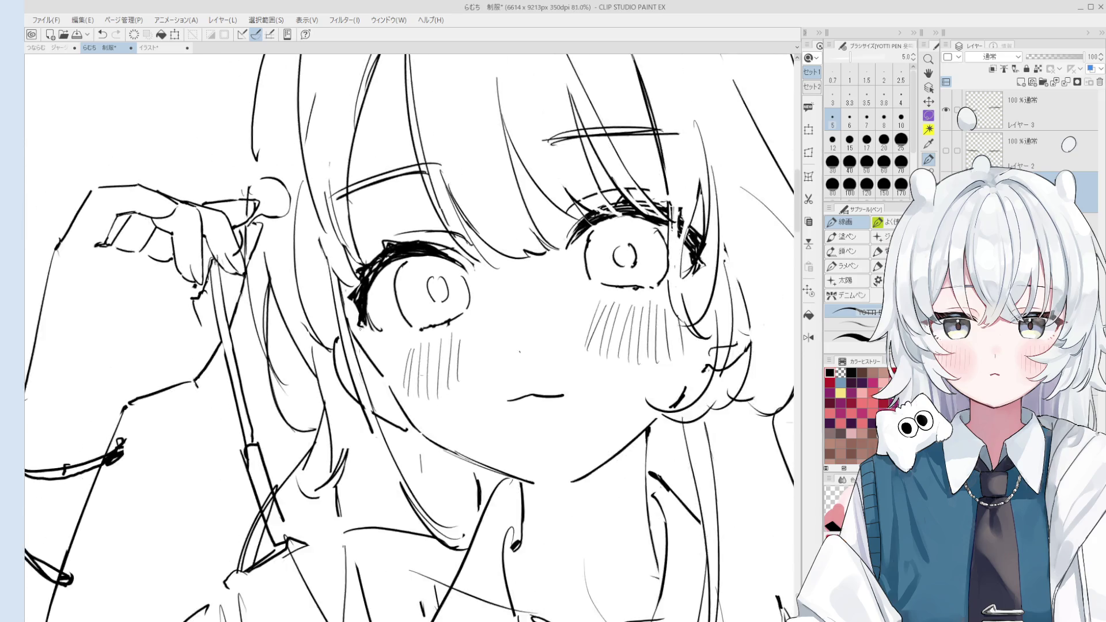
{"action": "scroll", "coordinate": [385, 324], "scroll_direction": "up", "scroll_amount": 3}
{"action": "left_click_drag", "start_coordinate": [357, 337], "coordinate": [385, 390]}
{"action": "key", "text": "ctrl+z"}
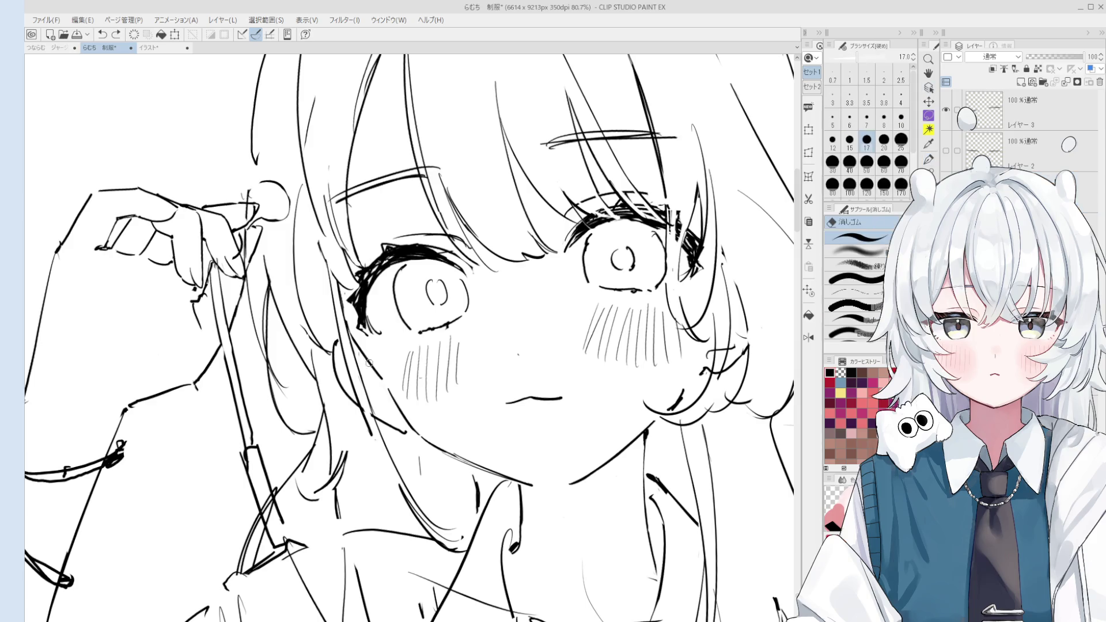
{"action": "left_click_drag", "start_coordinate": [352, 340], "coordinate": [397, 403]}
{"action": "key", "text": "ctrl+z"}
{"action": "scroll", "coordinate": [358, 352], "scroll_direction": "down", "scroll_amount": 3}
{"action": "scroll", "coordinate": [384, 385], "scroll_direction": "up", "scroll_amount": 5}
{"action": "scroll", "coordinate": [385, 385], "scroll_direction": "down", "scroll_amount": 5}
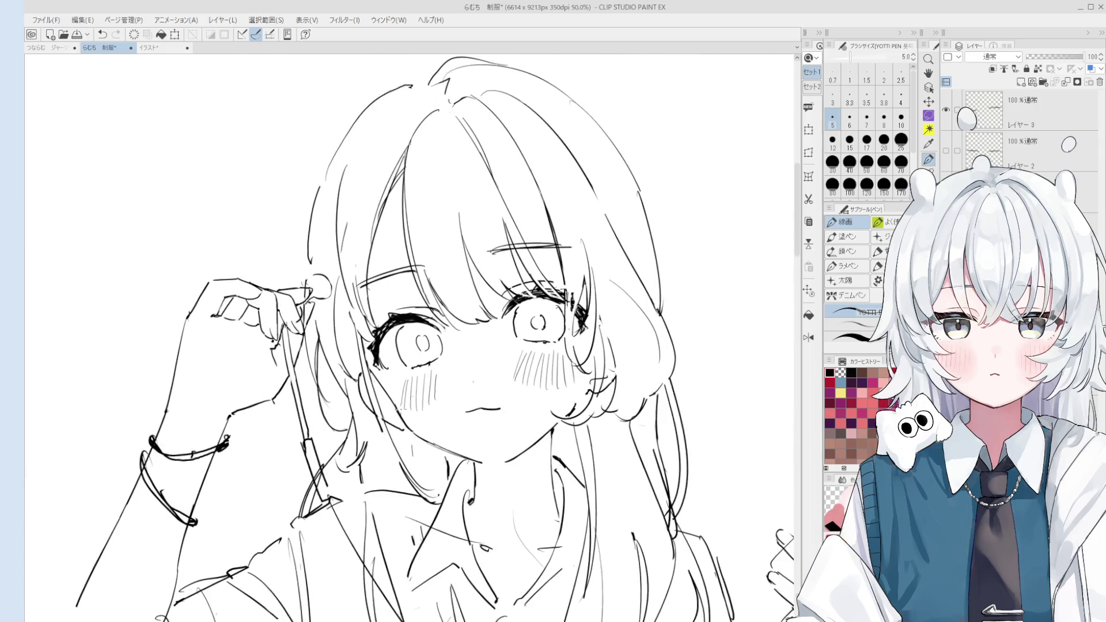
Mirror the view and redraw the blush hatching on the cheek.
{"action": "key", "text": "h"}
{"action": "key", "text": "e"}
{"action": "scroll", "coordinate": [538, 404], "scroll_direction": "up", "scroll_amount": 1}
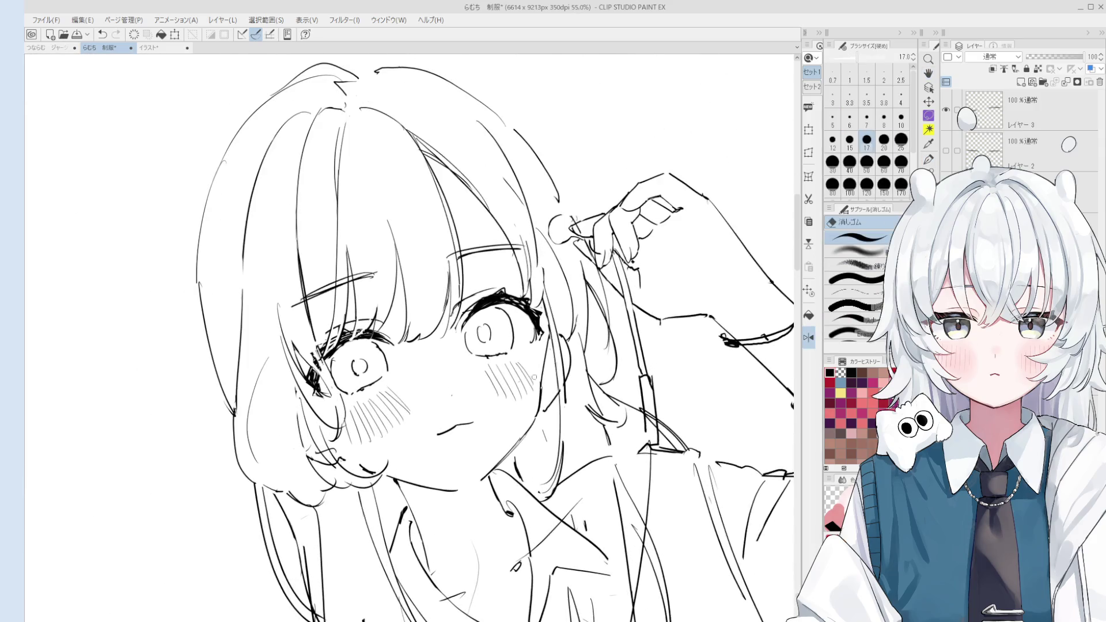
{"action": "scroll", "coordinate": [538, 403], "scroll_direction": "up", "scroll_amount": 1}
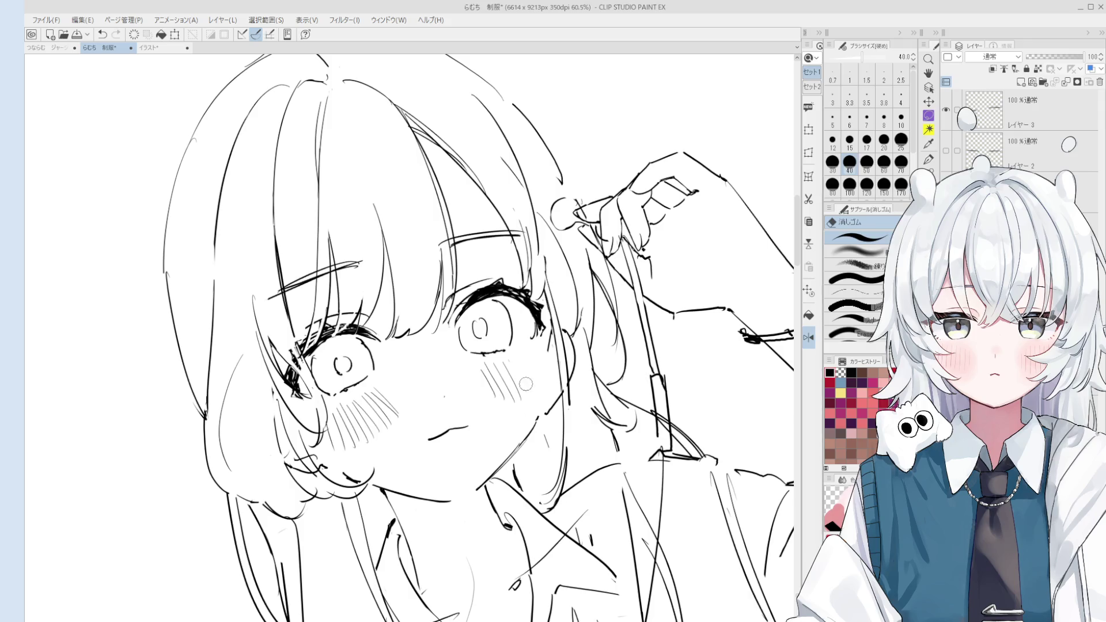
{"action": "key", "text": "p"}
{"action": "key", "text": "ctrl+z"}
{"action": "left_click_drag", "start_coordinate": [509, 363], "coordinate": [527, 397]}
{"action": "key", "text": "ctrl+z"}
Redraw the cheek hatch lines shorter, retrying several times.
{"action": "key", "text": "ctrl+z"}
{"action": "scroll", "coordinate": [527, 391], "scroll_direction": "up", "scroll_amount": 4}
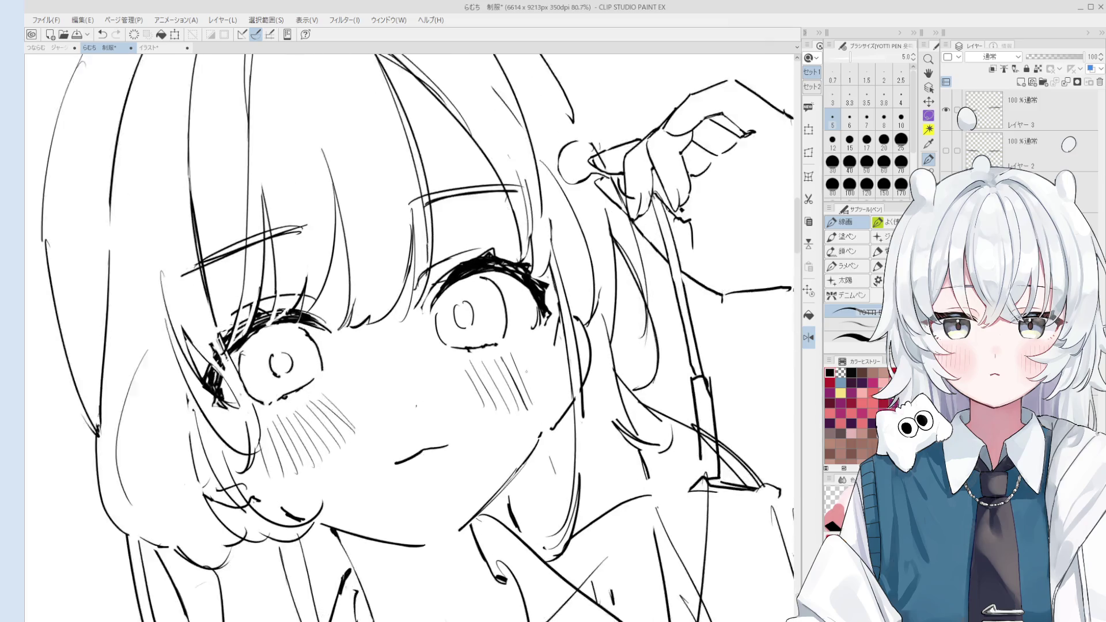
{"action": "key", "text": "ctrl+z"}
{"action": "left_click_drag", "start_coordinate": [511, 351], "coordinate": [531, 403]}
{"action": "key", "text": "ctrl+z"}
{"action": "left_click_drag", "start_coordinate": [511, 352], "coordinate": [531, 406]}
{"action": "scroll", "coordinate": [531, 404], "scroll_direction": "up", "scroll_amount": 1}
{"action": "left_click_drag", "start_coordinate": [518, 353], "coordinate": [537, 406]}
{"action": "key", "text": "ctrl+z"}
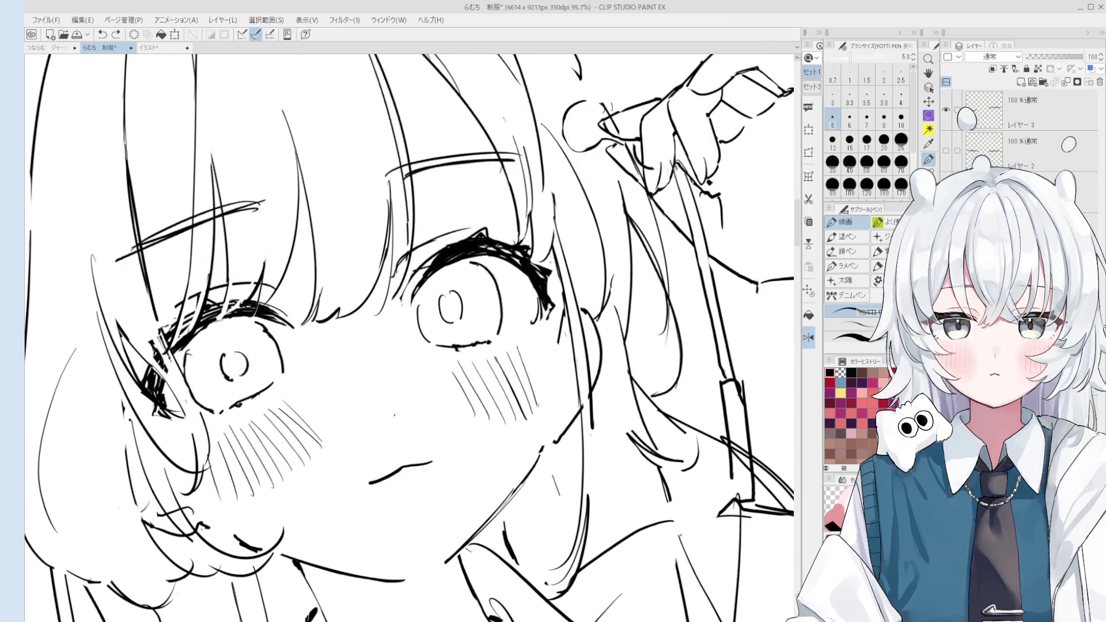
{"action": "scroll", "coordinate": [530, 392], "scroll_direction": "down", "scroll_amount": 3}
{"action": "left_click_drag", "start_coordinate": [527, 351], "coordinate": [539, 392]}
Restore the unmirrored upright view and retry a cheek hatching stroke.
{"action": "key", "text": "ctrl+z"}
{"action": "key", "text": "minus"}
{"action": "key", "text": "h"}
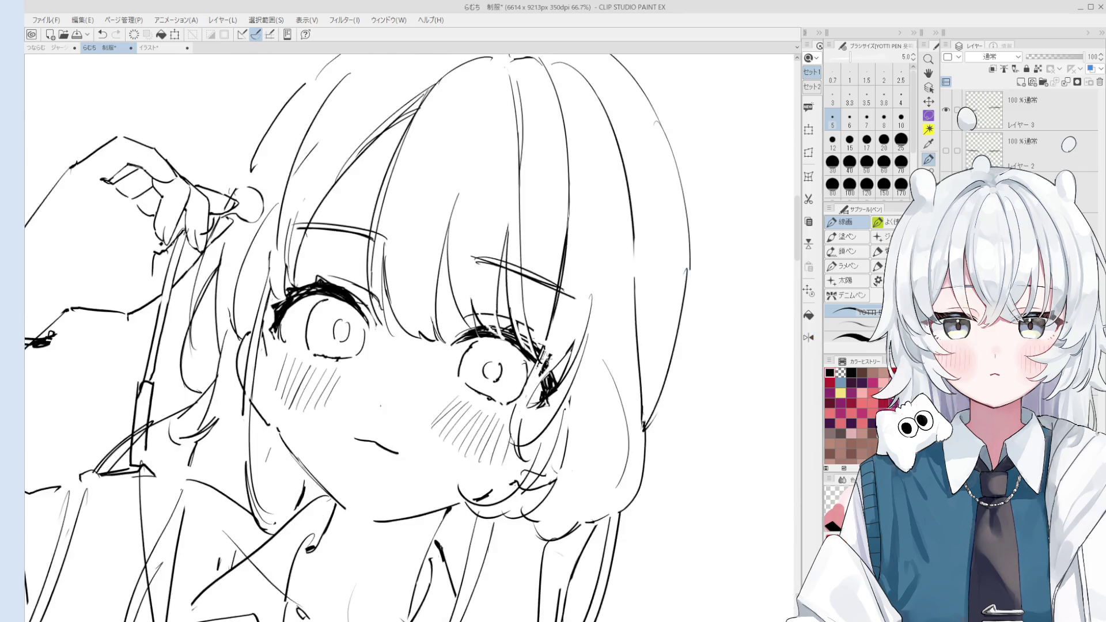
{"action": "key", "text": "minus"}
{"action": "key", "text": "minus"}
{"action": "scroll", "coordinate": [352, 426], "scroll_direction": "up", "scroll_amount": 1}
{"action": "key", "text": "minus"}
{"action": "key", "text": "ctrl+z"}
{"action": "left_click_drag", "start_coordinate": [326, 373], "coordinate": [353, 429]}
{"action": "key", "text": "ctrl+z"}
{"action": "scroll", "coordinate": [368, 449], "scroll_direction": "down", "scroll_amount": 1}
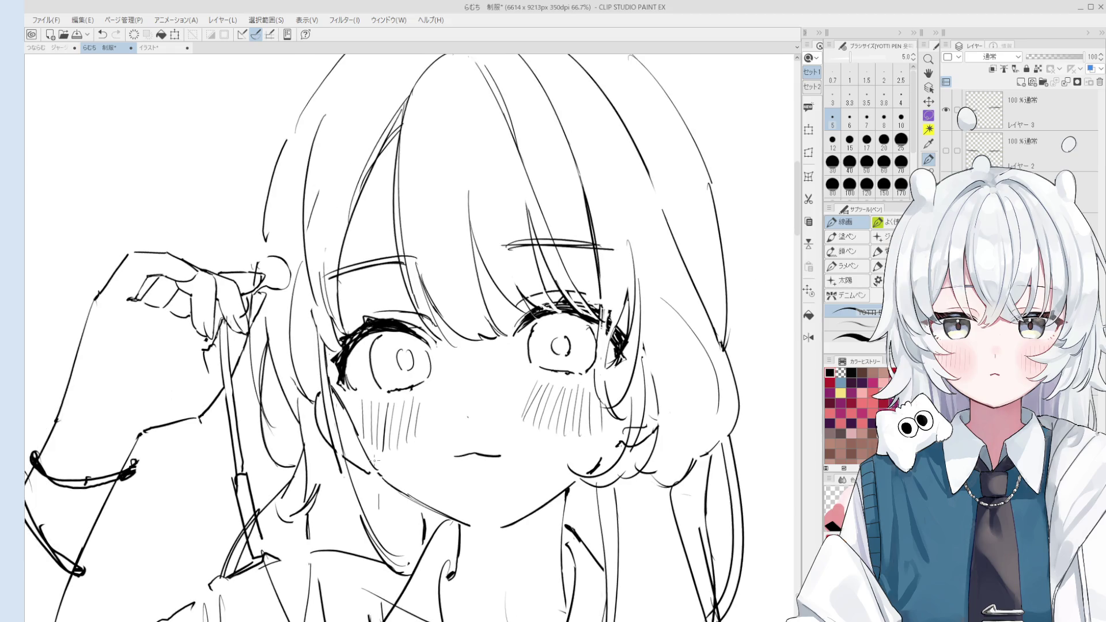
Erase stray line bits near the face and fix a line.
{"action": "key", "text": "e"}
{"action": "scroll", "coordinate": [375, 459], "scroll_direction": "up", "scroll_amount": 3}
{"action": "mouse_move", "coordinate": [346, 420]}
{"action": "left_mouse_down"}
{"action": "mouse_move", "coordinate": [369, 481]}
{"action": "mouse_move", "coordinate": [323, 469]}
{"action": "mouse_move", "coordinate": [362, 494]}
{"action": "left_mouse_up"}
{"action": "key", "text": "p"}
{"action": "scroll", "coordinate": [352, 473], "scroll_direction": "down", "scroll_amount": 2}
{"action": "key", "text": "e"}
{"action": "key", "text": "p"}
Zoom out over the upper body, enlarge the eraser to 80, and lasso the raised arm.
{"action": "scroll", "coordinate": [350, 401], "scroll_direction": "down", "scroll_amount": 4}
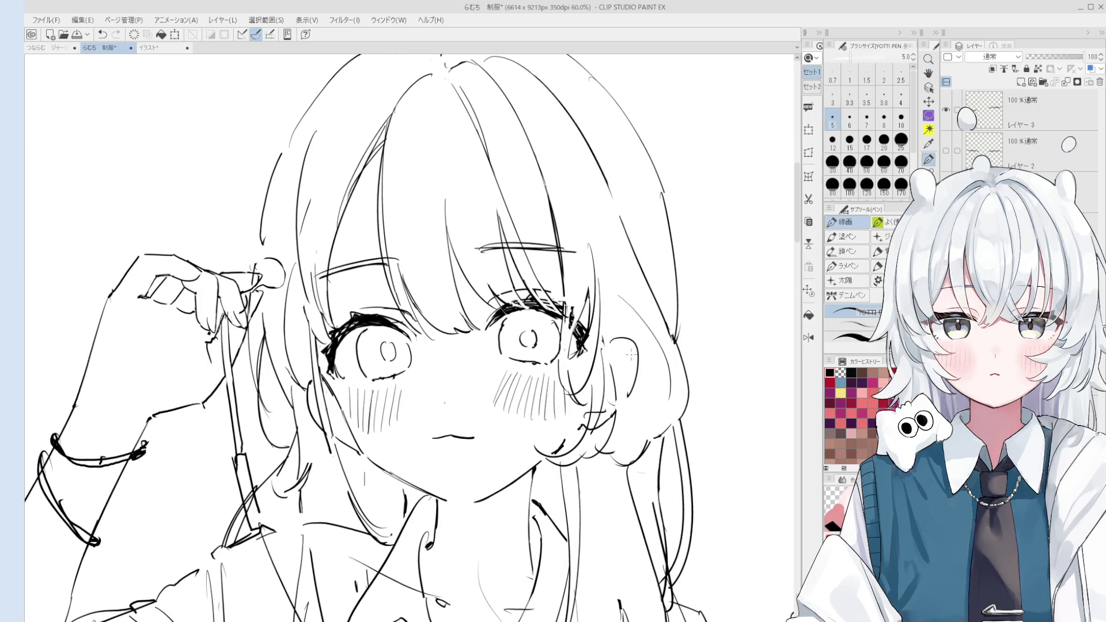
{"action": "scroll", "coordinate": [622, 346], "scroll_direction": "down", "scroll_amount": 2}
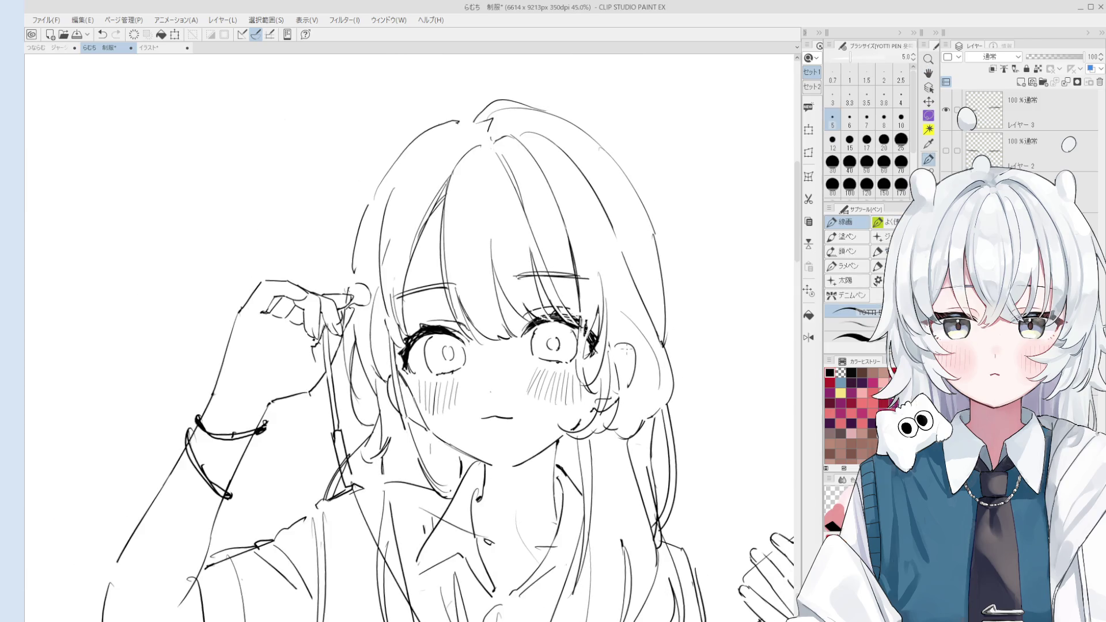
{"action": "scroll", "coordinate": [642, 328], "scroll_direction": "down", "scroll_amount": 1}
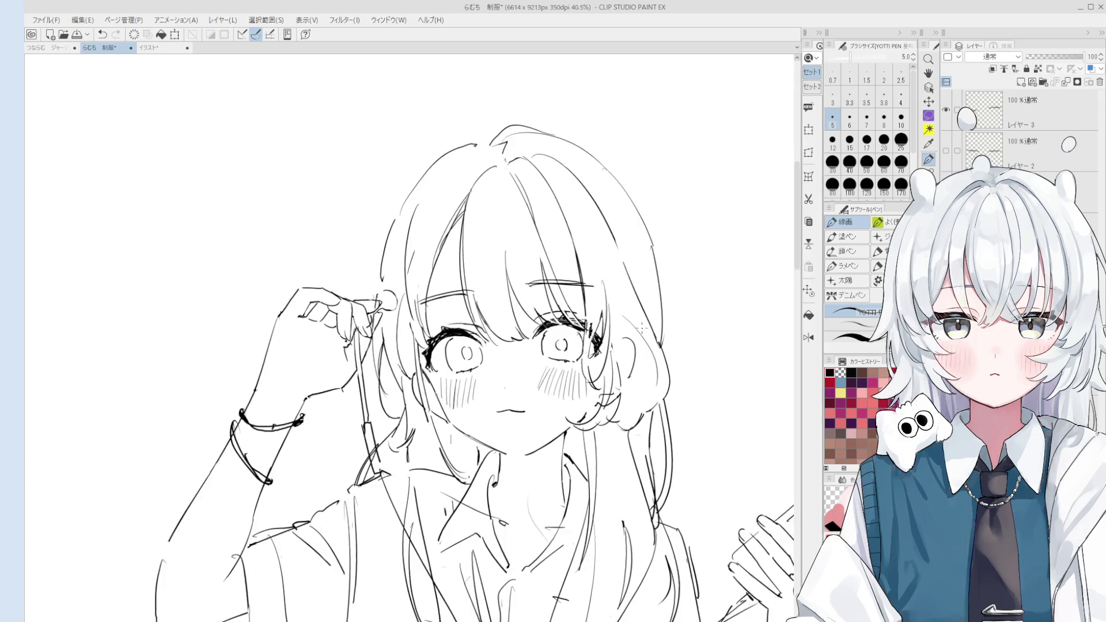
{"action": "scroll", "coordinate": [642, 328], "scroll_direction": "down", "scroll_amount": 1}
{"action": "scroll", "coordinate": [619, 348], "scroll_direction": "down", "scroll_amount": 5}
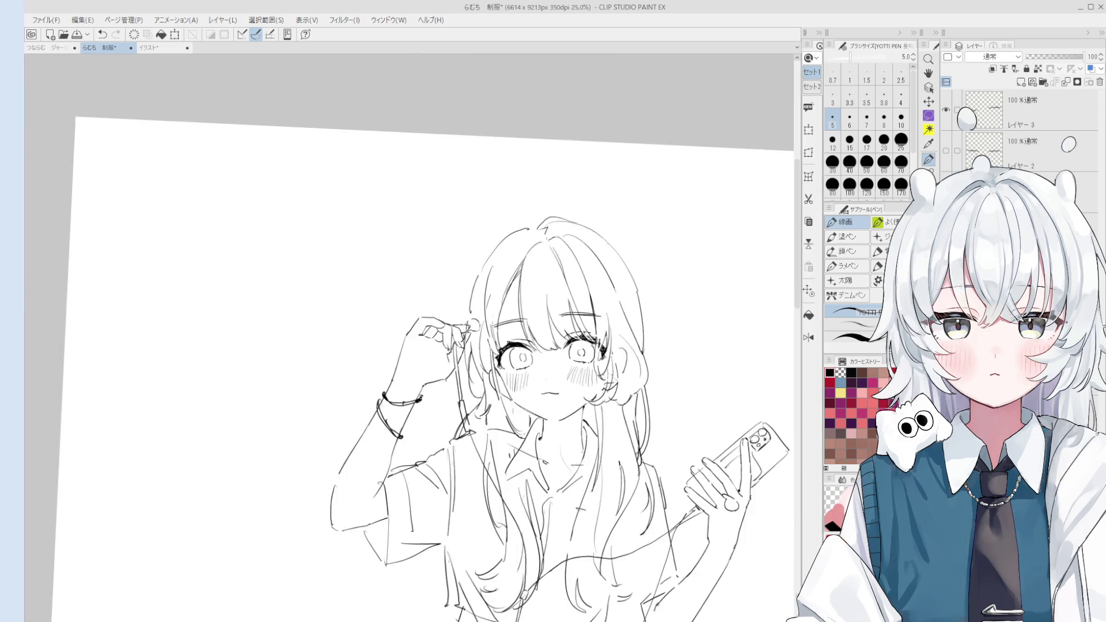
{"action": "key", "text": "e"}
{"action": "scroll", "coordinate": [529, 317], "scroll_direction": "up", "scroll_amount": 4}
{"action": "key", "text": "bracketright"}
{"action": "key", "text": "bracketright"}
{"action": "key", "text": "bracketright"}
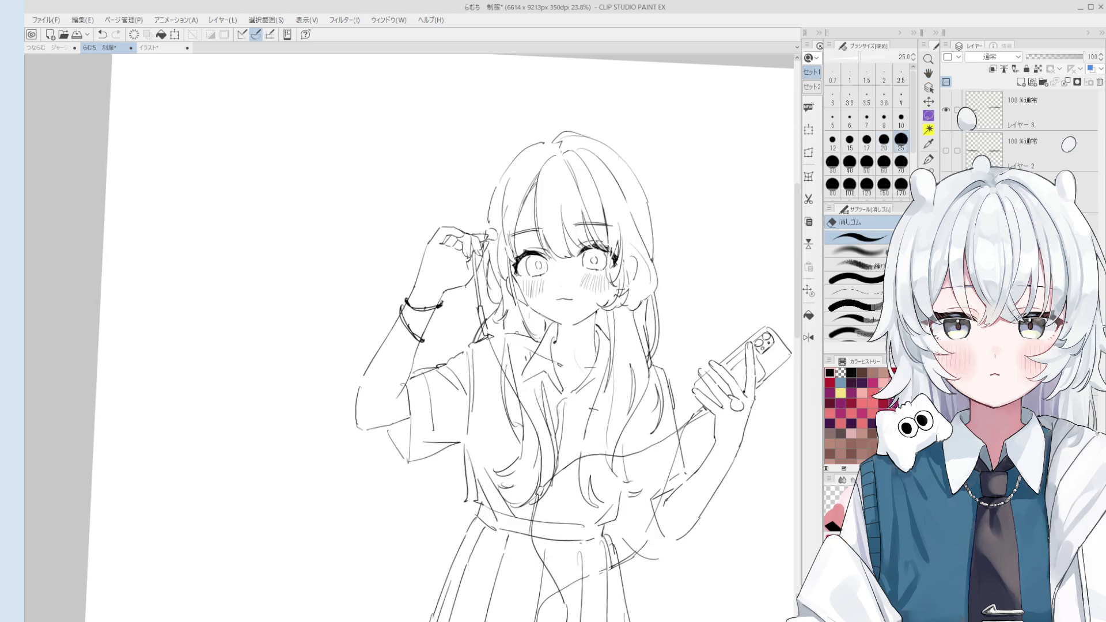
{"action": "key", "text": "p"}
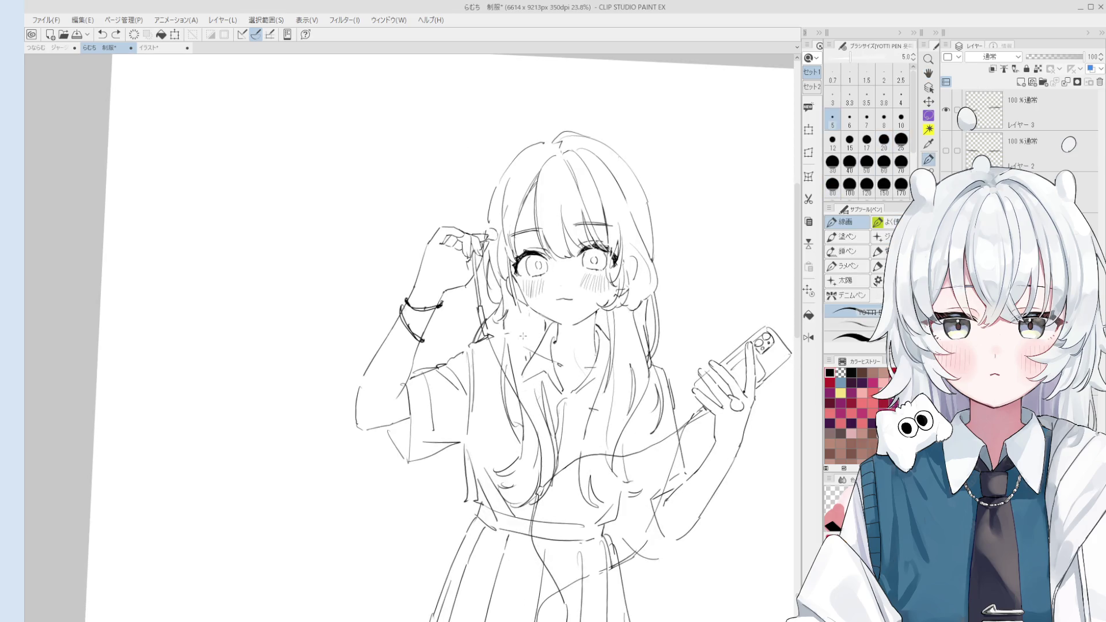
{"action": "scroll", "coordinate": [536, 337], "scroll_direction": "down", "scroll_amount": 1}
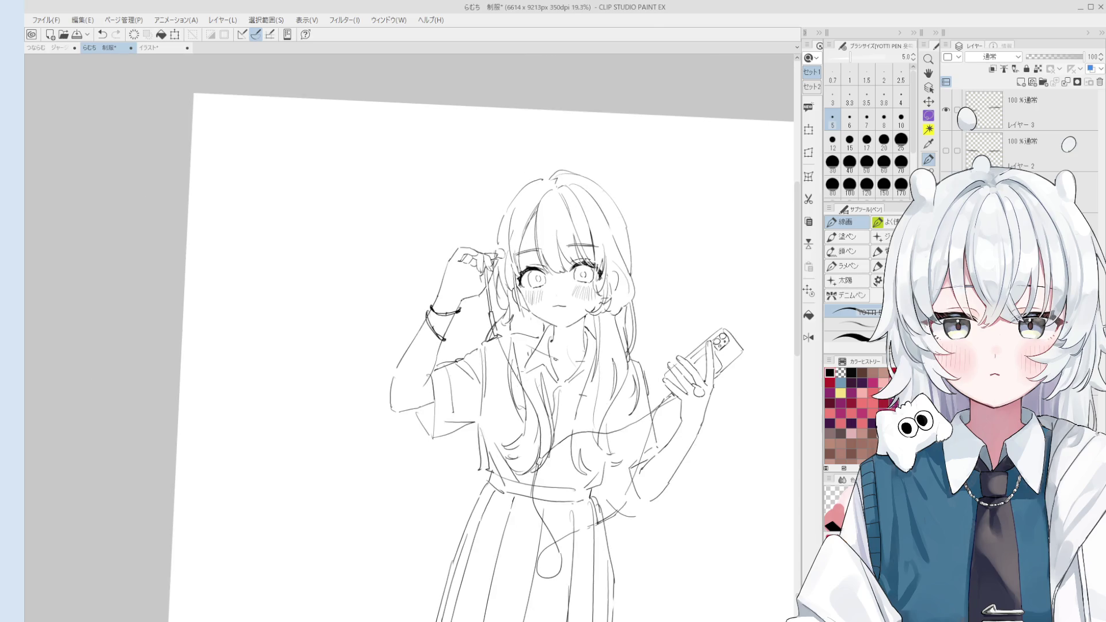
{"action": "scroll", "coordinate": [499, 294], "scroll_direction": "up", "scroll_amount": 2}
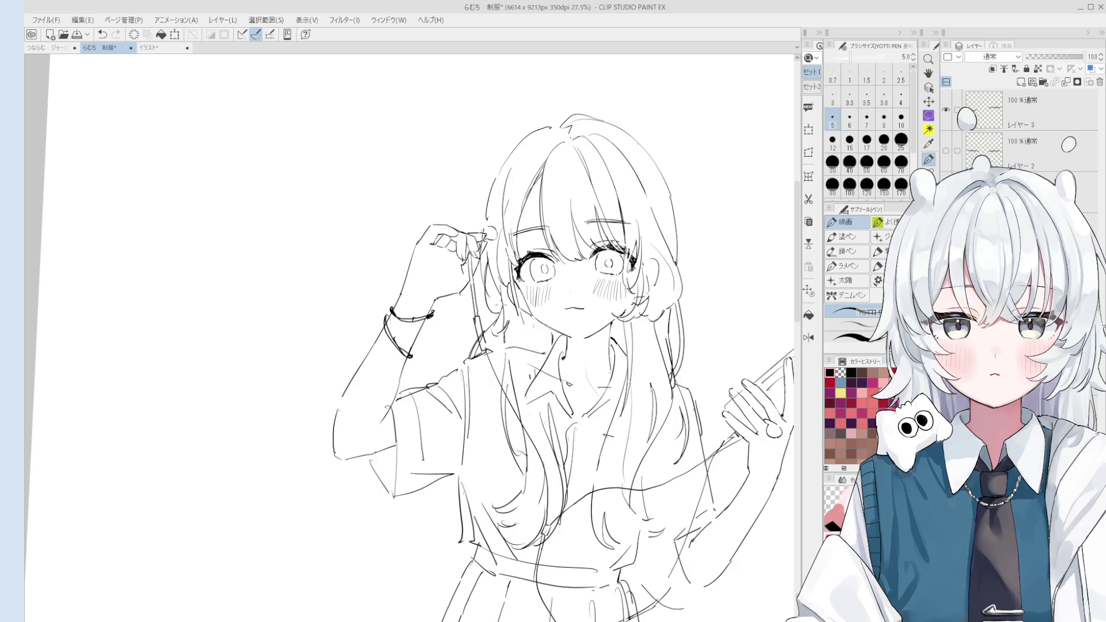
{"action": "key", "text": "m"}
{"action": "mouse_move", "coordinate": [441, 373]}
{"action": "left_mouse_down"}
{"action": "mouse_move", "coordinate": [409, 387]}
{"action": "mouse_move", "coordinate": [351, 452]}
{"action": "mouse_move", "coordinate": [423, 203]}
{"action": "mouse_move", "coordinate": [507, 218]}
{"action": "mouse_move", "coordinate": [490, 268]}
{"action": "mouse_move", "coordinate": [487, 357]}
{"action": "mouse_move", "coordinate": [429, 363]}
{"action": "mouse_move", "coordinate": [435, 371]}
{"action": "left_mouse_up"}
Rotate the raised arm more upright, shrink it slightly, move it beside the head, and commit.
{"action": "key", "text": "ctrl+t"}
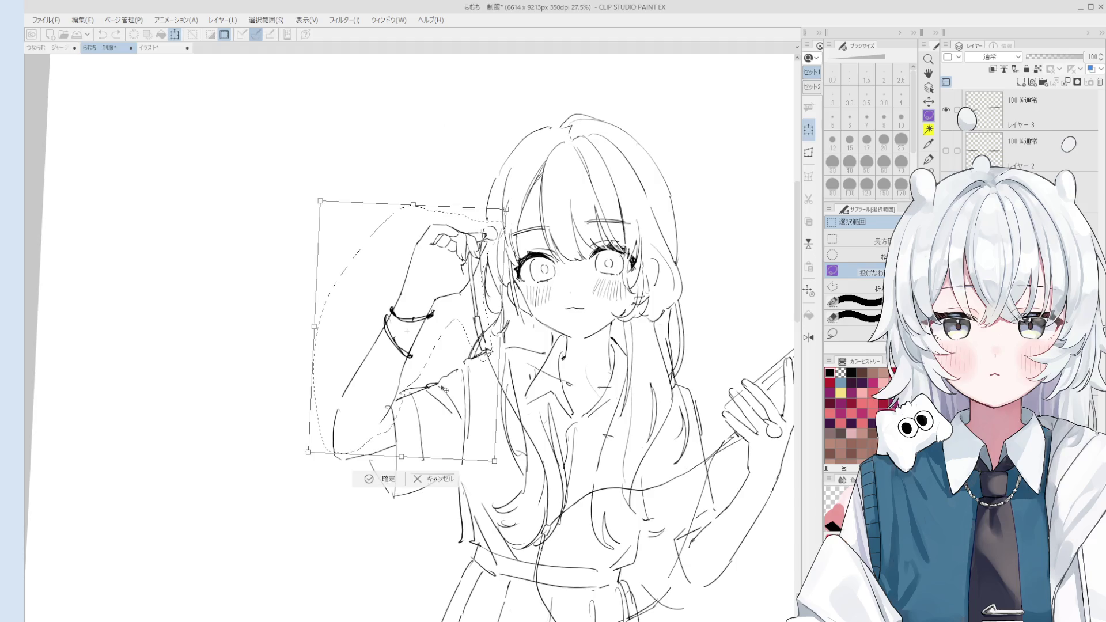
{"action": "left_click_drag", "start_coordinate": [513, 455], "coordinate": [507, 461]}
{"action": "mouse_move", "coordinate": [454, 299]}
{"action": "left_mouse_down"}
{"action": "mouse_move", "coordinate": [462, 291]}
{"action": "mouse_move", "coordinate": [441, 288]}
{"action": "left_mouse_up"}
{"action": "left_click_drag", "start_coordinate": [452, 218], "coordinate": [448, 255]}
{"action": "scroll", "coordinate": [472, 222], "scroll_direction": "down", "scroll_amount": 3}
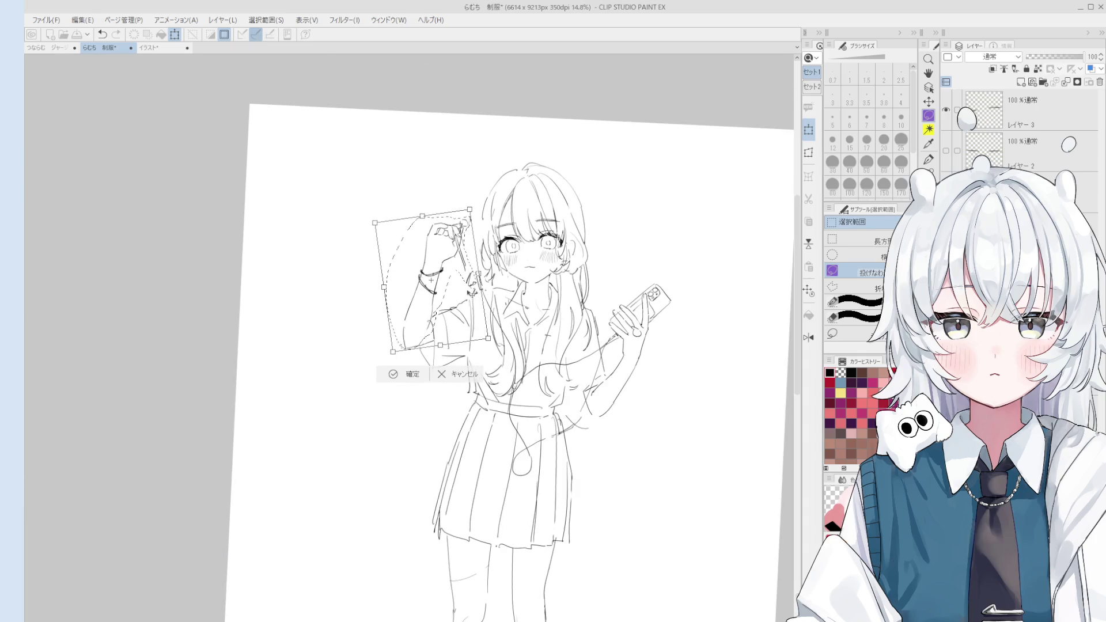
{"action": "left_click", "coordinate": [404, 374]}
{"action": "left_click", "coordinate": [331, 370]}
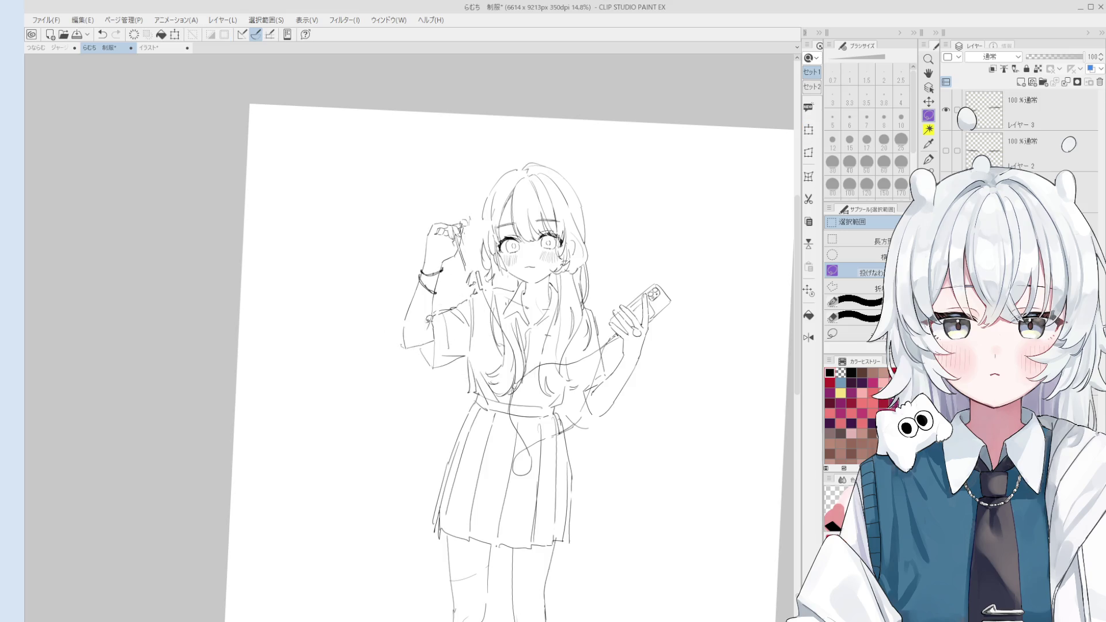
Draw the earphone cord hanging down from the raised hand.
{"action": "scroll", "coordinate": [470, 276], "scroll_direction": "up", "scroll_amount": 3}
{"action": "key", "text": "e"}
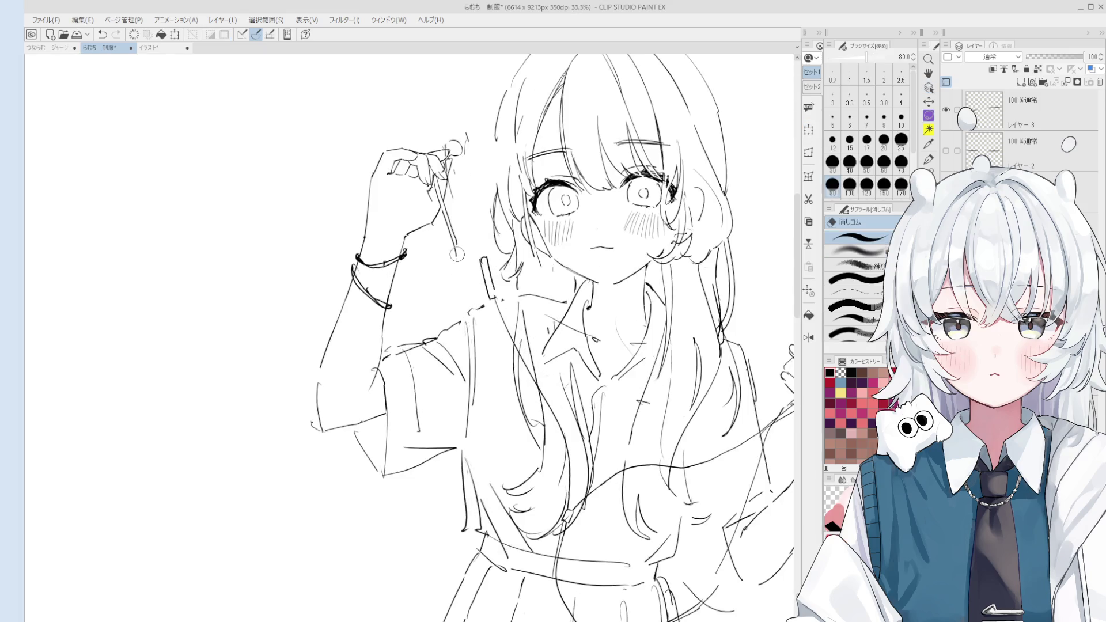
{"action": "scroll", "coordinate": [457, 254], "scroll_direction": "up", "scroll_amount": 1}
{"action": "key", "text": "p"}
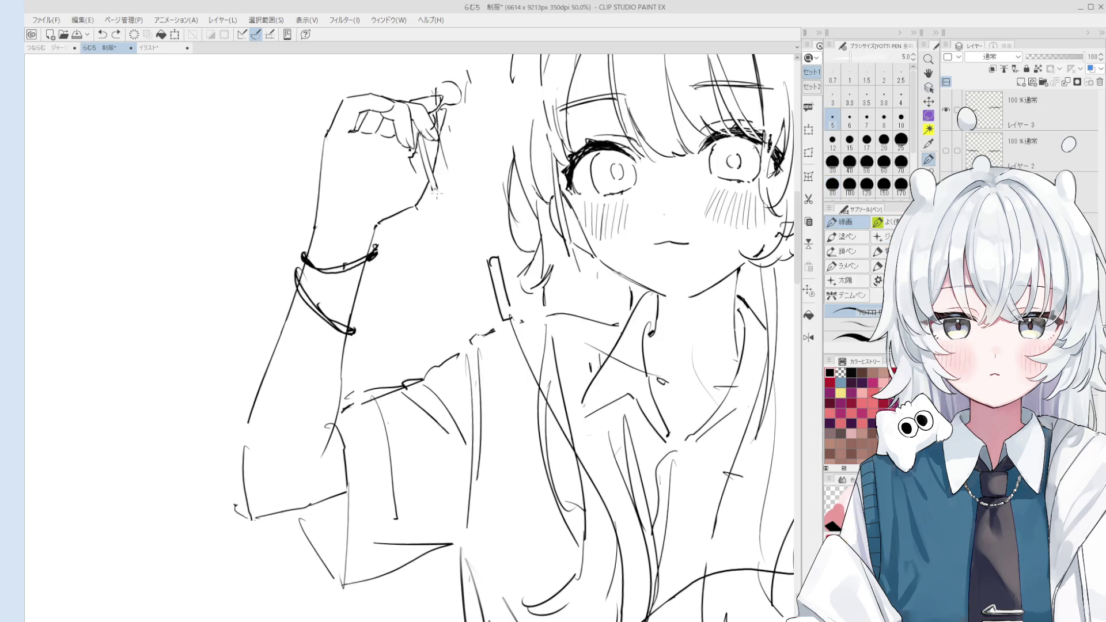
{"action": "left_click_drag", "start_coordinate": [436, 190], "coordinate": [487, 264]}
{"action": "scroll", "coordinate": [490, 257], "scroll_direction": "down", "scroll_amount": 1}
{"action": "mouse_move", "coordinate": [452, 207]}
{"action": "left_mouse_down"}
{"action": "mouse_move", "coordinate": [491, 256]}
{"action": "mouse_move", "coordinate": [517, 346]}
{"action": "left_mouse_up"}
Erase the doubled part of the cord with a size 25 eraser.
{"action": "key", "text": "e"}
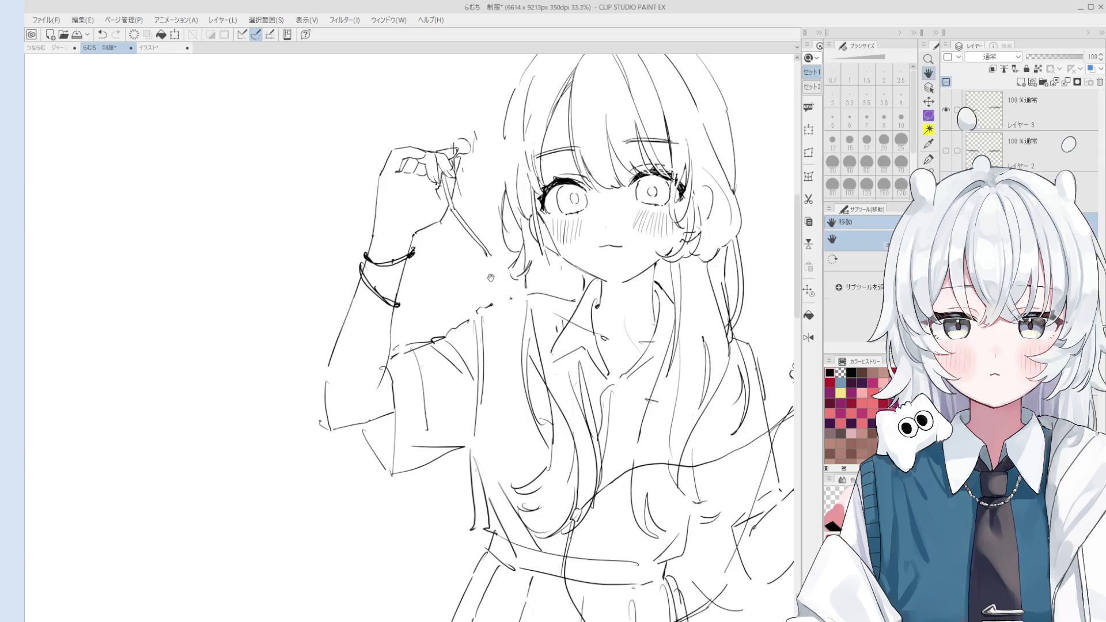
{"action": "scroll", "coordinate": [484, 285], "scroll_direction": "up", "scroll_amount": 3}
{"action": "key", "text": "bracketleft"}
{"action": "key", "text": "bracketleft"}
{"action": "key", "text": "bracketleft"}
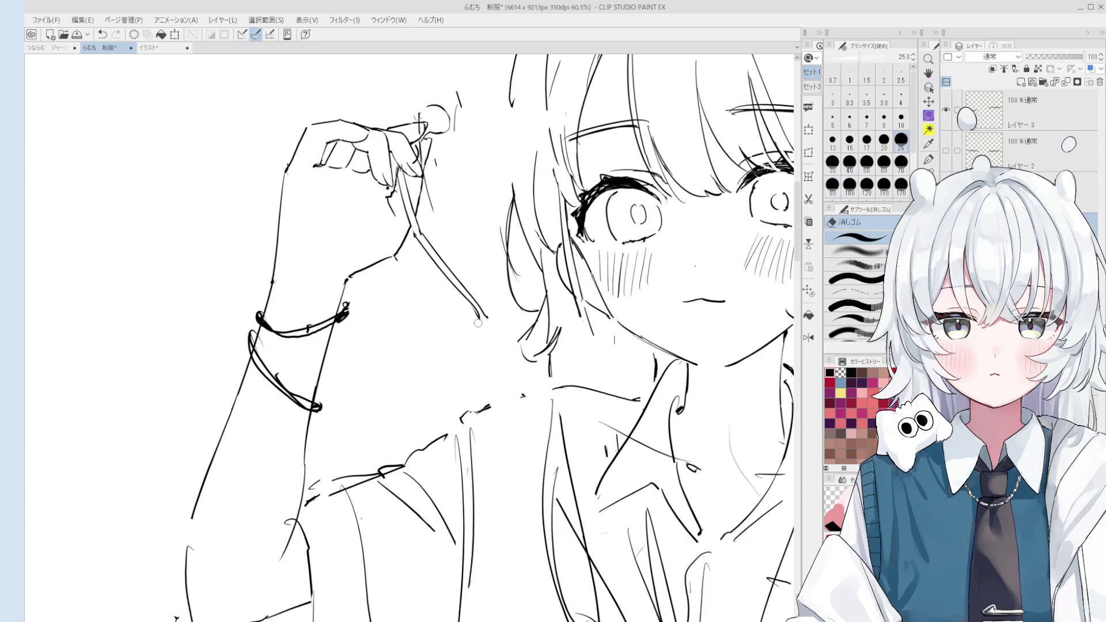
{"action": "left_click_drag", "start_coordinate": [452, 282], "coordinate": [488, 329]}
{"action": "key", "text": "p"}
{"action": "key", "text": "ctrl+z"}
{"action": "key", "text": "asciicircum"}
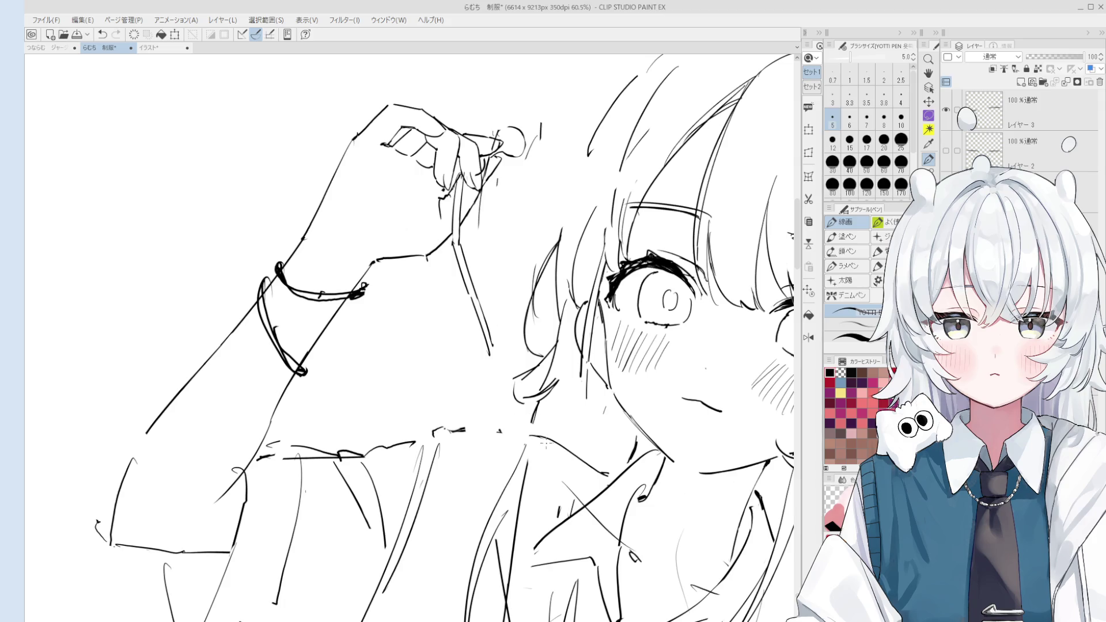
Zoom, rotate and pan the view to frame the girl's hair and upper figure.
{"action": "scroll", "coordinate": [545, 443], "scroll_direction": "down", "scroll_amount": 2}
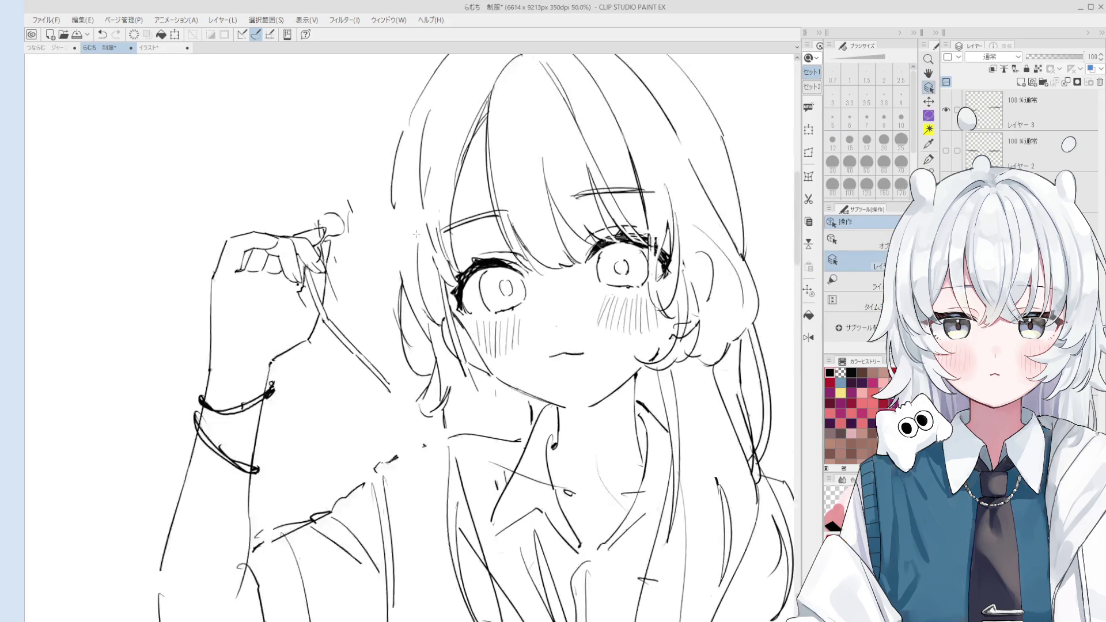
{"action": "scroll", "coordinate": [416, 233], "scroll_direction": "up", "scroll_amount": 3}
{"action": "key", "text": "e"}
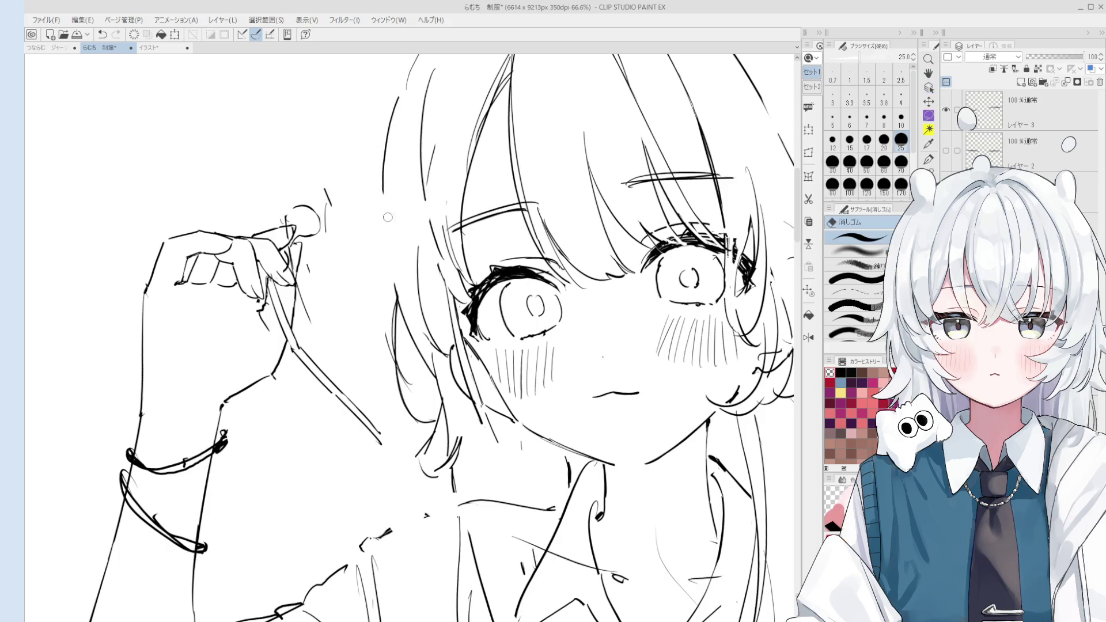
{"action": "scroll", "coordinate": [387, 217], "scroll_direction": "down", "scroll_amount": 3}
{"action": "key", "text": "p"}
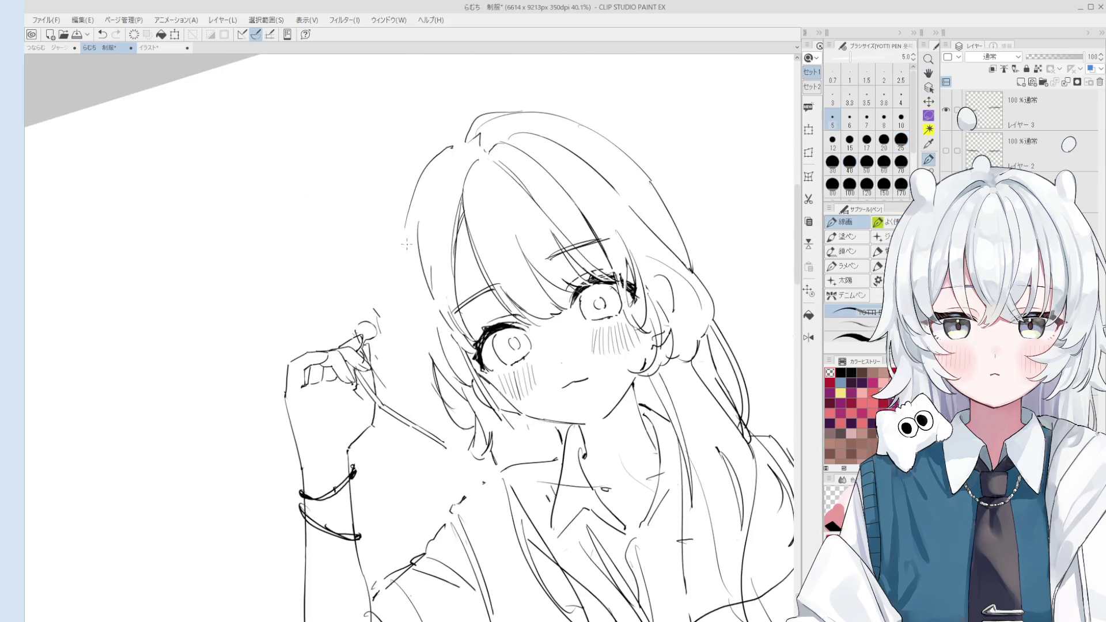
{"action": "key", "text": "o"}
{"action": "scroll", "coordinate": [410, 205], "scroll_direction": "up", "scroll_amount": 2}
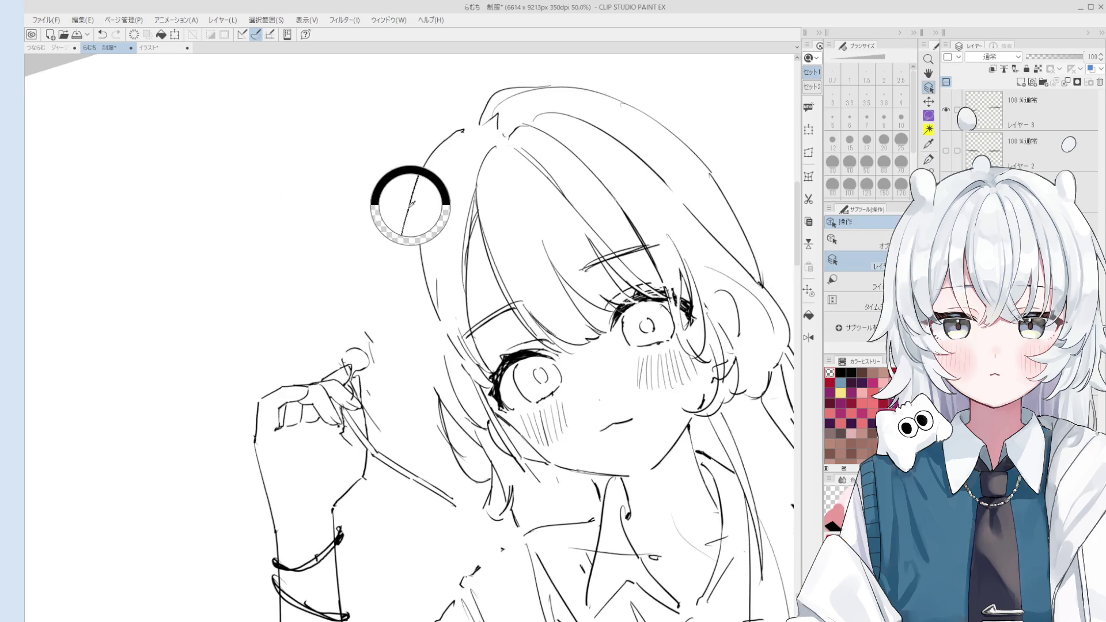
{"action": "key", "text": "p"}
{"action": "scroll", "coordinate": [415, 352], "scroll_direction": "down", "scroll_amount": 2}
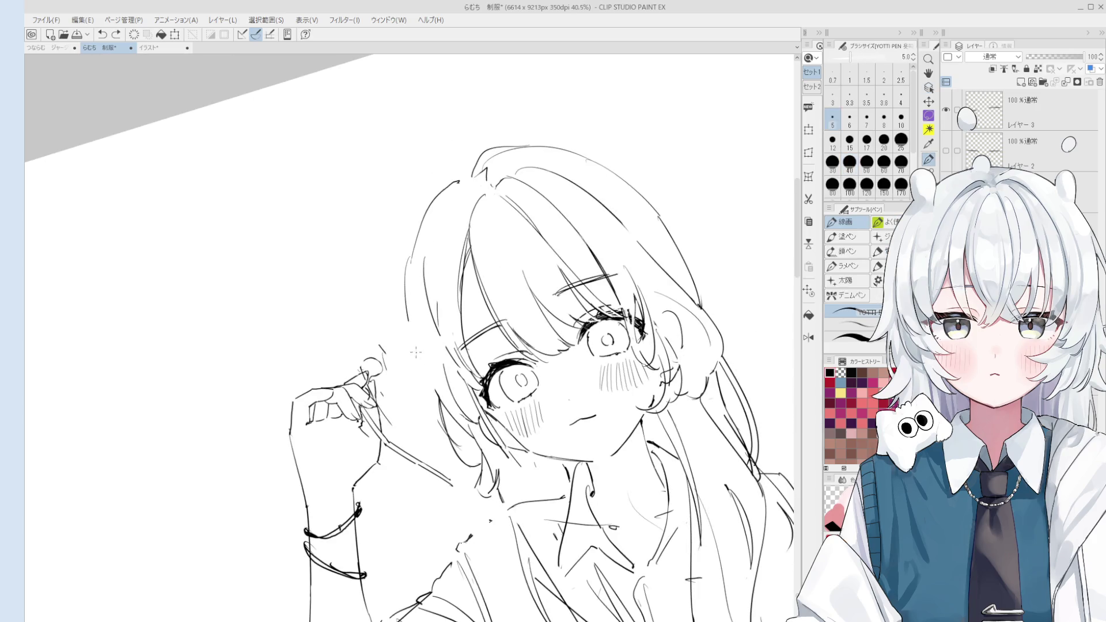
{"action": "scroll", "coordinate": [416, 351], "scroll_direction": "down", "scroll_amount": 1}
{"action": "key", "text": "h"}
{"action": "left_click_drag", "start_coordinate": [435, 346], "coordinate": [429, 293]}
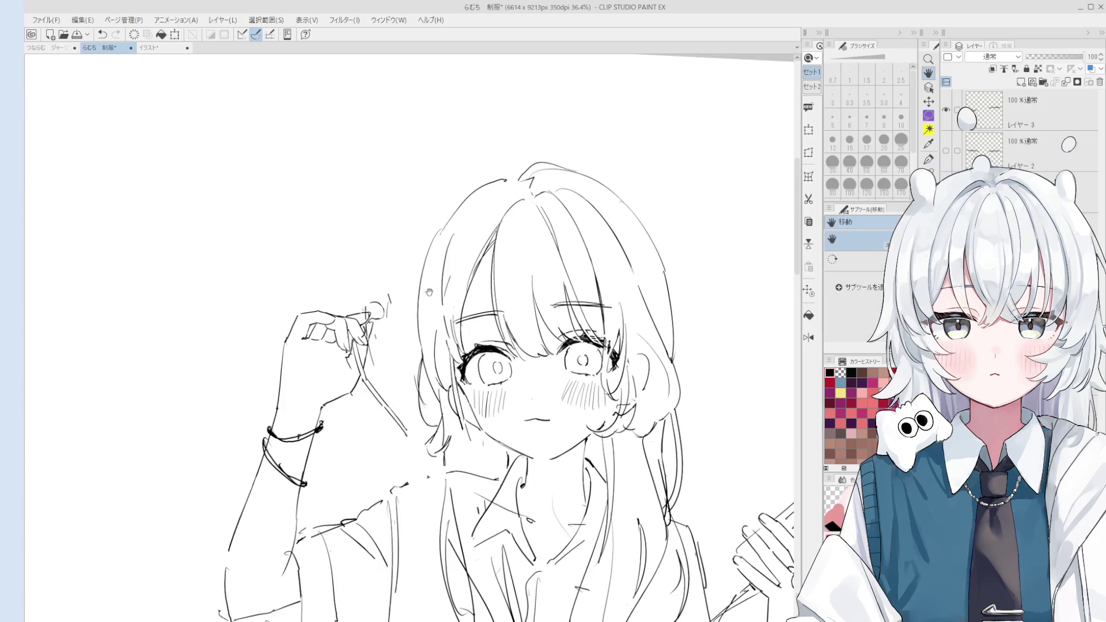
Try a hair stroke, undo it, level the view and mirror the canvas horizontally.
{"action": "scroll", "coordinate": [429, 294], "scroll_direction": "up", "scroll_amount": 1}
{"action": "scroll", "coordinate": [418, 302], "scroll_direction": "up", "scroll_amount": 1}
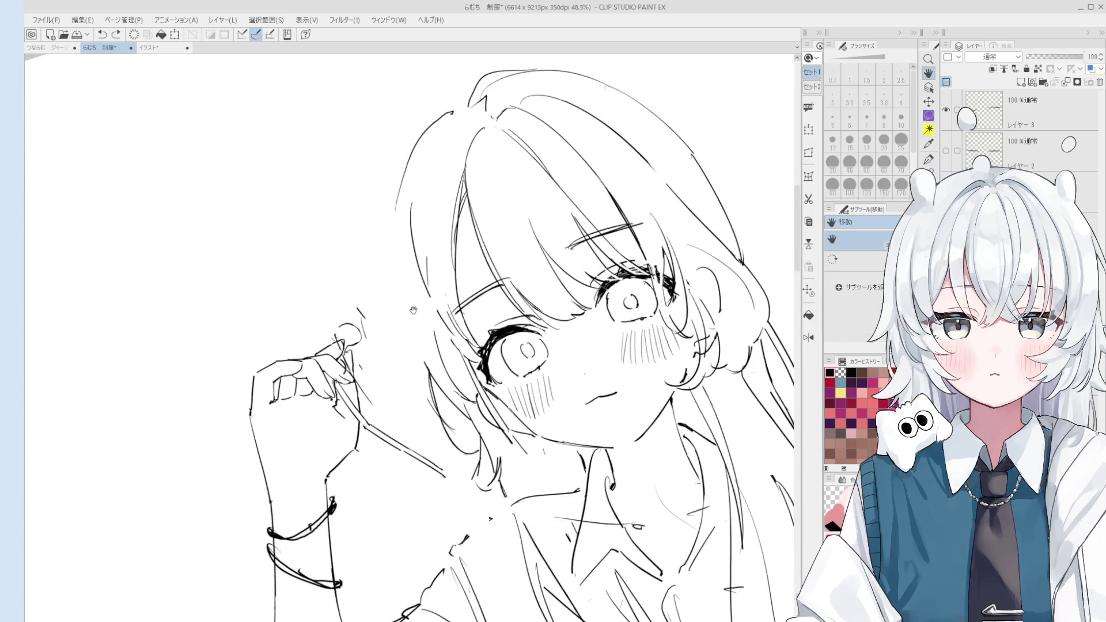
{"action": "key", "text": "p"}
{"action": "key", "text": "ctrl+z"}
{"action": "mouse_move", "coordinate": [397, 207]}
{"action": "left_mouse_down"}
{"action": "mouse_move", "coordinate": [426, 377]}
{"action": "mouse_move", "coordinate": [423, 368]}
{"action": "left_mouse_up"}
{"action": "key", "text": "ctrl+z"}
{"action": "mouse_move", "coordinate": [414, 292]}
{"action": "left_mouse_down"}
{"action": "mouse_move", "coordinate": [541, 380]}
{"action": "mouse_move", "coordinate": [443, 408]}
{"action": "left_mouse_up"}
{"action": "key", "text": "h"}
{"action": "key", "text": "shift+h"}
Draw several trial hair strands beside the face, undoing each one.
{"action": "key", "text": "e"}
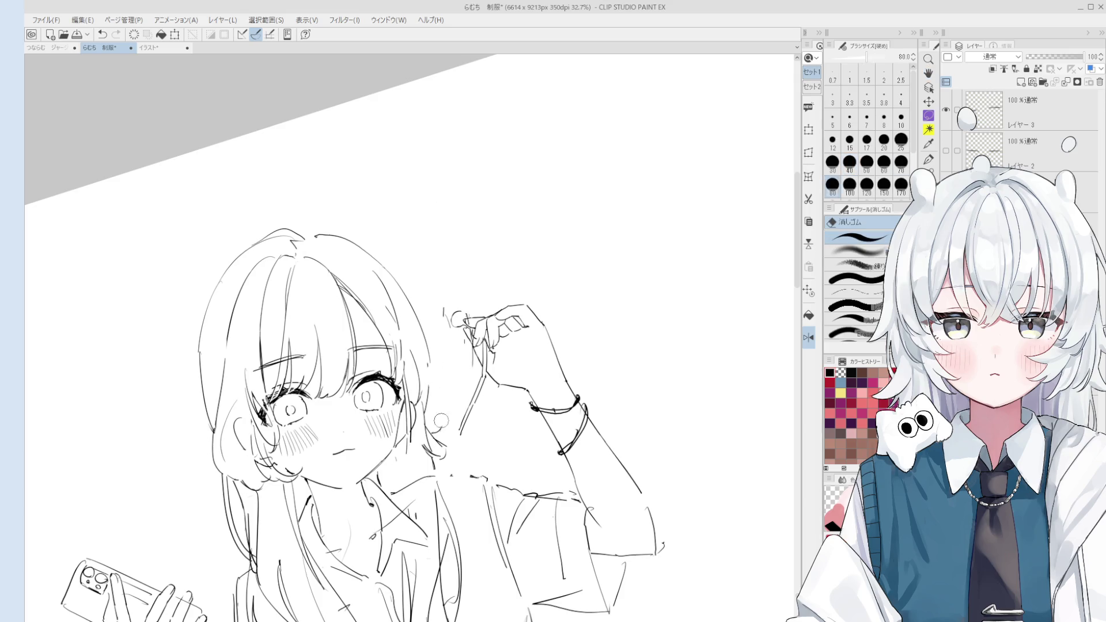
{"action": "key", "text": "p"}
{"action": "mouse_move", "coordinate": [425, 327]}
{"action": "left_mouse_down"}
{"action": "mouse_move", "coordinate": [441, 420]}
{"action": "mouse_move", "coordinate": [439, 409]}
{"action": "left_mouse_up"}
{"action": "key", "text": "ctrl+z"}
{"action": "key", "text": "ctrl+z"}
{"action": "left_click_drag", "start_coordinate": [427, 347], "coordinate": [444, 432]}
{"action": "key", "text": "ctrl+z"}
{"action": "mouse_move", "coordinate": [426, 368]}
{"action": "left_mouse_down"}
{"action": "mouse_move", "coordinate": [441, 428]}
{"action": "mouse_move", "coordinate": [475, 329]}
{"action": "left_mouse_up"}
{"action": "key", "text": "ctrl+z"}
{"action": "left_click_drag", "start_coordinate": [448, 288], "coordinate": [455, 340]}
{"action": "key", "text": "ctrl+z"}
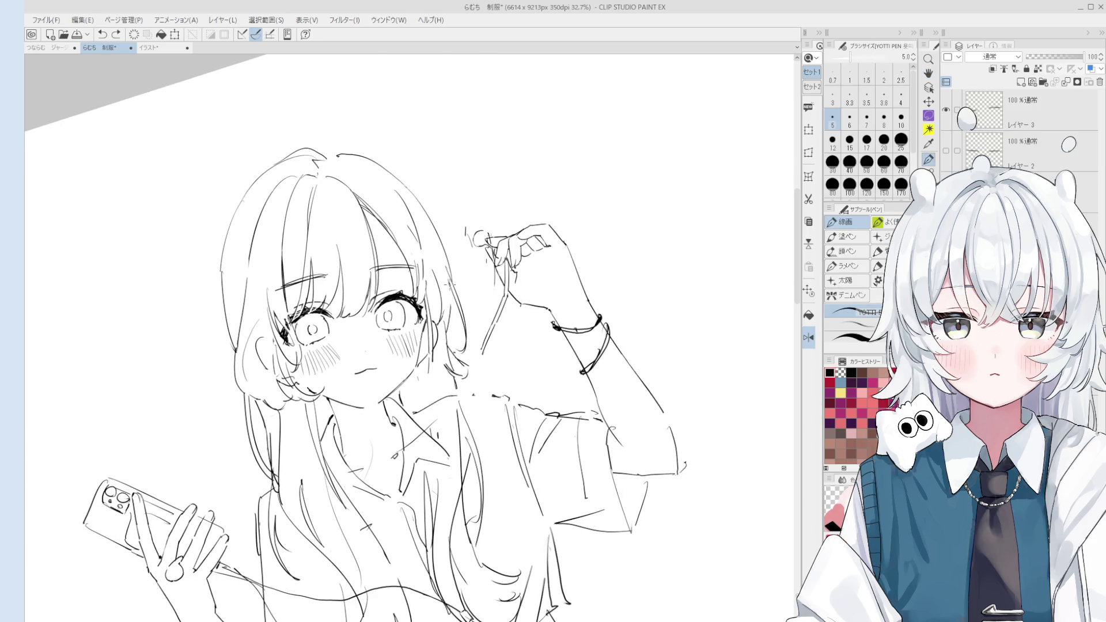
{"action": "scroll", "coordinate": [452, 284], "scroll_direction": "down", "scroll_amount": 2}
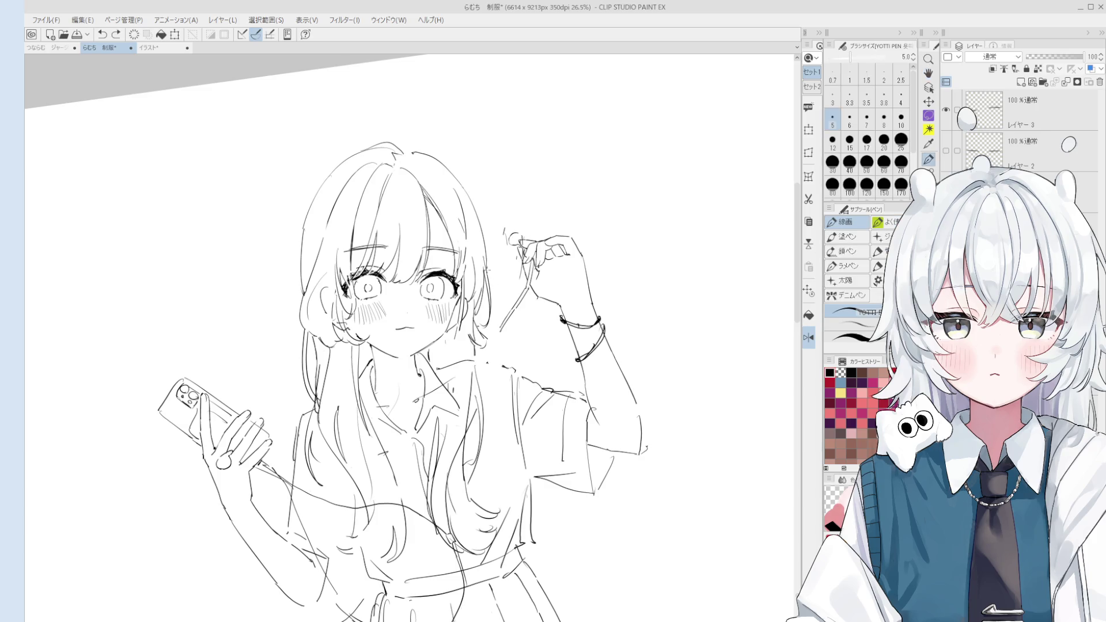
{"action": "scroll", "coordinate": [489, 269], "scroll_direction": "up", "scroll_amount": 1}
Erase the hair strands right of the face with a smaller eraser, size 50.
{"action": "key", "text": "e"}
{"action": "scroll", "coordinate": [490, 279], "scroll_direction": "up", "scroll_amount": 4}
{"action": "key", "text": "bracketleft"}
{"action": "key", "text": "bracketleft"}
{"action": "key", "text": "bracketleft"}
{"action": "left_click_drag", "start_coordinate": [491, 287], "coordinate": [487, 377]}
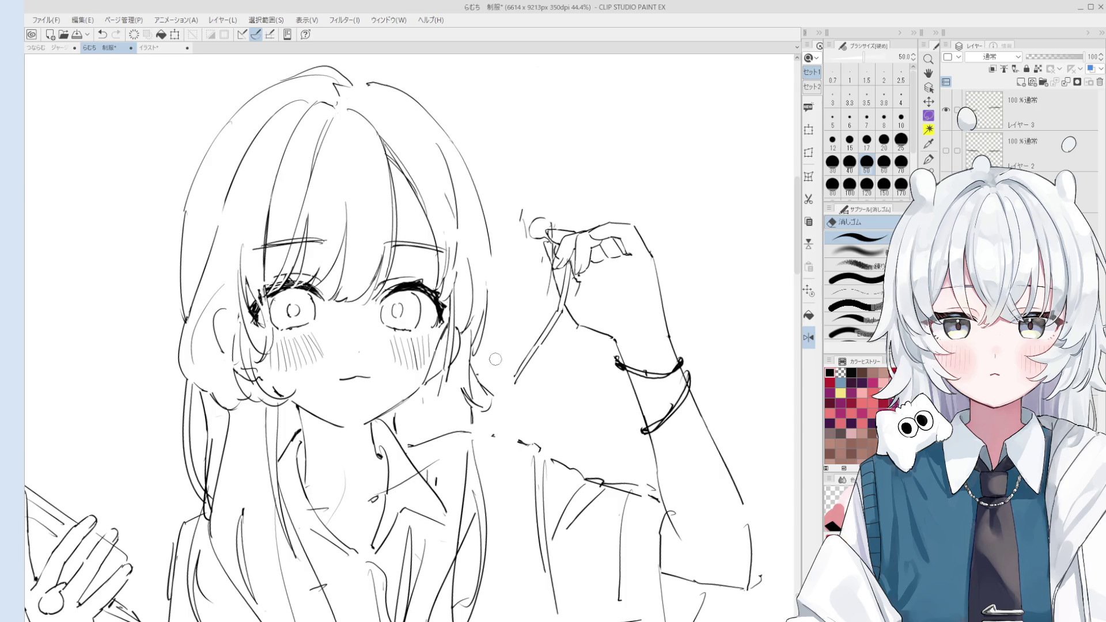
{"action": "key", "text": "p"}
{"action": "scroll", "coordinate": [515, 316], "scroll_direction": "down", "scroll_amount": 1}
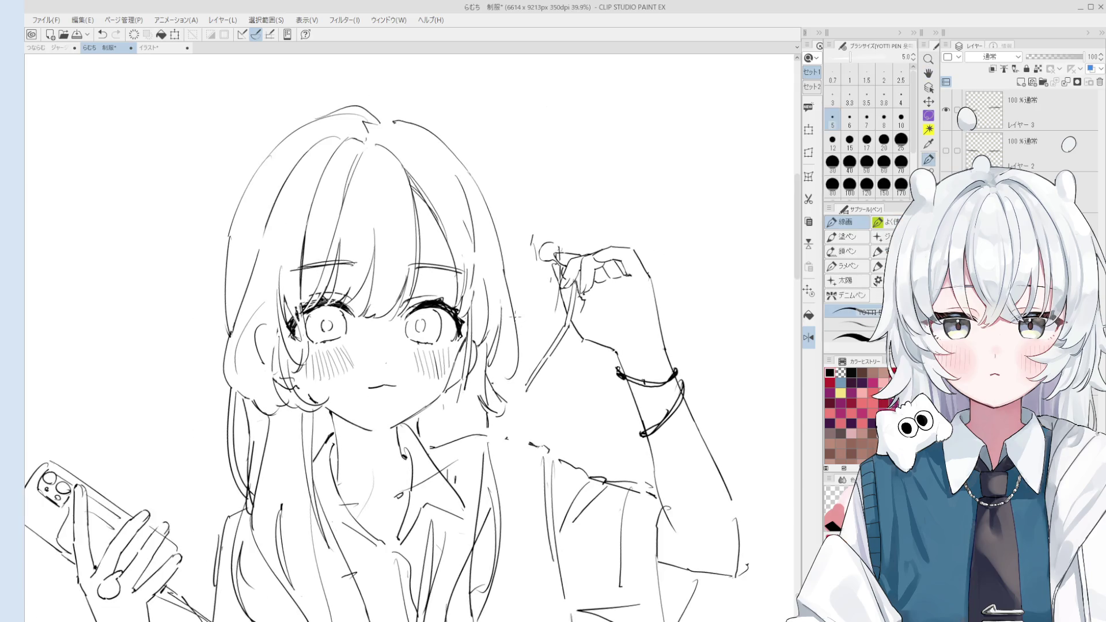
Enlarge the 線画 pen to size 6 and compare the last hair stroke with undo/redo.
{"action": "key", "text": "ctrl+z"}
{"action": "key", "text": "bracketright"}
{"action": "key", "text": "ctrl+y"}
{"action": "key", "text": "ctrl+z"}
{"action": "key", "text": "ctrl+y"}
{"action": "key", "text": "ctrl+z"}
{"action": "key", "text": "ctrl+y"}
{"action": "key", "text": "ctrl+z"}
{"action": "key", "text": "ctrl+y"}
Draw a new hair strand by the face and compare it repeatedly with undo/redo, keeping it.
{"action": "left_click_drag", "start_coordinate": [514, 299], "coordinate": [509, 366]}
{"action": "scroll", "coordinate": [507, 322], "scroll_direction": "down", "scroll_amount": 1}
{"action": "key", "text": "ctrl+z"}
{"action": "key", "text": "ctrl+y"}
{"action": "key", "text": "ctrl+z"}
{"action": "key", "text": "ctrl+y"}
{"action": "key", "text": "ctrl+z"}
{"action": "key", "text": "ctrl+y"}
{"action": "key", "text": "ctrl+z"}
{"action": "key", "text": "ctrl+y"}
{"action": "scroll", "coordinate": [506, 346], "scroll_direction": "down", "scroll_amount": 1}
{"action": "key", "text": "ctrl+z"}
{"action": "key", "text": "ctrl+y"}
{"action": "key", "text": "ctrl+z"}
{"action": "key", "text": "ctrl+y"}
Adjust the view, then compare the face-side hair stroke with undo/redo, finally removing it.
{"action": "left_click_drag", "start_coordinate": [512, 371], "coordinate": [521, 301]}
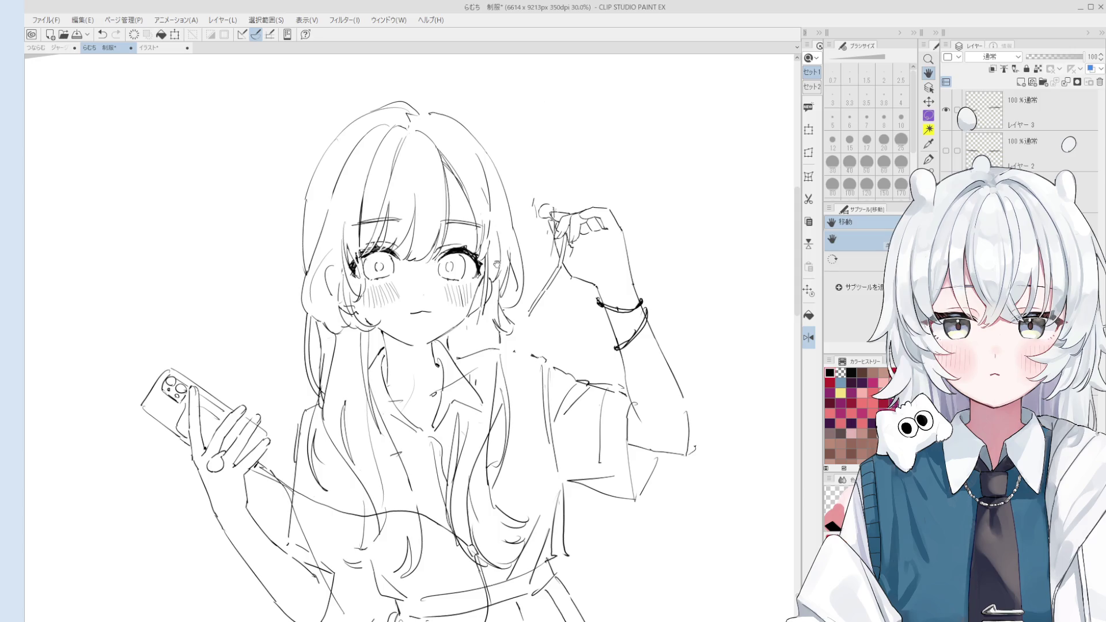
{"action": "key", "text": "ctrl+plus"}
{"action": "key", "text": "e"}
{"action": "key", "text": "p"}
{"action": "key", "text": "e"}
{"action": "key", "text": "p"}
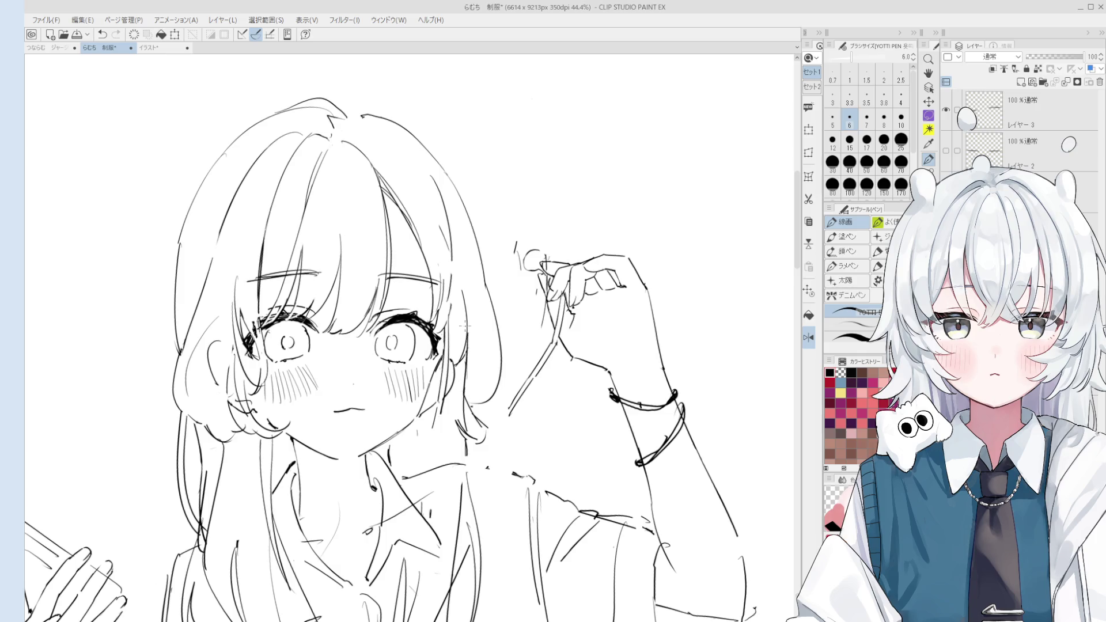
{"action": "scroll", "coordinate": [464, 327], "scroll_direction": "down", "scroll_amount": 1}
{"action": "scroll", "coordinate": [487, 320], "scroll_direction": "down", "scroll_amount": 1}
{"action": "key", "text": "ctrl+z"}
{"action": "key", "text": "ctrl+y"}
{"action": "key", "text": "ctrl+z"}
{"action": "key", "text": "ctrl+y"}
{"action": "key", "text": "ctrl+z"}
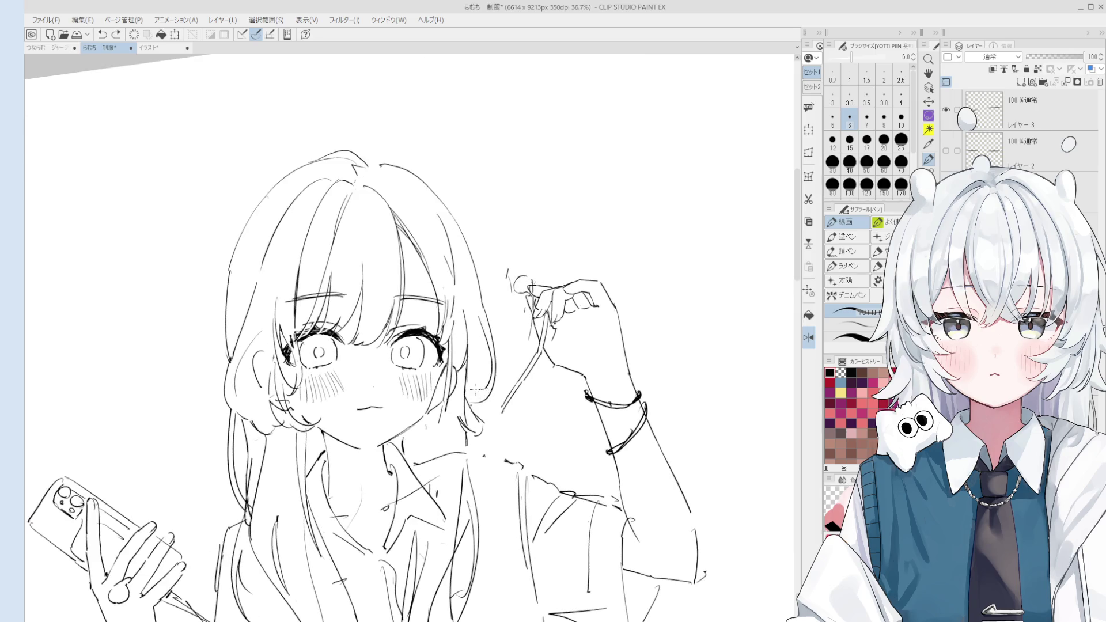
{"action": "scroll", "coordinate": [480, 391], "scroll_direction": "down", "scroll_amount": 1}
{"action": "scroll", "coordinate": [477, 339], "scroll_direction": "down", "scroll_amount": 1}
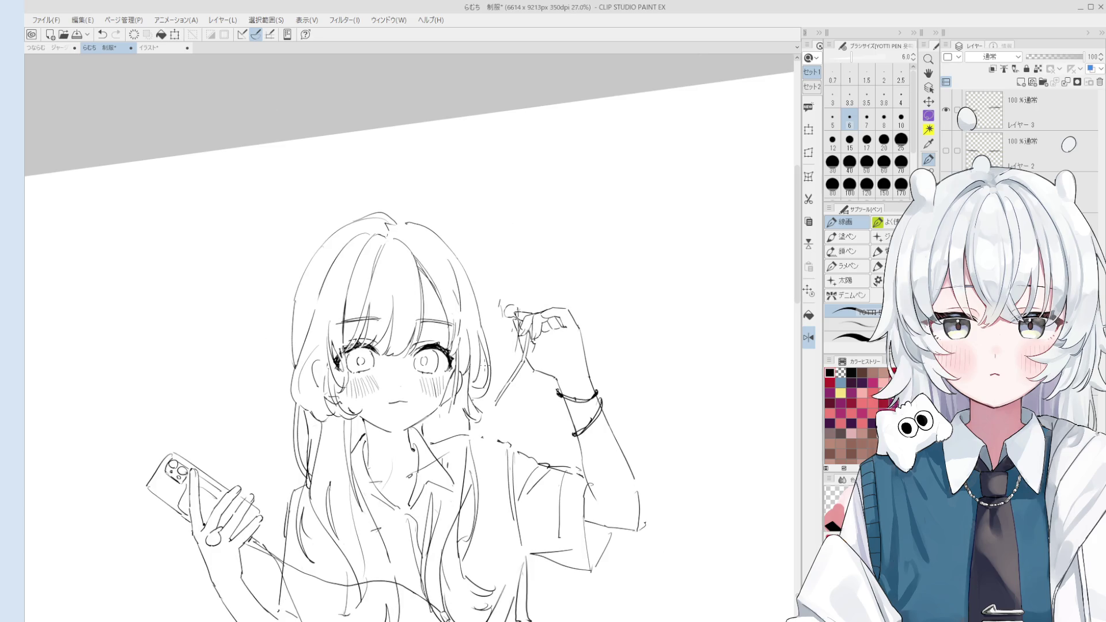
Compare the last stroke with undo/redo and inspect the chin area, toggling eraser and pen.
{"action": "key", "text": "ctrl+z"}
{"action": "key", "text": "ctrl+y"}
{"action": "scroll", "coordinate": [491, 362], "scroll_direction": "up", "scroll_amount": 1}
{"action": "key", "text": "e"}
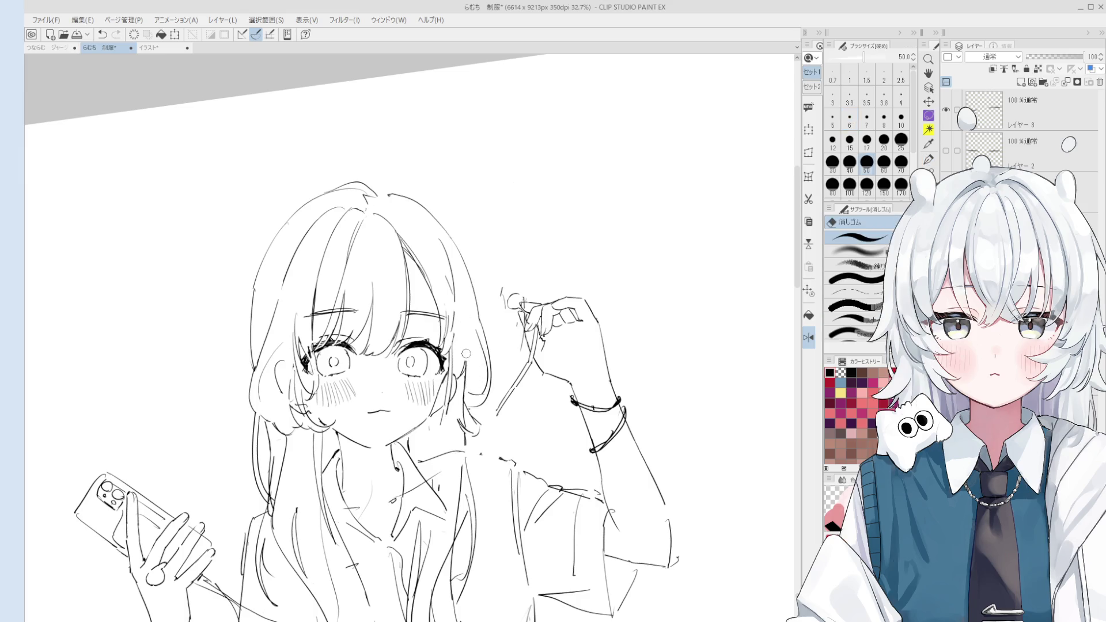
{"action": "key", "text": "p"}
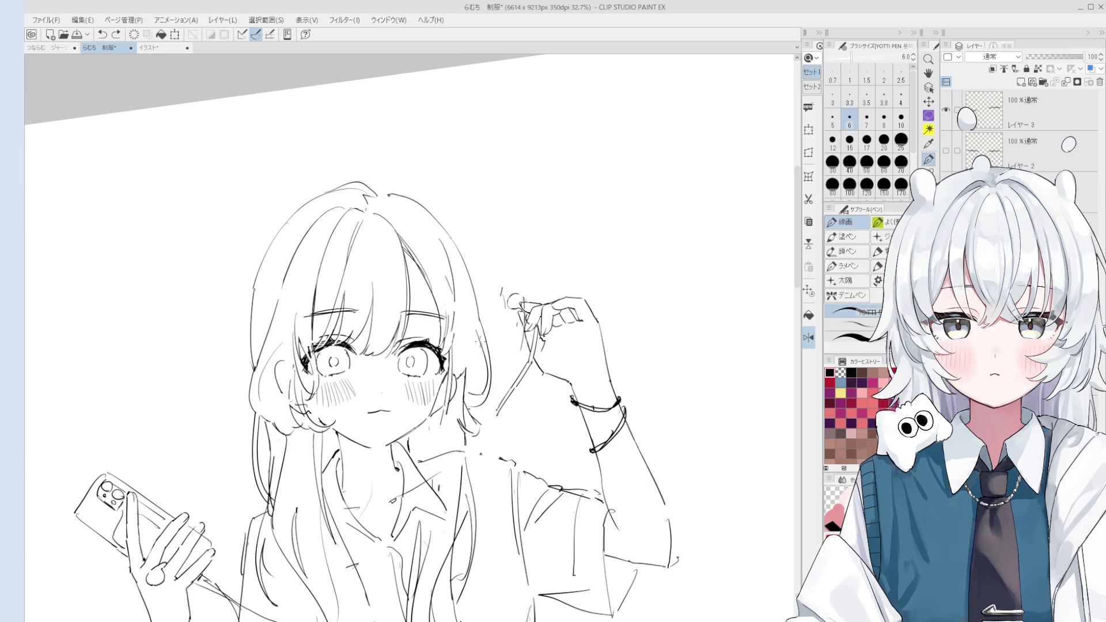
{"action": "scroll", "coordinate": [478, 375], "scroll_direction": "up", "scroll_amount": 3}
{"action": "key", "text": "e"}
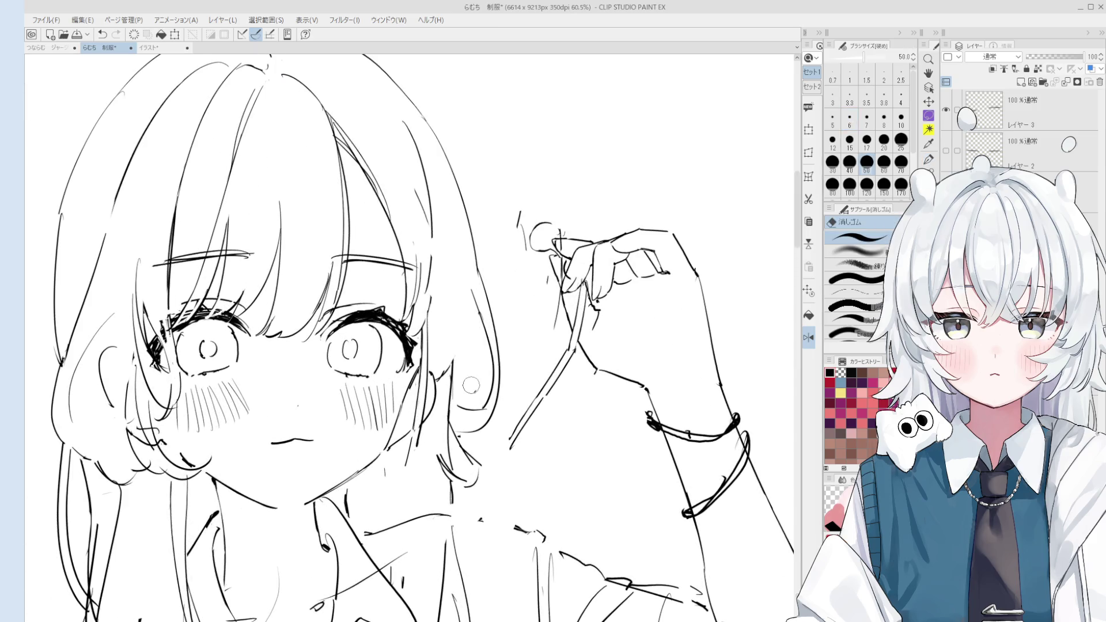
{"action": "key", "text": "p"}
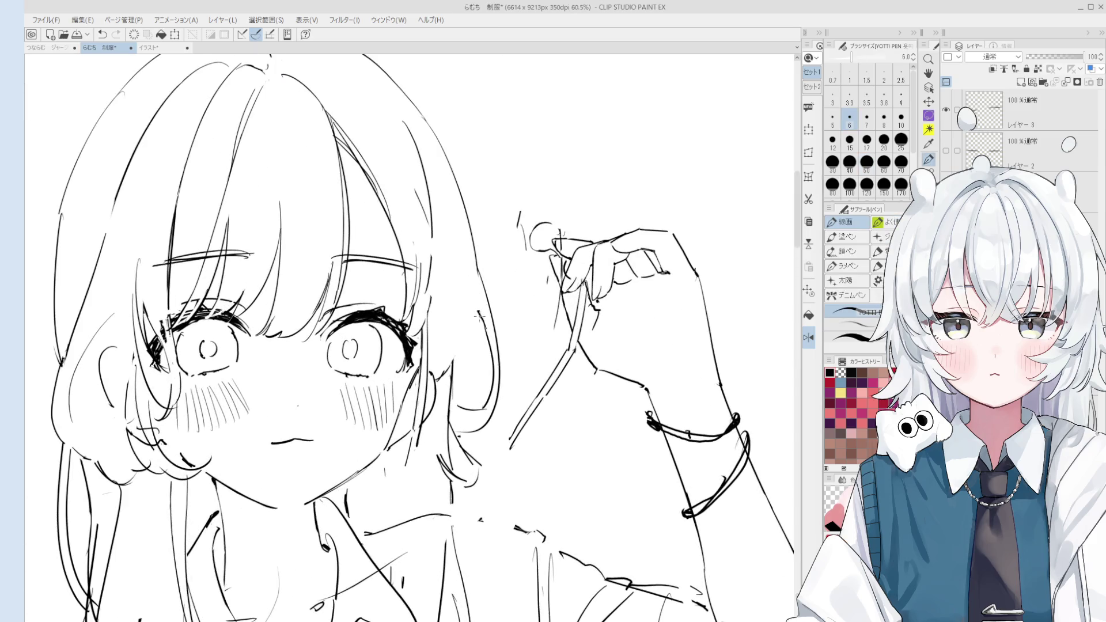
{"action": "key", "text": "e"}
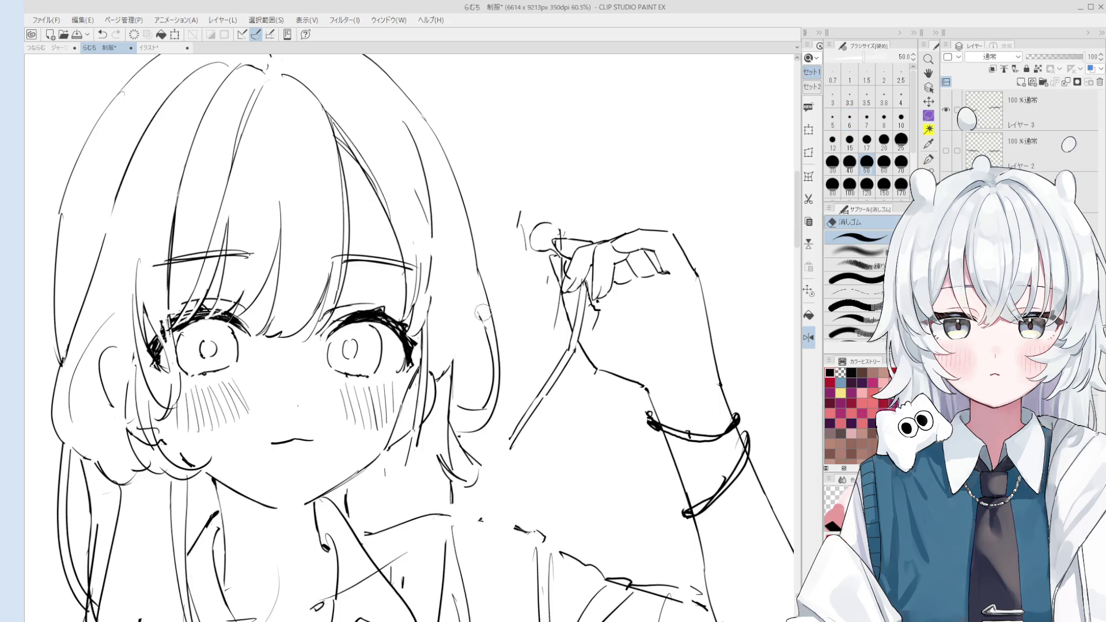
{"action": "key", "text": "p"}
{"action": "scroll", "coordinate": [482, 349], "scroll_direction": "down", "scroll_amount": 3}
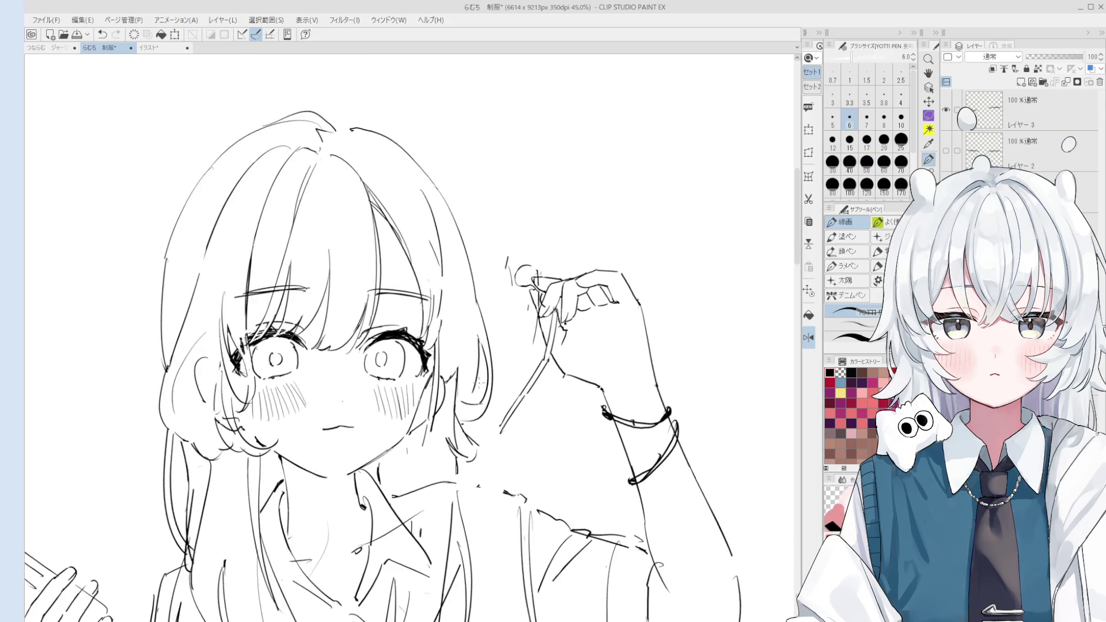
{"action": "scroll", "coordinate": [484, 357], "scroll_direction": "down", "scroll_amount": 2}
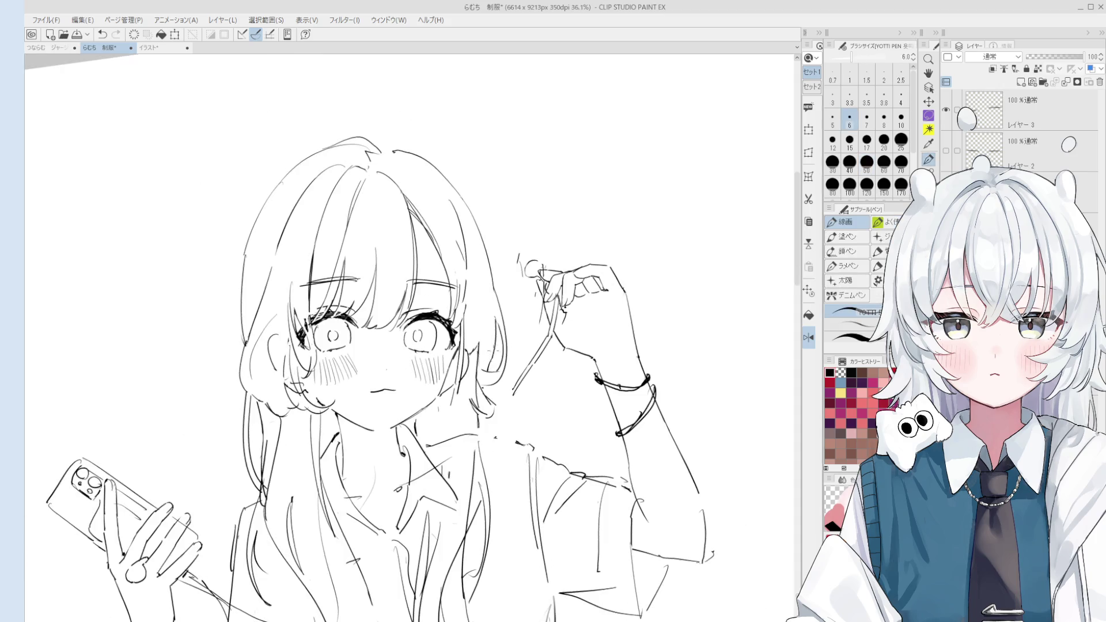
{"action": "scroll", "coordinate": [490, 367], "scroll_direction": "down", "scroll_amount": 1}
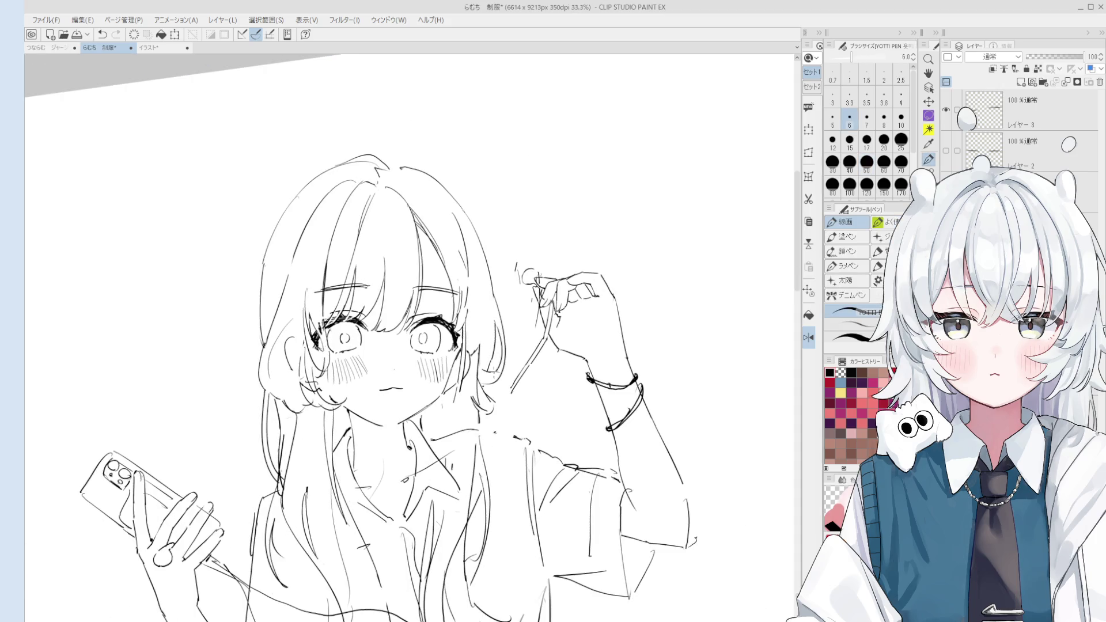
{"action": "scroll", "coordinate": [494, 386], "scroll_direction": "up", "scroll_amount": 1}
{"action": "scroll", "coordinate": [487, 390], "scroll_direction": "up", "scroll_amount": 4}
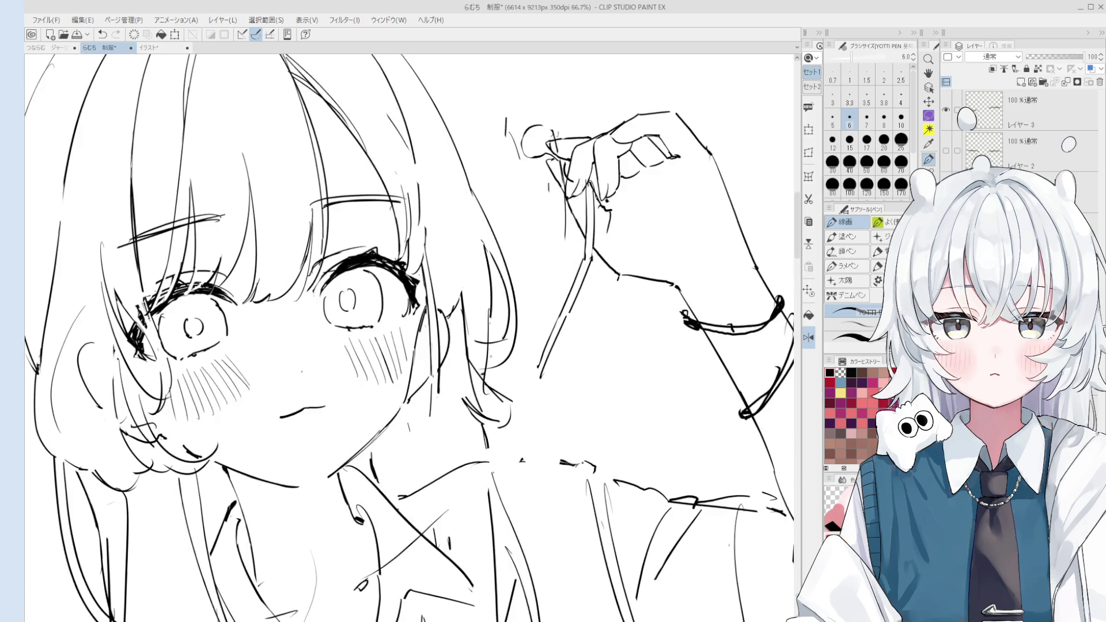
Undo the stray stroke beside the face and erase the stray lines near the chin with 消しゴム.
{"action": "key", "text": "ctrl+z"}
{"action": "key", "text": "e"}
{"action": "mouse_move", "coordinate": [501, 395]}
{"action": "left_mouse_down"}
{"action": "mouse_move", "coordinate": [516, 407]}
{"action": "mouse_move", "coordinate": [500, 378]}
{"action": "left_mouse_up"}
{"action": "key", "text": "p"}
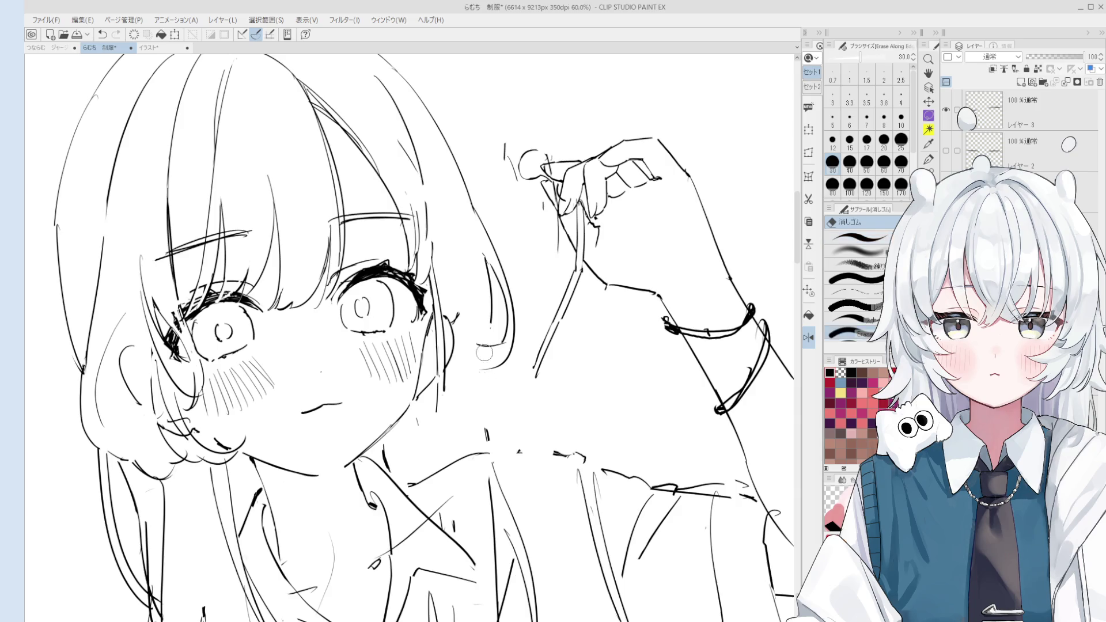
{"action": "scroll", "coordinate": [499, 361], "scroll_direction": "down", "scroll_amount": 1}
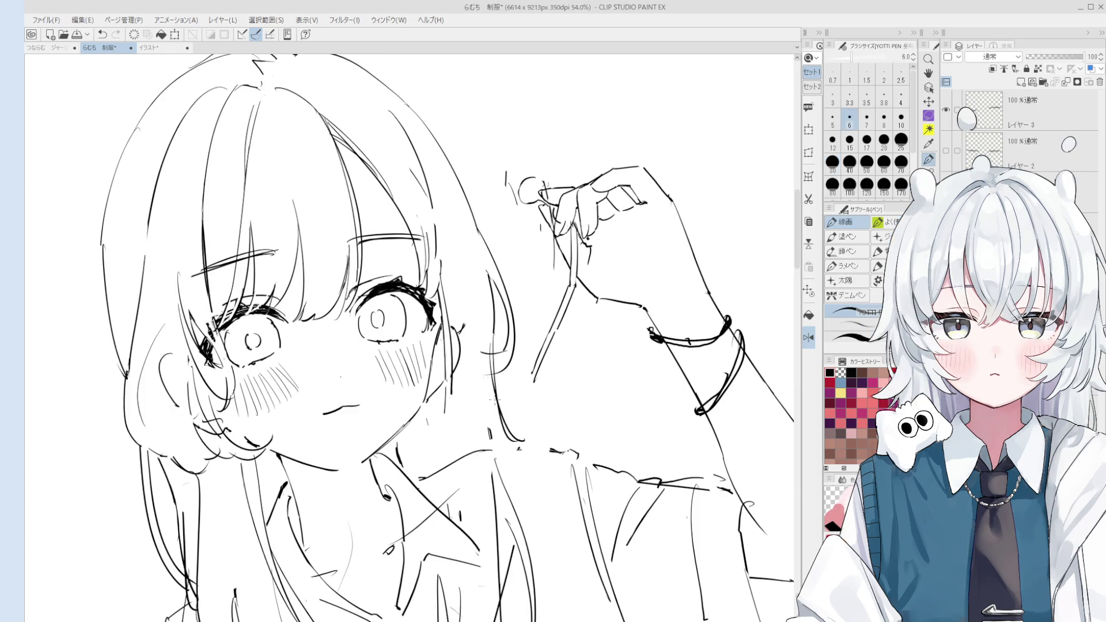
{"action": "key", "text": "e"}
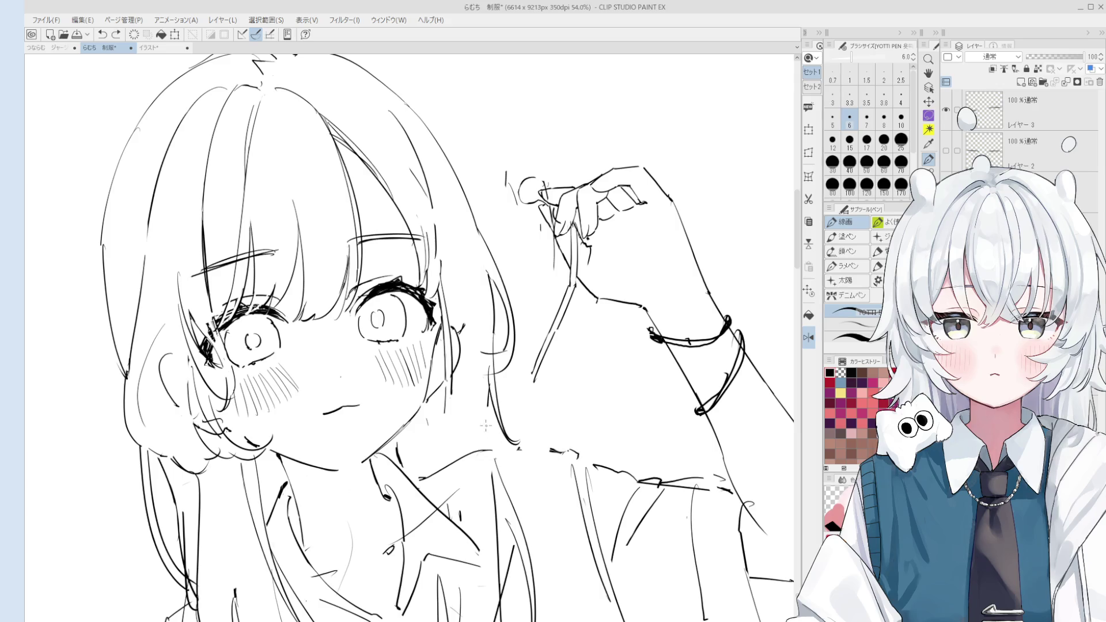
{"action": "scroll", "coordinate": [484, 391], "scroll_direction": "down", "scroll_amount": 1}
{"action": "scroll", "coordinate": [466, 352], "scroll_direction": "down", "scroll_amount": 3}
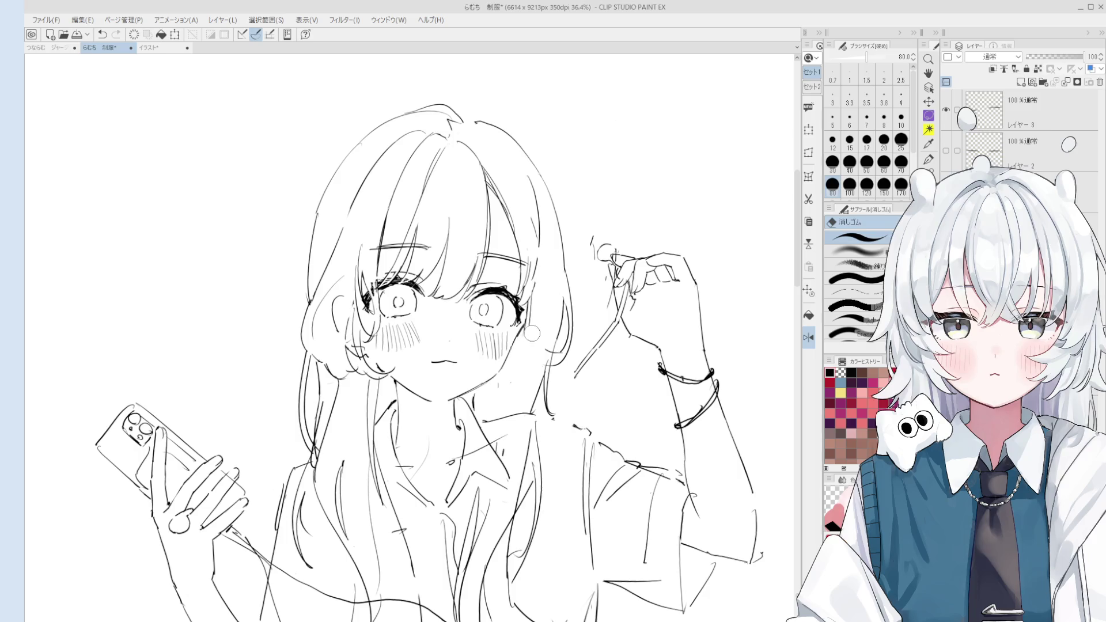
{"action": "key", "text": "p"}
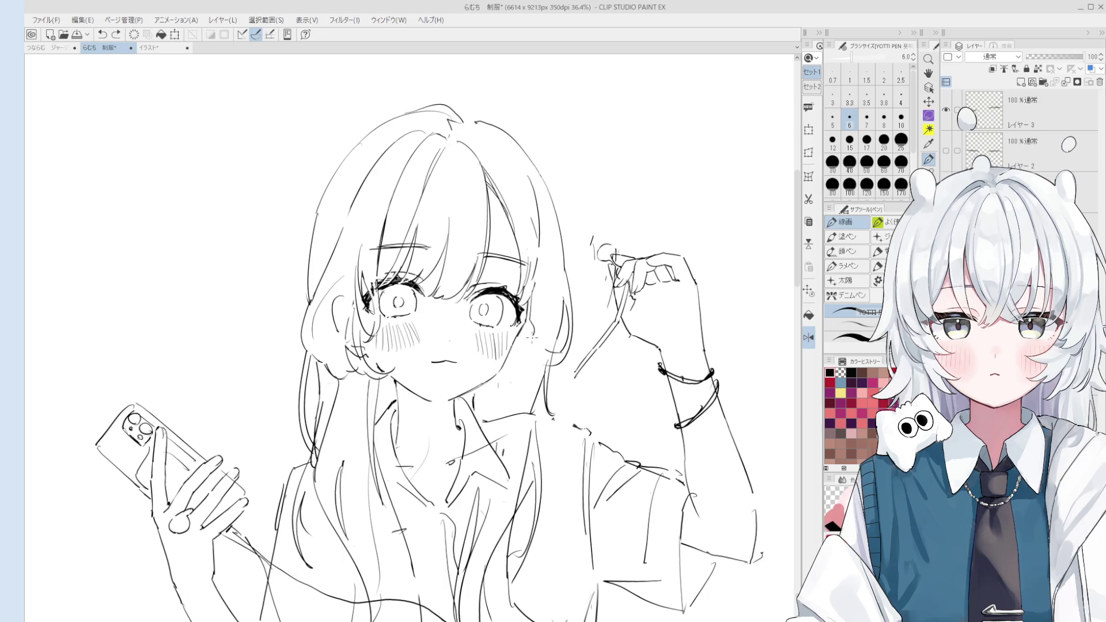
{"action": "key", "text": "minus"}
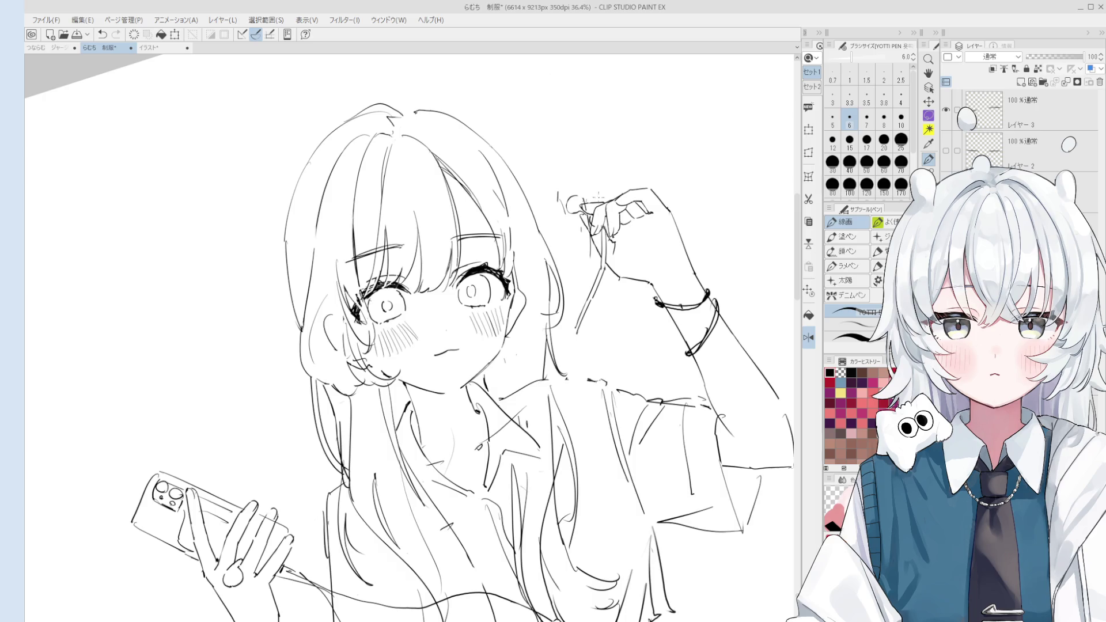
Zoom and tilt the view onto the raised hand, and resize the eraser.
{"action": "key", "text": "e"}
{"action": "scroll", "coordinate": [570, 196], "scroll_direction": "up", "scroll_amount": 2}
{"action": "scroll", "coordinate": [580, 198], "scroll_direction": "up", "scroll_amount": 2}
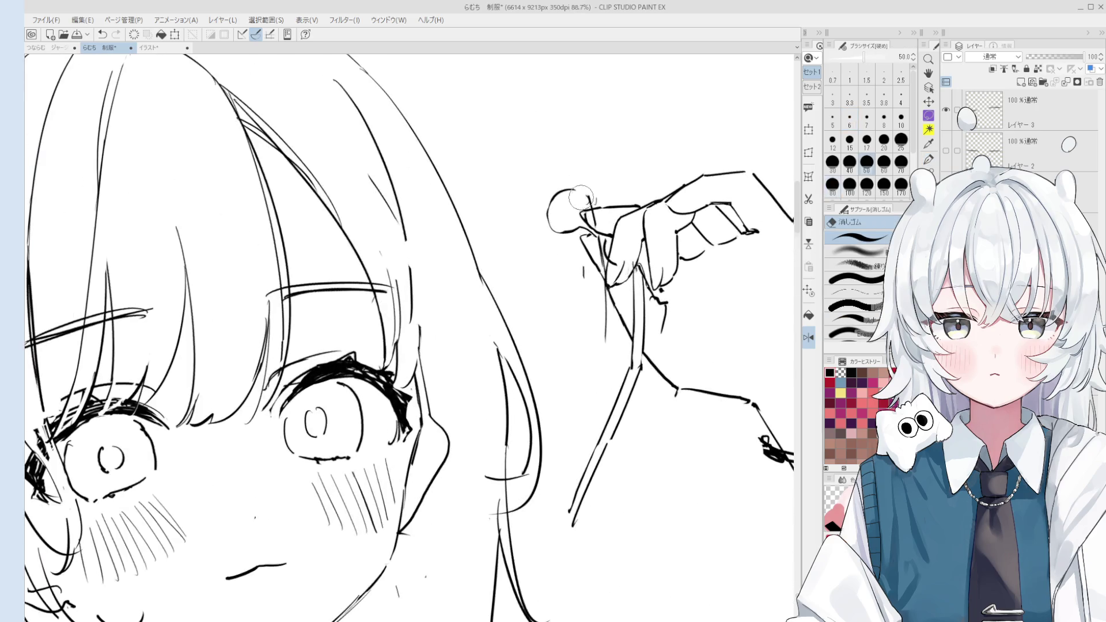
{"action": "left_click_drag", "start_coordinate": [581, 198], "coordinate": [659, 222]}
{"action": "key", "text": "bracketleft"}
{"action": "key", "text": "bracketleft"}
{"action": "key", "text": "bracketleft"}
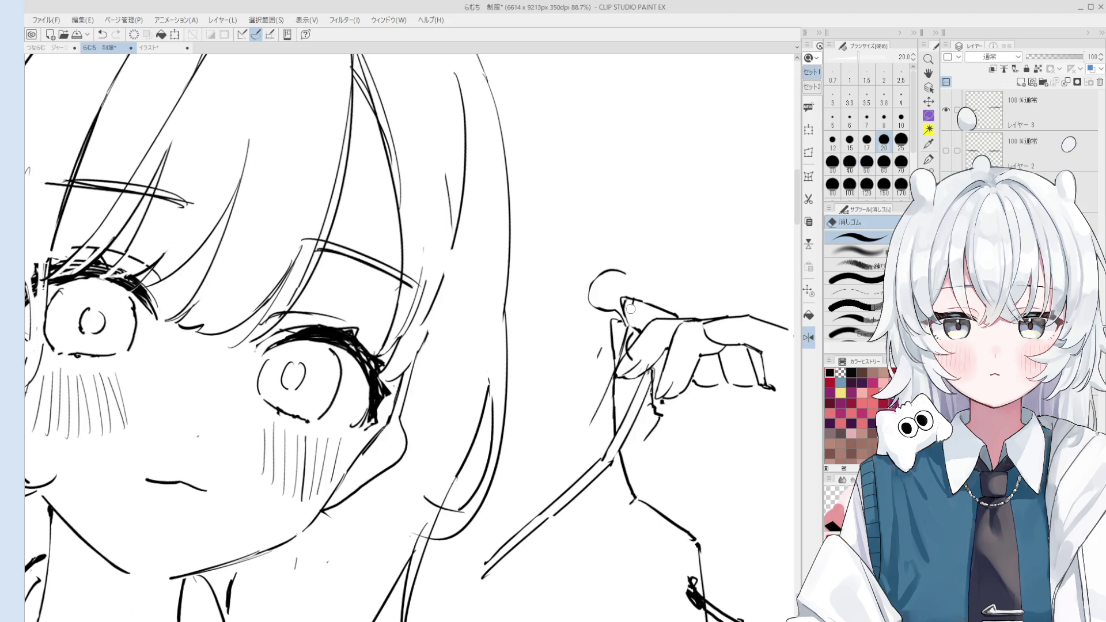
{"action": "key", "text": "ctrl+0"}
{"action": "key", "text": "bracketright"}
{"action": "key", "text": "bracketright"}
{"action": "key", "text": "bracketright"}
{"action": "key", "text": "bracketleft"}
{"action": "key", "text": "bracketleft"}
{"action": "key", "text": "bracketleft"}
{"action": "key", "text": "bracketright"}
{"action": "key", "text": "bracketright"}
{"action": "key", "text": "bracketleft"}
Erase stray strokes at the pinching fingertips, then unmirror the view and bring the hand into view.
{"action": "key", "text": "p"}
{"action": "scroll", "coordinate": [634, 337], "scroll_direction": "up", "scroll_amount": 1}
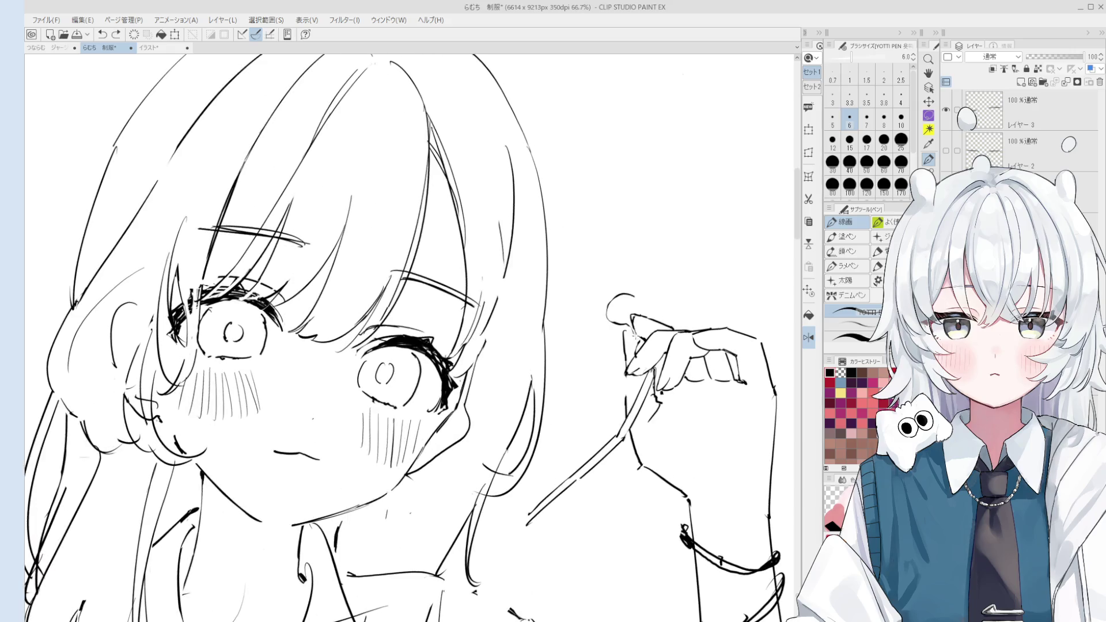
{"action": "key", "text": "e"}
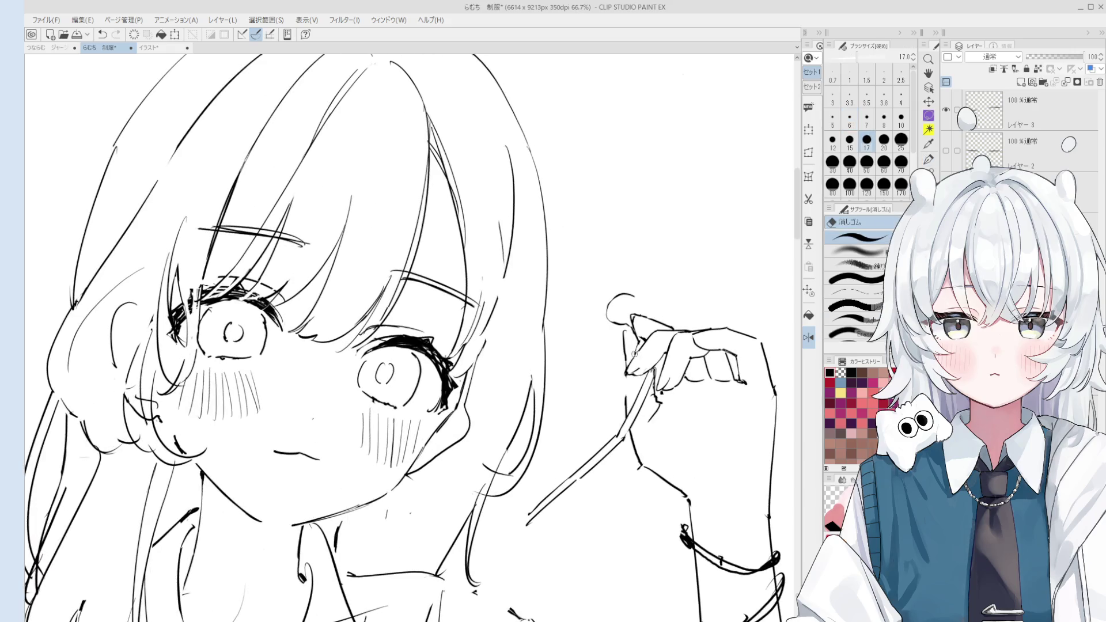
{"action": "scroll", "coordinate": [637, 347], "scroll_direction": "up", "scroll_amount": 2}
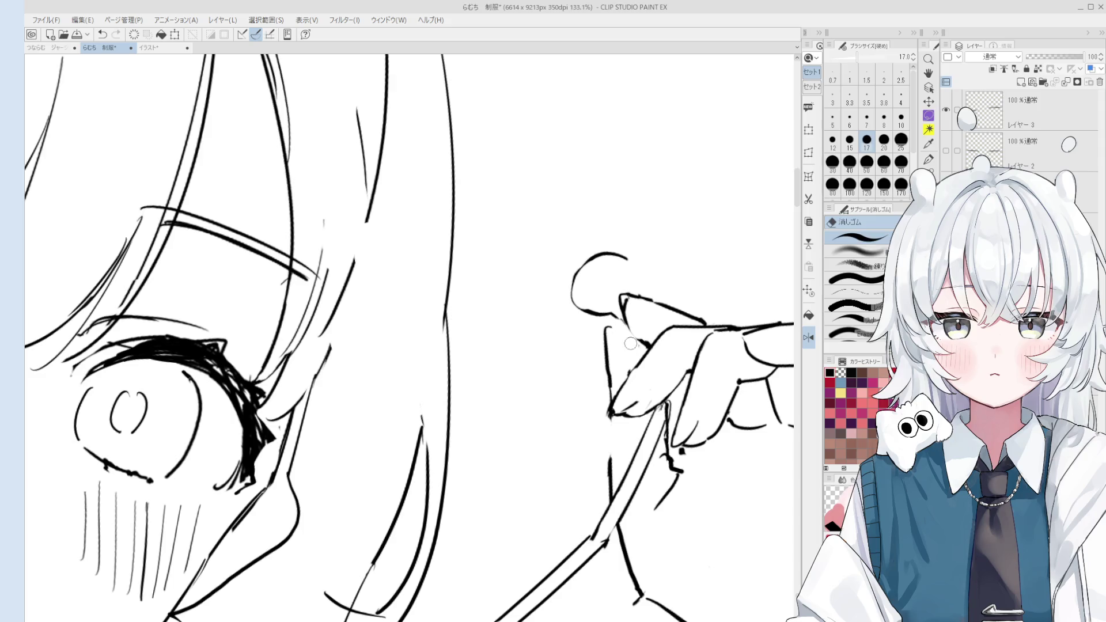
{"action": "key", "text": "p"}
{"action": "scroll", "coordinate": [633, 340], "scroll_direction": "down", "scroll_amount": 1}
{"action": "key", "text": "e"}
{"action": "left_click_drag", "start_coordinate": [668, 391], "coordinate": [657, 414]}
{"action": "key", "text": "p"}
{"action": "key", "text": "e"}
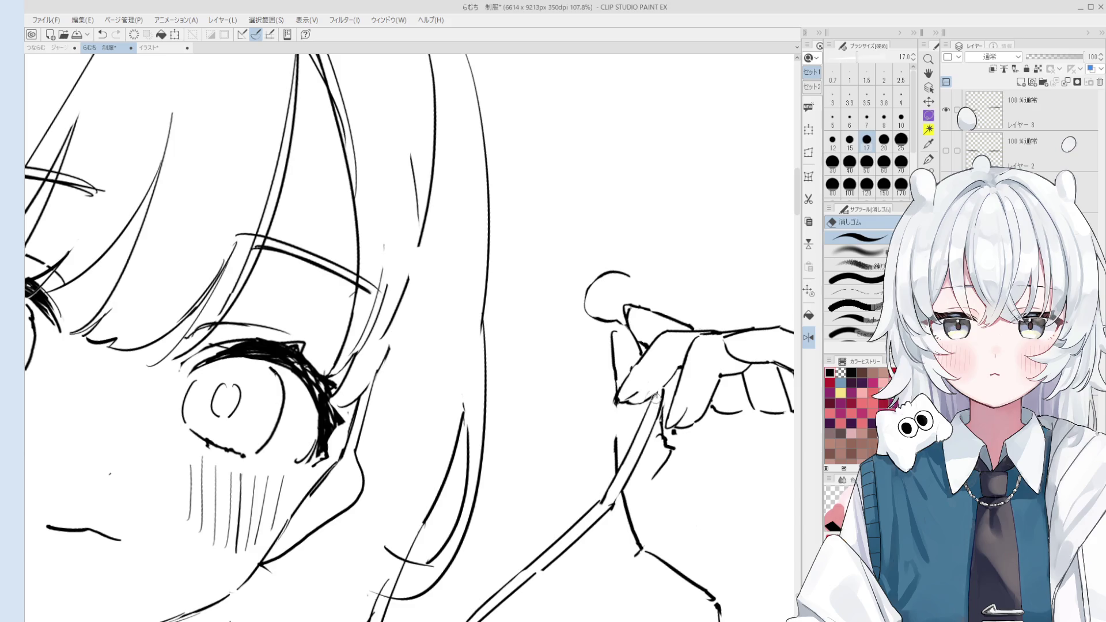
{"action": "key", "text": "p"}
{"action": "key", "text": "h"}
{"action": "scroll", "coordinate": [248, 297], "scroll_direction": "down", "scroll_amount": 2}
{"action": "mouse_move", "coordinate": [248, 297]}
{"action": "left_mouse_down"}
{"action": "mouse_move", "coordinate": [346, 309]}
{"action": "mouse_move", "coordinate": [417, 394]}
{"action": "left_mouse_up"}
Try several hair-strand strokes hanging down from the pinching fingers, undoing each one.
{"action": "key", "text": "ctrl+z"}
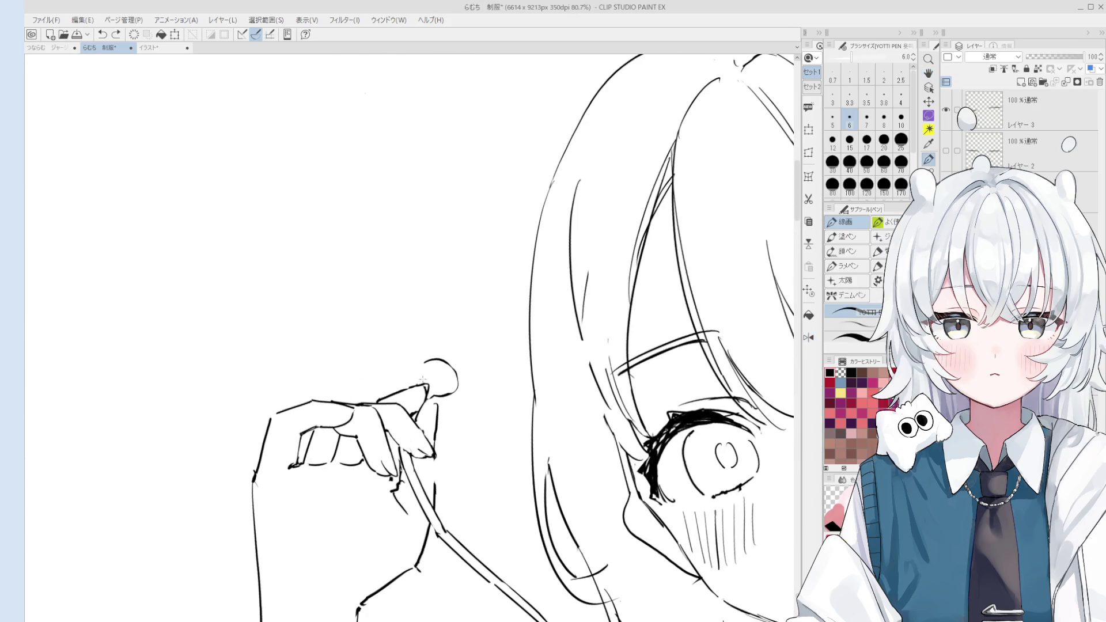
{"action": "scroll", "coordinate": [420, 367], "scroll_direction": "down", "scroll_amount": 1}
{"action": "scroll", "coordinate": [413, 430], "scroll_direction": "down", "scroll_amount": 4}
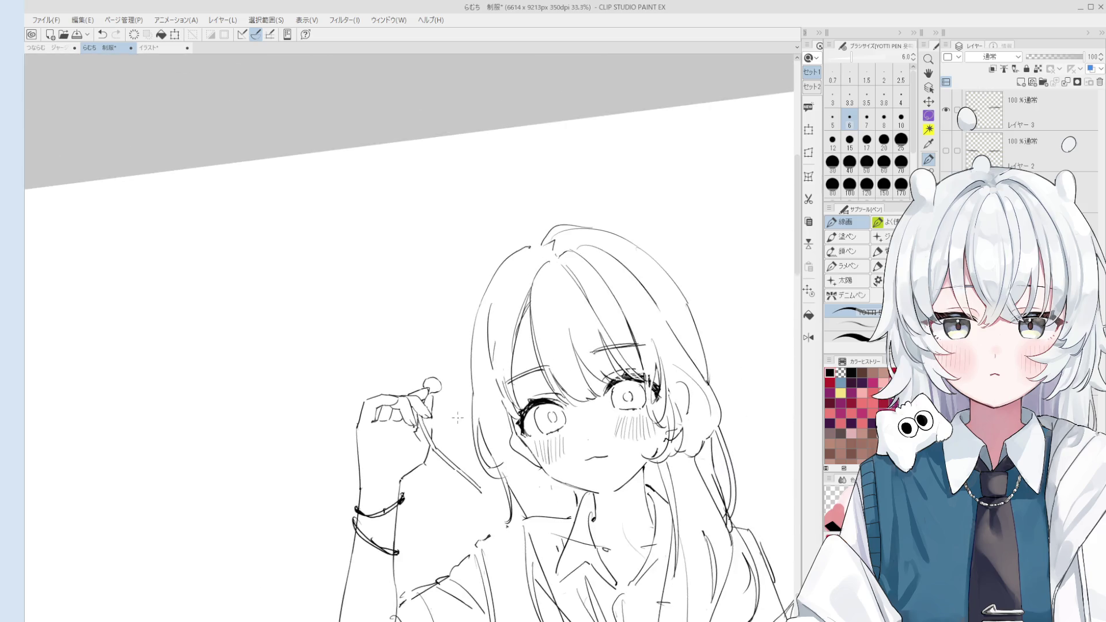
{"action": "key", "text": "e"}
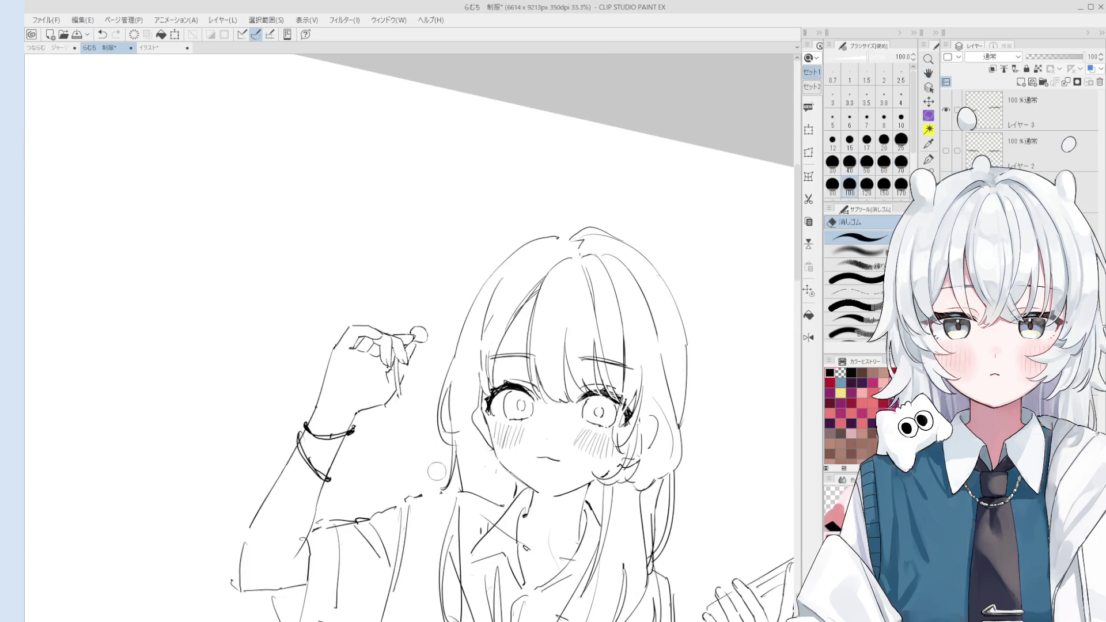
{"action": "key", "text": "p"}
{"action": "scroll", "coordinate": [414, 432], "scroll_direction": "up", "scroll_amount": 2}
{"action": "left_click_drag", "start_coordinate": [405, 394], "coordinate": [449, 475]}
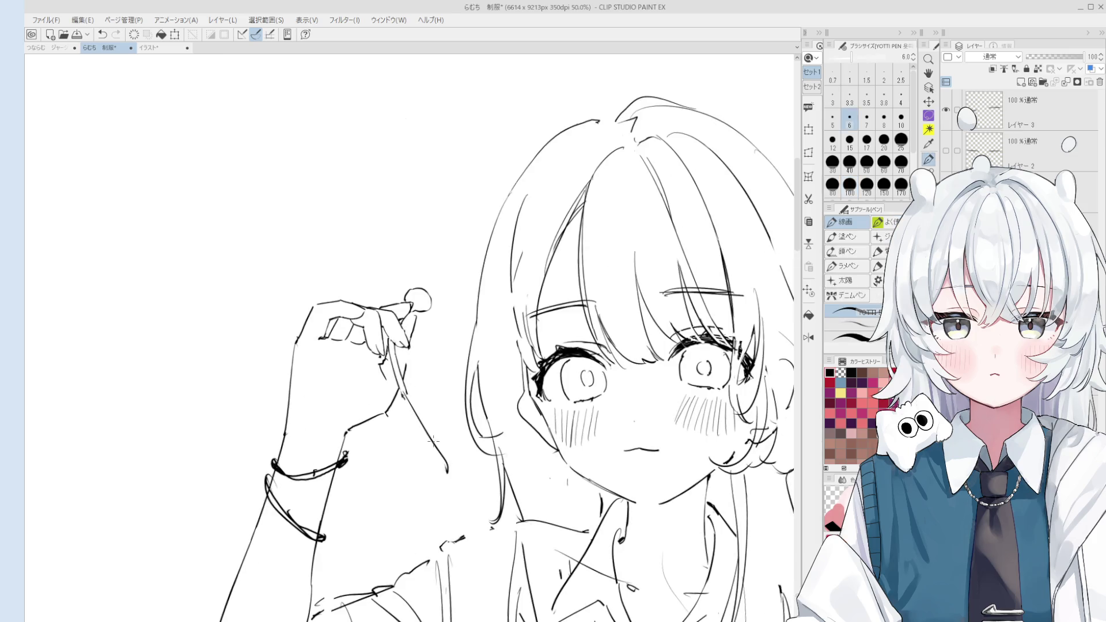
{"action": "key", "text": "ctrl+z"}
{"action": "left_click_drag", "start_coordinate": [405, 396], "coordinate": [443, 478]}
{"action": "key", "text": "ctrl+z"}
{"action": "left_click_drag", "start_coordinate": [405, 395], "coordinate": [443, 465]}
{"action": "key", "text": "ctrl+z"}
{"action": "key", "text": "e"}
{"action": "key", "text": "p"}
Erase part of the old strand line with a larger eraser and try a new strand line.
{"action": "key", "text": "e"}
{"action": "scroll", "coordinate": [431, 458], "scroll_direction": "up", "scroll_amount": 3}
{"action": "key", "text": "bracketleft"}
{"action": "key", "text": "bracketleft"}
{"action": "key", "text": "bracketleft"}
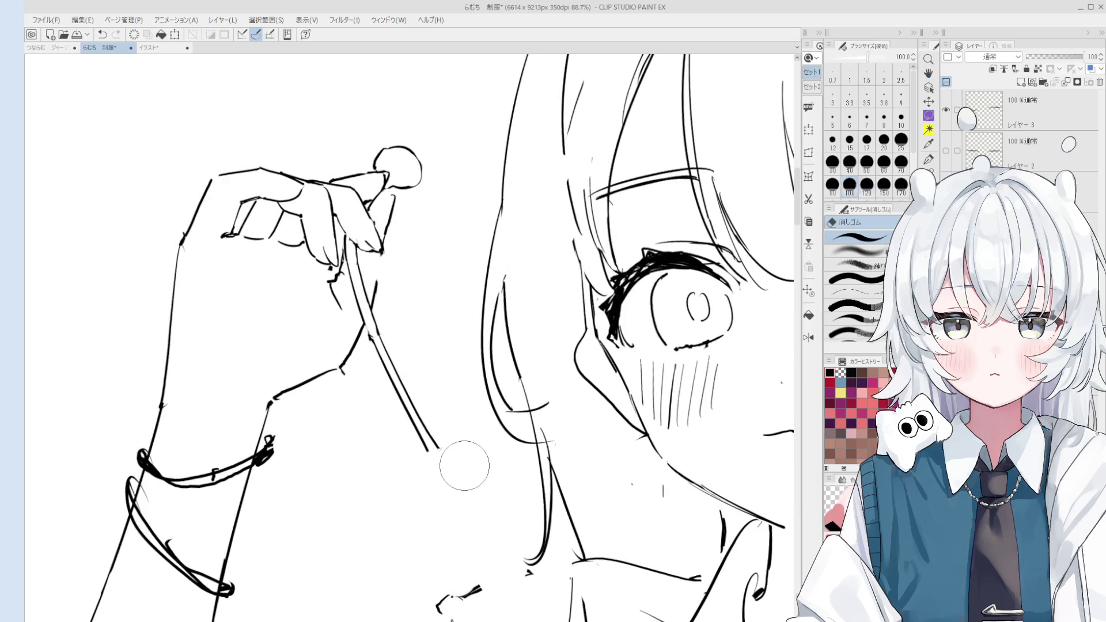
{"action": "left_click_drag", "start_coordinate": [386, 326], "coordinate": [444, 447]}
{"action": "key", "text": "p"}
{"action": "left_click_drag", "start_coordinate": [372, 323], "coordinate": [444, 461]}
{"action": "key", "text": "ctrl+z"}
{"action": "key", "text": "ctrl+z"}
Extend the strand line further down and add a second edge line to it.
{"action": "key", "text": "ctrl+z"}
{"action": "scroll", "coordinate": [432, 448], "scroll_direction": "down", "scroll_amount": 1}
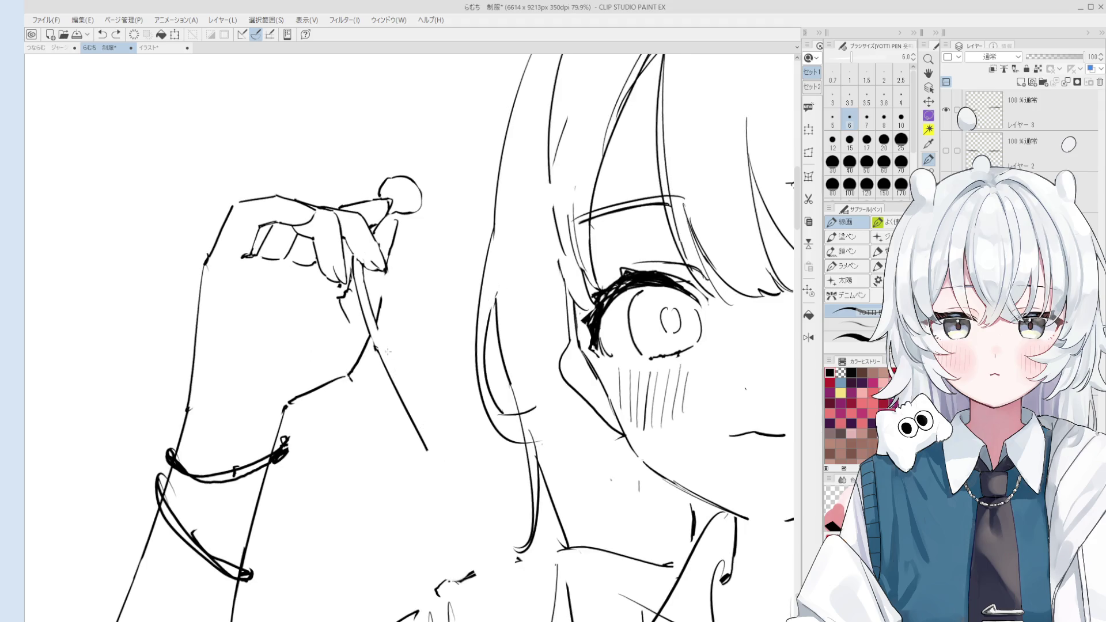
{"action": "scroll", "coordinate": [432, 448], "scroll_direction": "down", "scroll_amount": 1}
{"action": "scroll", "coordinate": [433, 448], "scroll_direction": "up", "scroll_amount": 2}
{"action": "key", "text": "e"}
{"action": "key", "text": "p"}
{"action": "mouse_move", "coordinate": [426, 447]}
{"action": "left_mouse_down"}
{"action": "mouse_move", "coordinate": [435, 437]}
{"action": "mouse_move", "coordinate": [475, 495]}
{"action": "mouse_move", "coordinate": [467, 484]}
{"action": "left_mouse_up"}
{"action": "key", "text": "ctrl+z"}
{"action": "left_click_drag", "start_coordinate": [425, 445], "coordinate": [473, 505]}
{"action": "key", "text": "e"}
{"action": "key", "text": "p"}
{"action": "scroll", "coordinate": [474, 337], "scroll_direction": "down", "scroll_amount": 6}
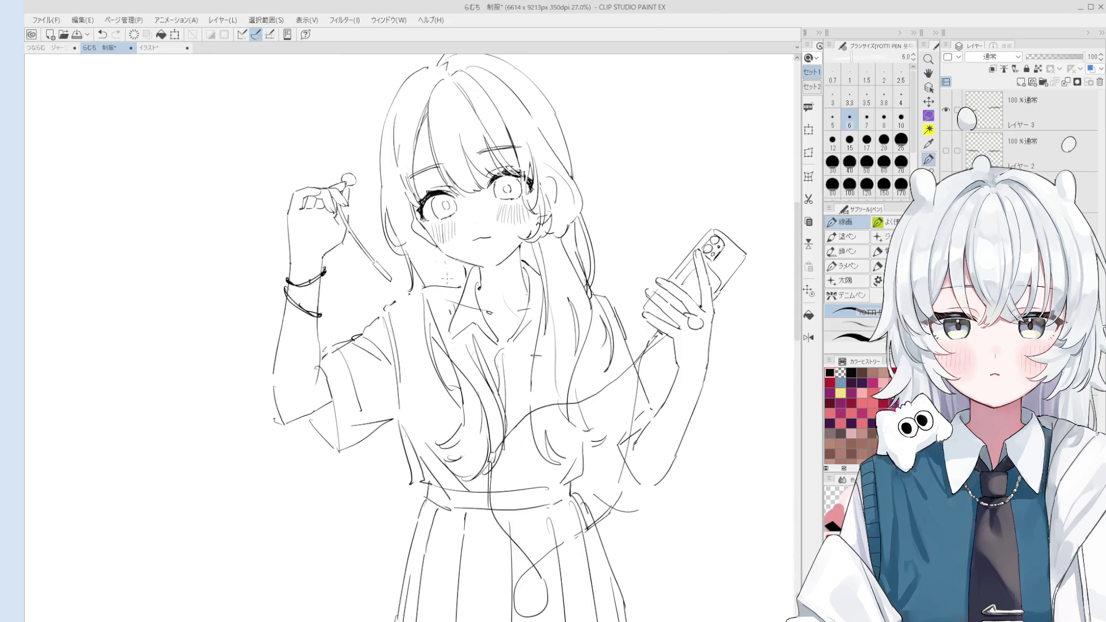
Erase a short stray section of the hair line.
{"action": "key", "text": "e"}
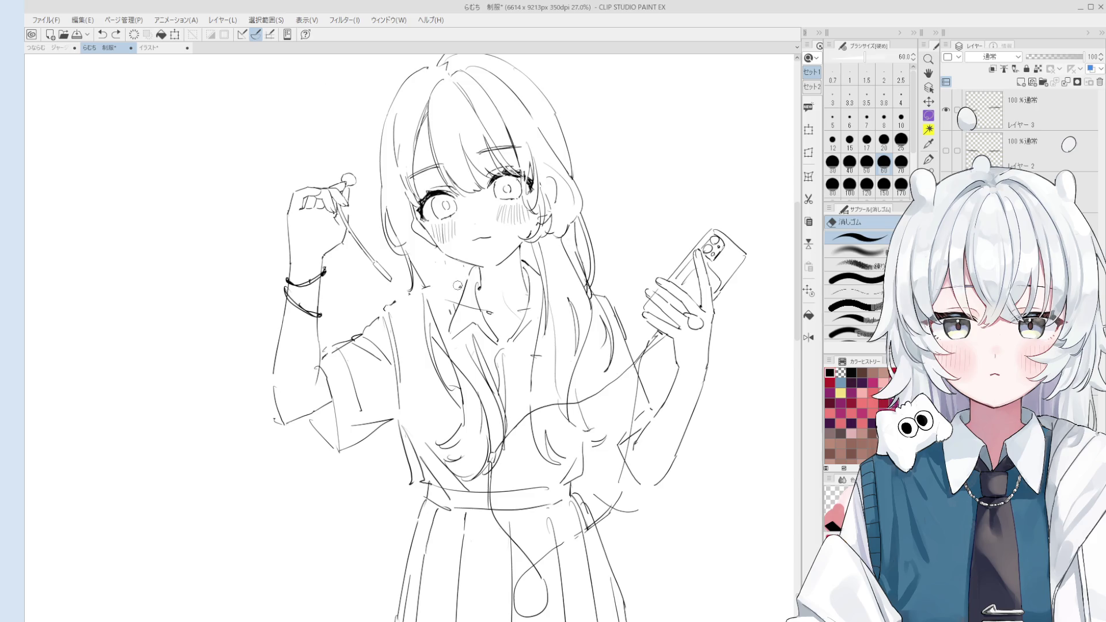
{"action": "left_click_drag", "start_coordinate": [410, 256], "coordinate": [421, 284]}
{"action": "key", "text": "p"}
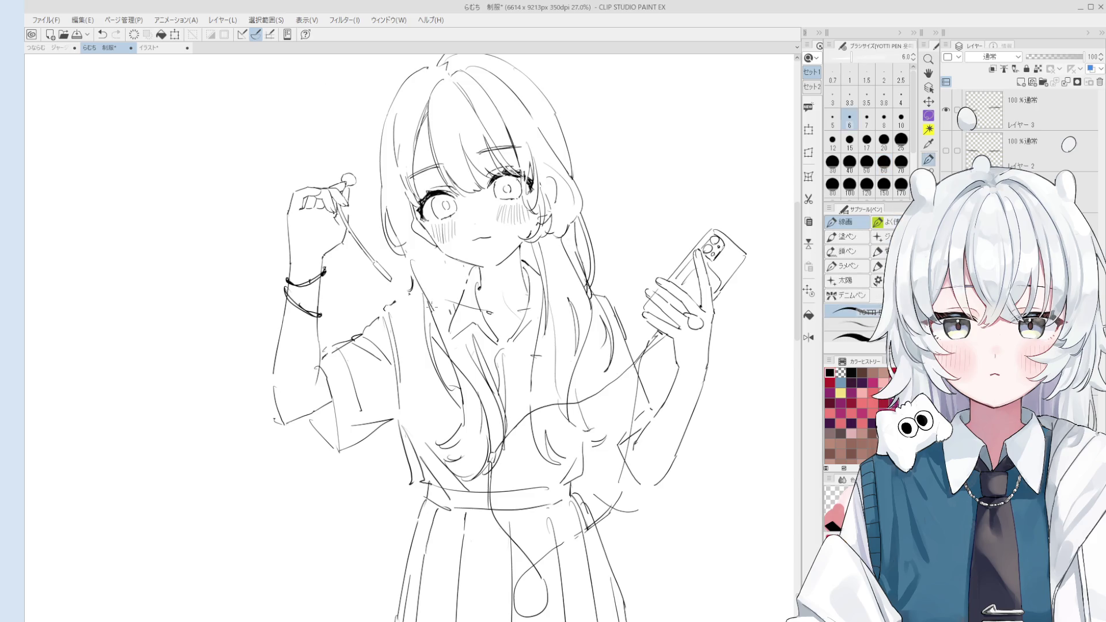
{"action": "scroll", "coordinate": [438, 264], "scroll_direction": "down", "scroll_amount": 1}
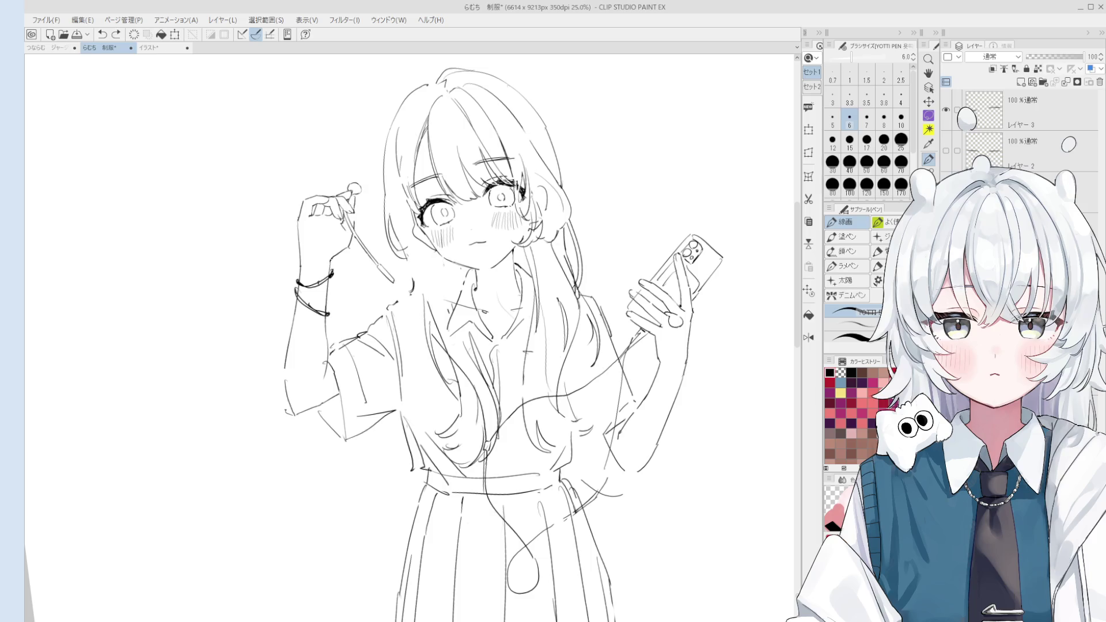
{"action": "scroll", "coordinate": [429, 274], "scroll_direction": "up", "scroll_amount": 2}
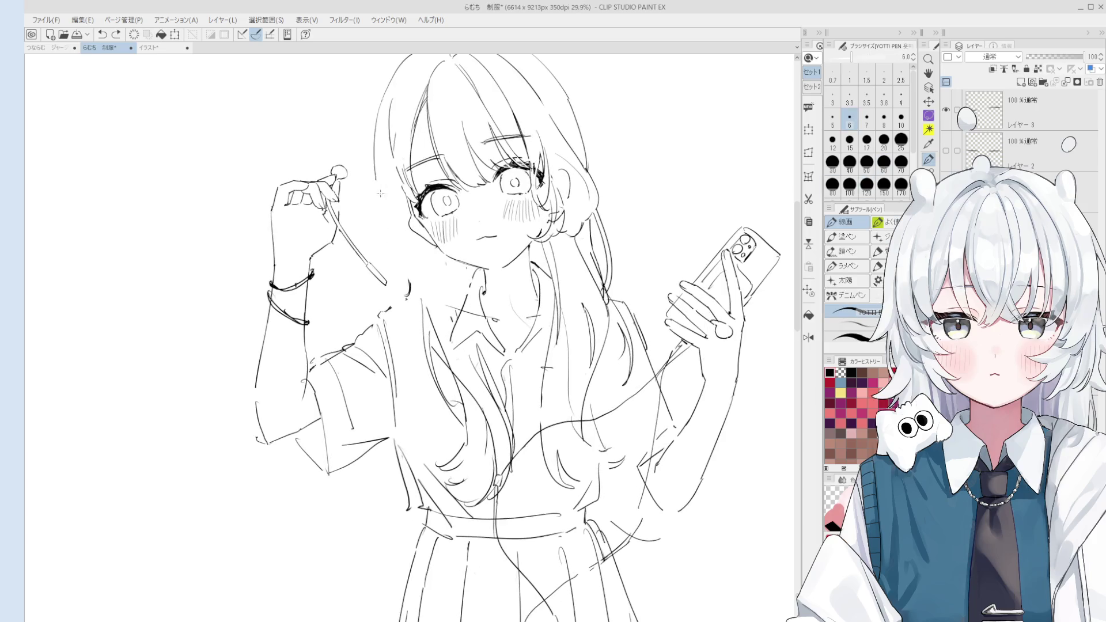
{"action": "scroll", "coordinate": [392, 242], "scroll_direction": "down", "scroll_amount": 3}
Mirror the canvas to check proportions, undo a stroke beside the face, and mirror back.
{"action": "key", "text": "h"}
{"action": "scroll", "coordinate": [490, 246], "scroll_direction": "up", "scroll_amount": 1}
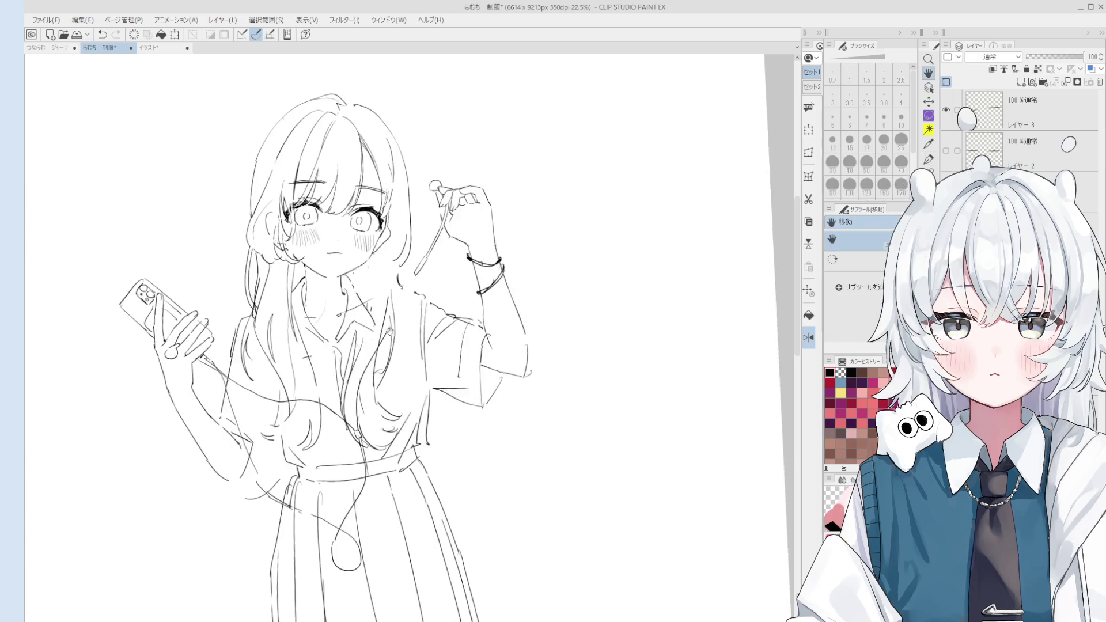
{"action": "scroll", "coordinate": [461, 265], "scroll_direction": "up", "scroll_amount": 1}
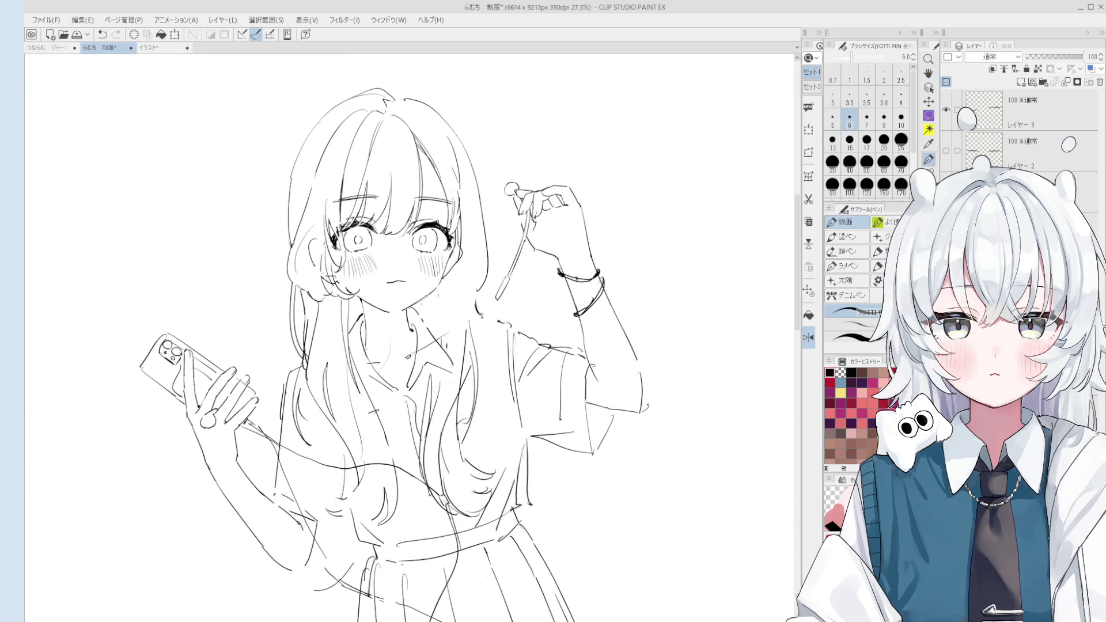
{"action": "scroll", "coordinate": [464, 186], "scroll_direction": "up", "scroll_amount": 1}
{"action": "key", "text": "e"}
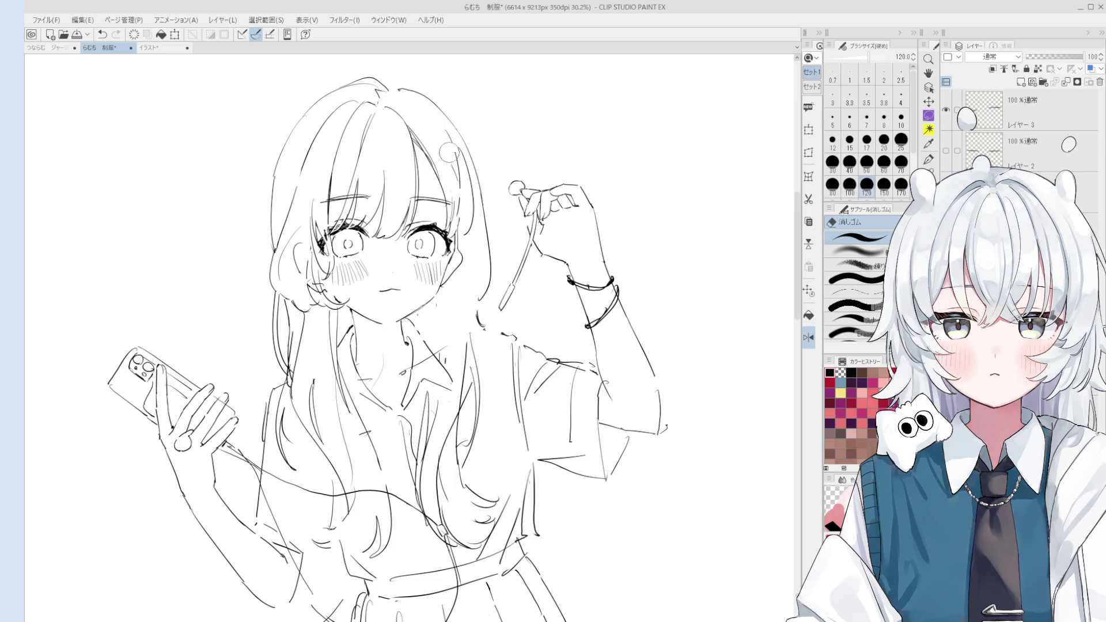
{"action": "key", "text": "p"}
{"action": "key", "text": "e"}
{"action": "key", "text": "p"}
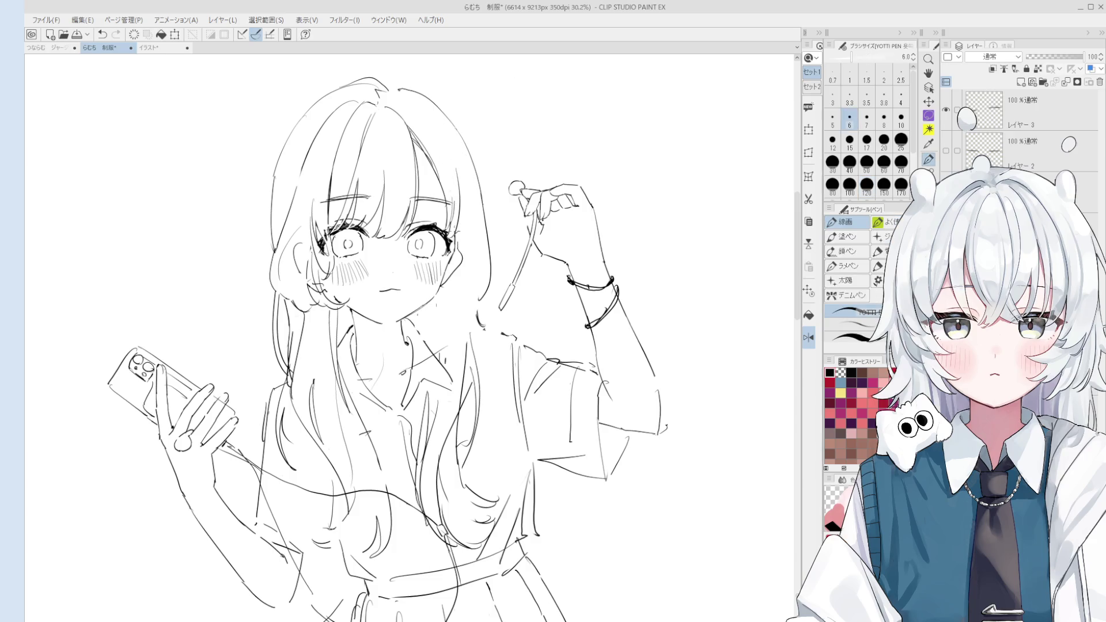
{"action": "key", "text": "ctrl+z"}
{"action": "key", "text": "h"}
Draw and undo several trial outline strokes along the long hair beside the face.
{"action": "left_click_drag", "start_coordinate": [347, 118], "coordinate": [320, 262]}
{"action": "key", "text": "ctrl+z"}
{"action": "key", "text": "ctrl+z"}
{"action": "mouse_move", "coordinate": [339, 142]}
{"action": "left_mouse_down"}
{"action": "mouse_move", "coordinate": [329, 242]}
{"action": "mouse_move", "coordinate": [351, 327]}
{"action": "left_mouse_up"}
{"action": "key", "text": "ctrl+z"}
{"action": "left_click_drag", "start_coordinate": [341, 248], "coordinate": [369, 390]}
{"action": "key", "text": "ctrl+z"}
{"action": "key", "text": "ctrl+z"}
{"action": "left_click_drag", "start_coordinate": [344, 261], "coordinate": [380, 364]}
{"action": "key", "text": "ctrl+z"}
{"action": "mouse_move", "coordinate": [351, 288]}
{"action": "left_mouse_down"}
{"action": "mouse_move", "coordinate": [379, 360]}
{"action": "mouse_move", "coordinate": [359, 335]}
{"action": "left_mouse_up"}
{"action": "key", "text": "ctrl+z"}
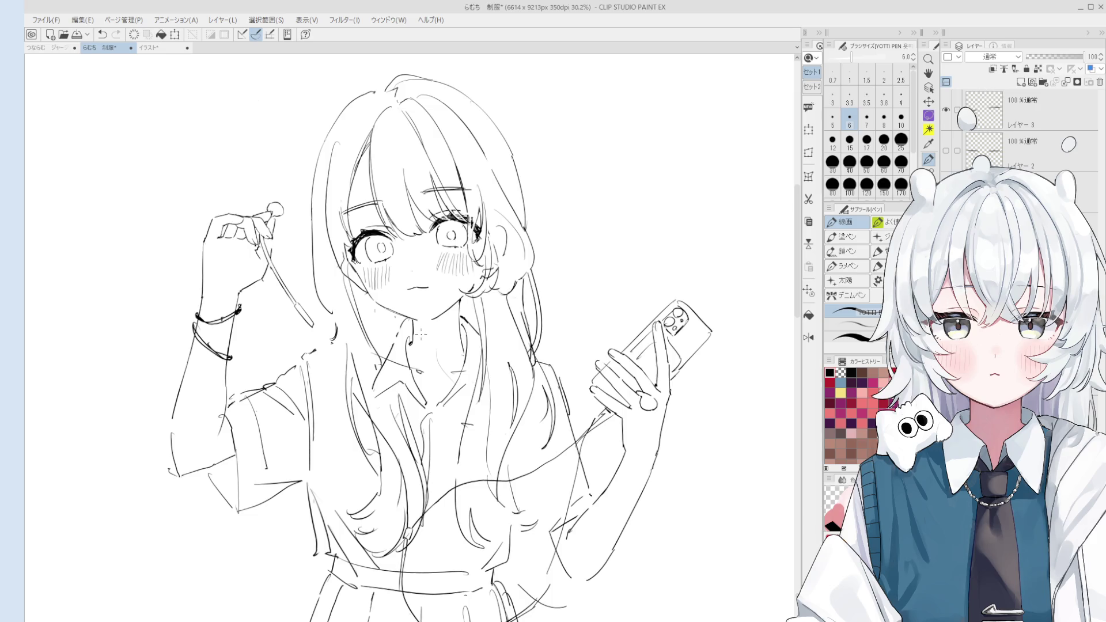
{"action": "scroll", "coordinate": [416, 394], "scroll_direction": "up", "scroll_amount": 1}
{"action": "key", "text": "e"}
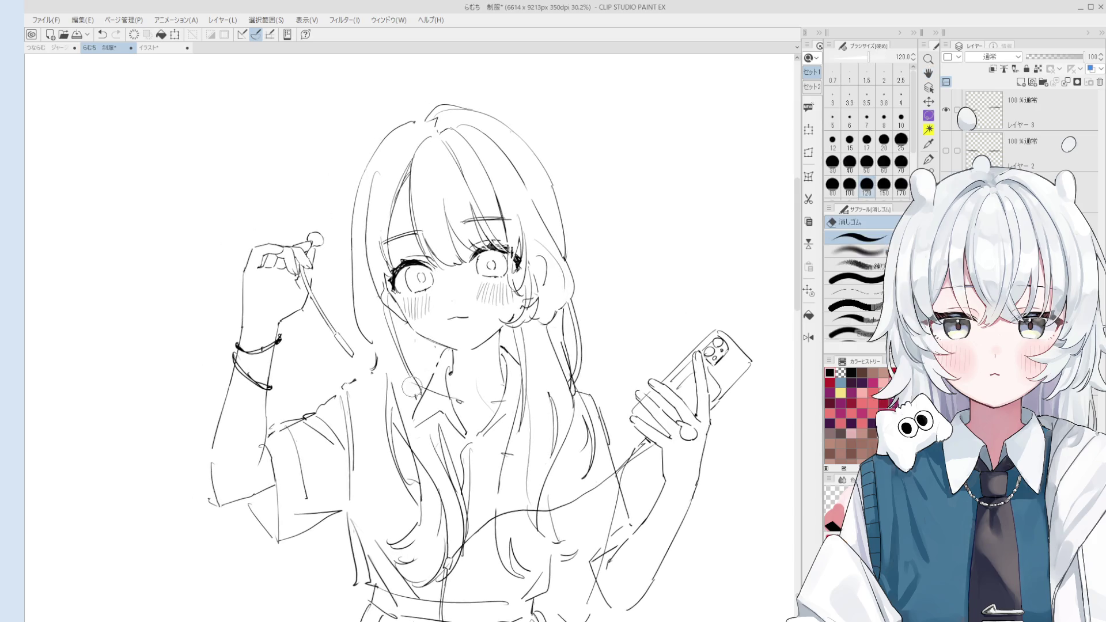
{"action": "scroll", "coordinate": [416, 395], "scroll_direction": "up", "scroll_amount": 1}
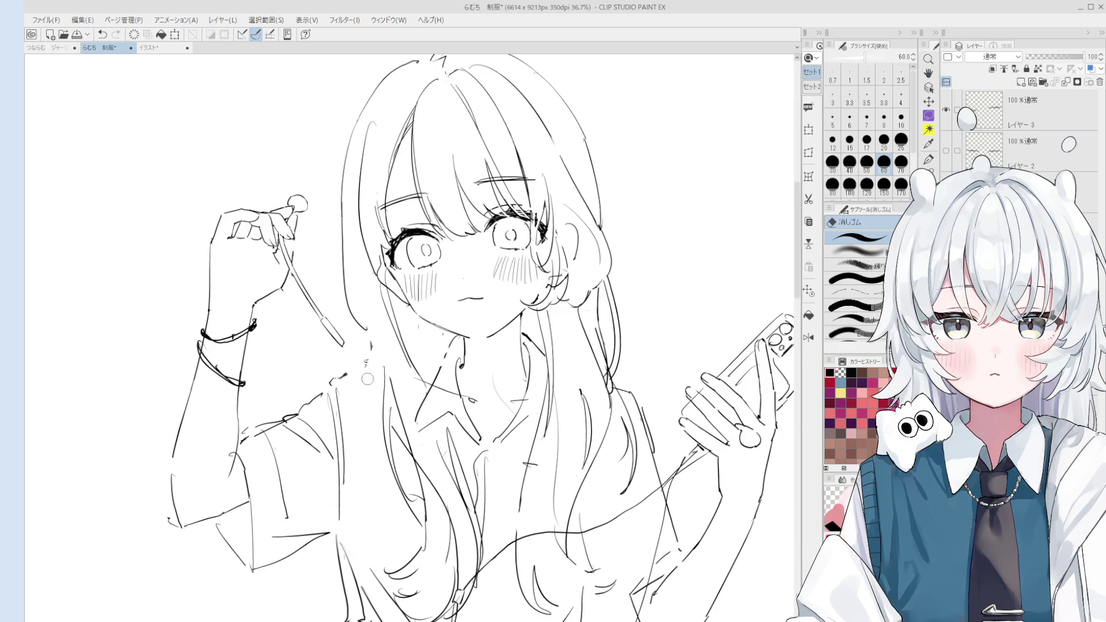
{"action": "key", "text": "p"}
{"action": "key", "text": "ctrl+z"}
{"action": "key", "text": "ctrl+z"}
{"action": "left_click_drag", "start_coordinate": [375, 346], "coordinate": [363, 365]}
{"action": "left_click_drag", "start_coordinate": [377, 333], "coordinate": [369, 364]}
{"action": "key", "text": "ctrl+z"}
{"action": "key", "text": "ctrl+z"}
{"action": "key", "text": "ctrl+z"}
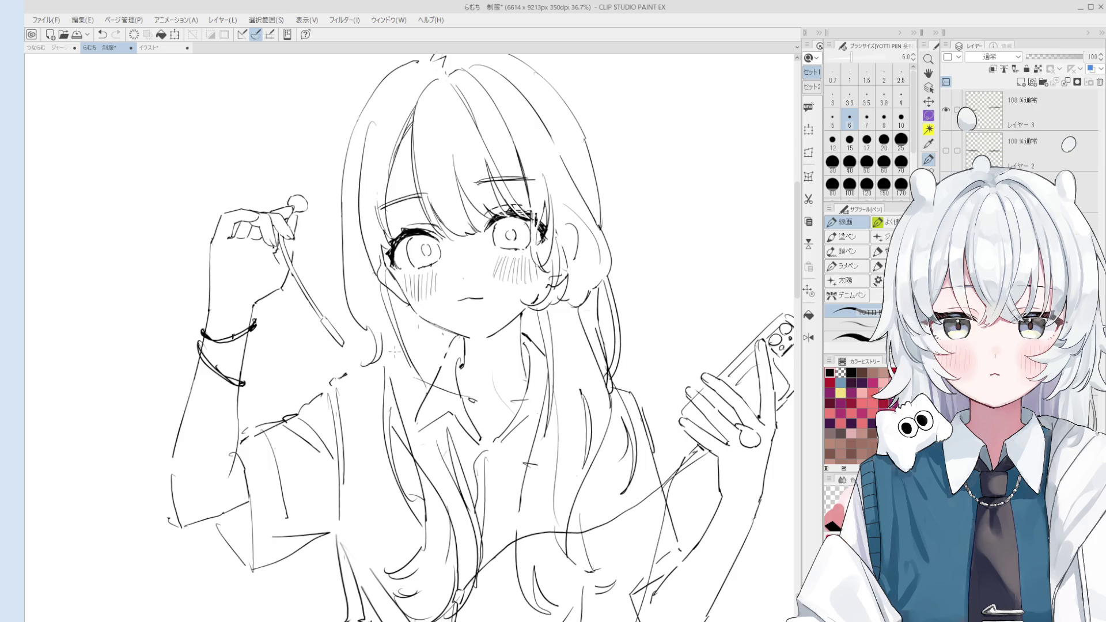
{"action": "scroll", "coordinate": [386, 343], "scroll_direction": "up", "scroll_amount": 2}
{"action": "left_click_drag", "start_coordinate": [389, 328], "coordinate": [380, 387]}
{"action": "scroll", "coordinate": [403, 363], "scroll_direction": "down", "scroll_amount": 2}
{"action": "scroll", "coordinate": [392, 368], "scroll_direction": "up", "scroll_amount": 1}
{"action": "scroll", "coordinate": [384, 378], "scroll_direction": "down", "scroll_amount": 1}
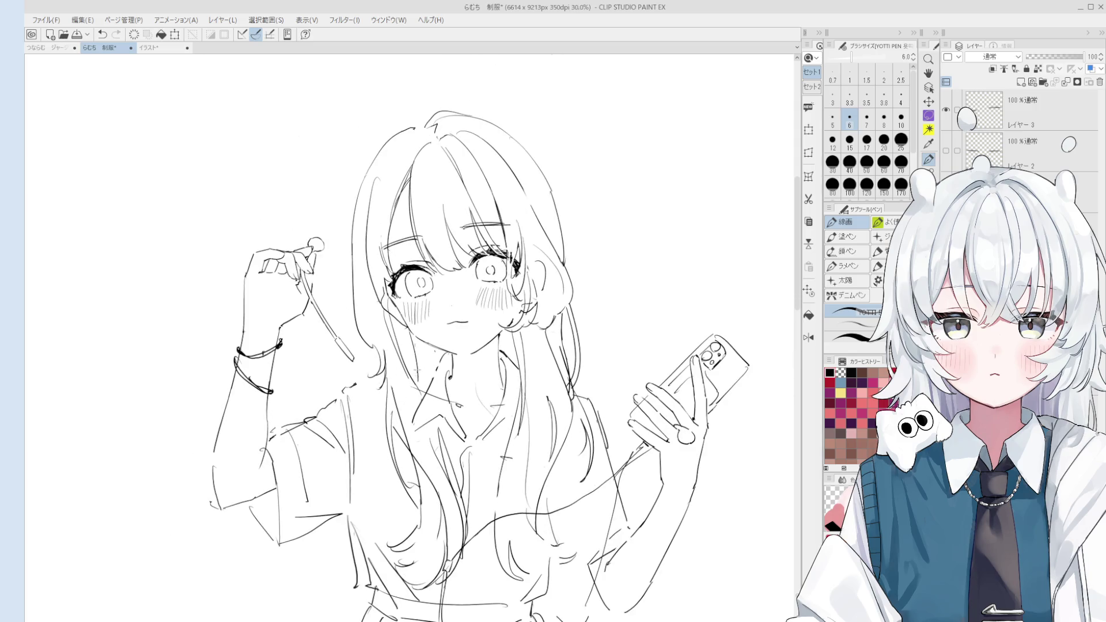
{"action": "scroll", "coordinate": [429, 365], "scroll_direction": "down", "scroll_amount": 1}
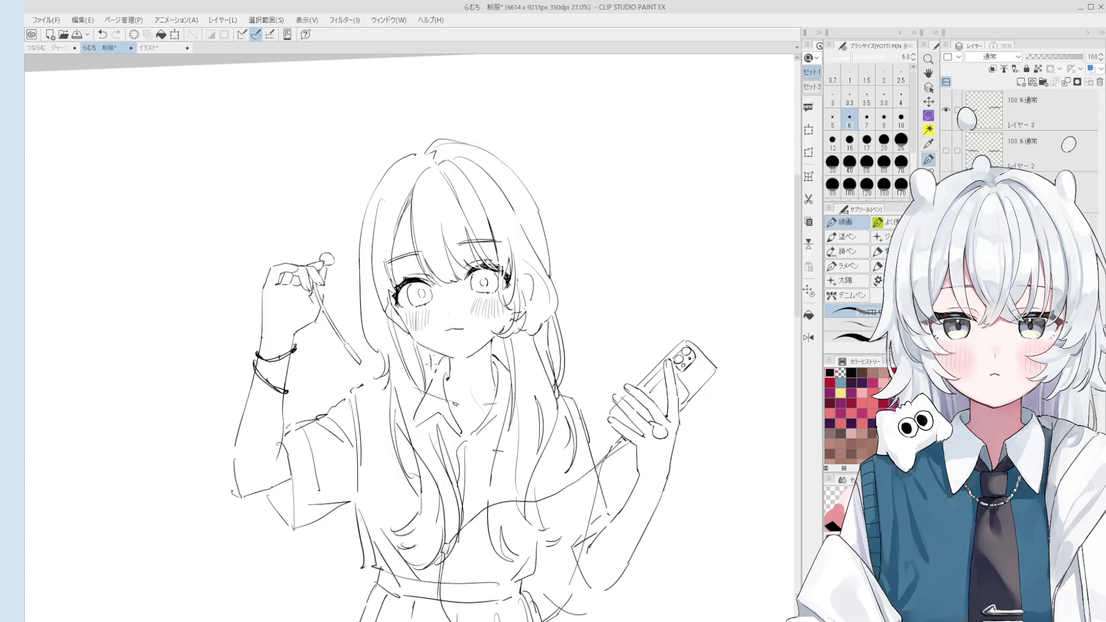
{"action": "scroll", "coordinate": [429, 363], "scroll_direction": "down", "scroll_amount": 1}
{"action": "scroll", "coordinate": [377, 384], "scroll_direction": "up", "scroll_amount": 1}
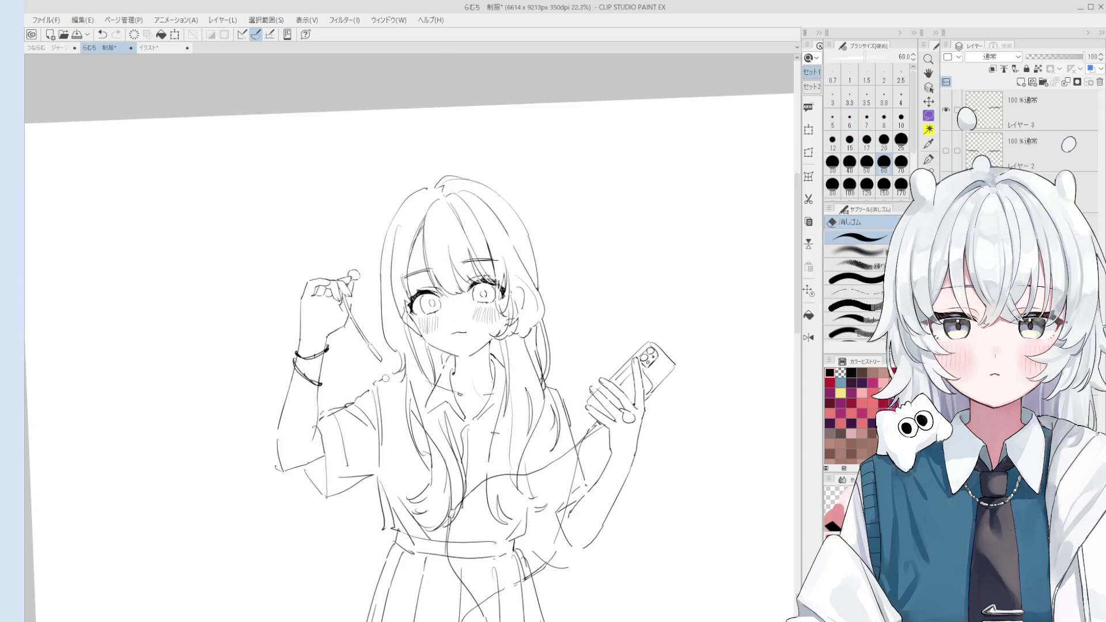
{"action": "key", "text": "ctrl+z"}
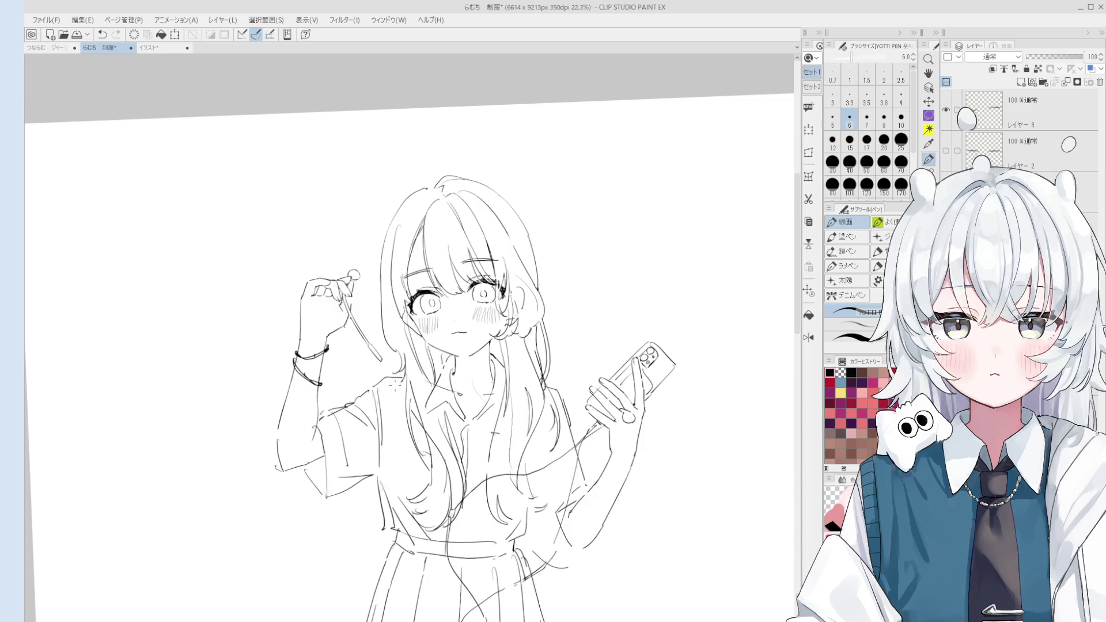
{"action": "scroll", "coordinate": [397, 380], "scroll_direction": "down", "scroll_amount": 2}
{"action": "key", "text": "h"}
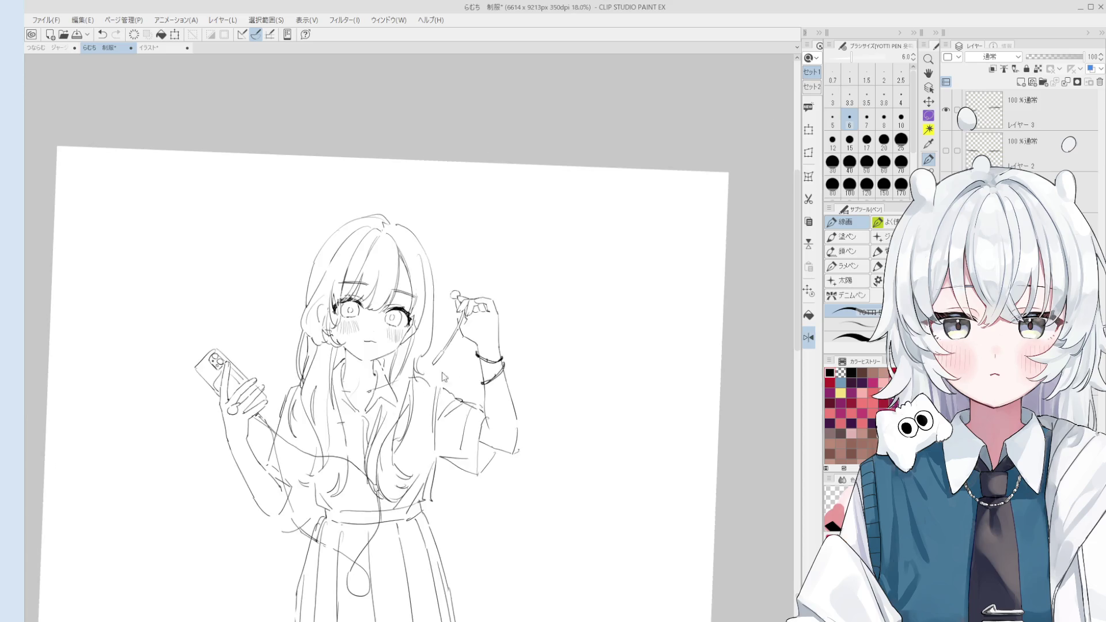
{"action": "scroll", "coordinate": [444, 377], "scroll_direction": "up", "scroll_amount": 3}
{"action": "key", "text": "e"}
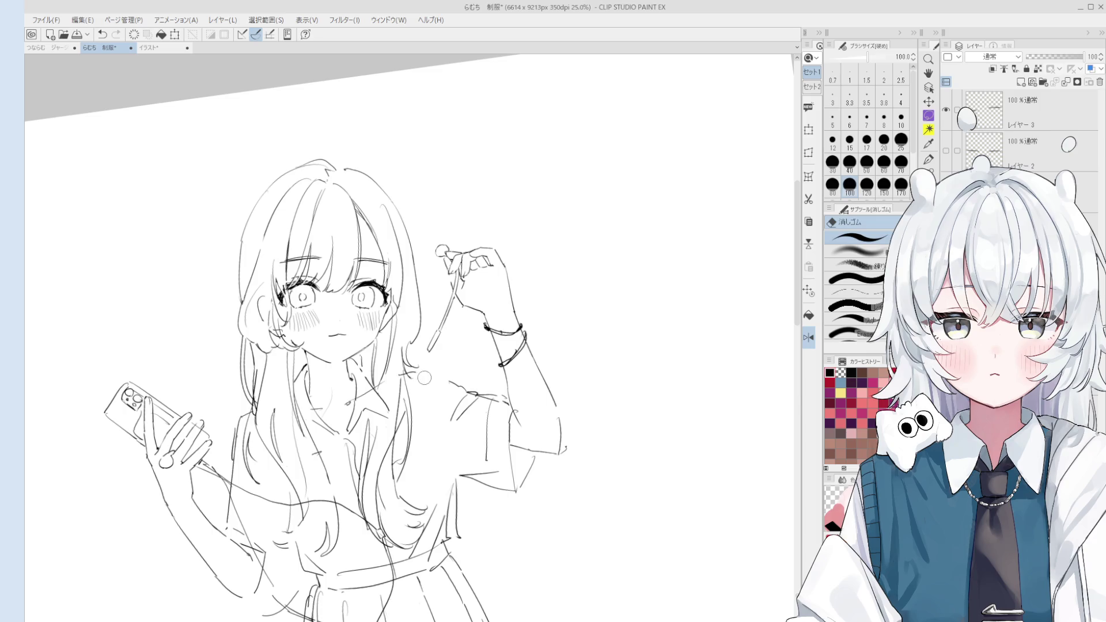
{"action": "key", "text": "p"}
{"action": "scroll", "coordinate": [439, 375], "scroll_direction": "down", "scroll_amount": 1}
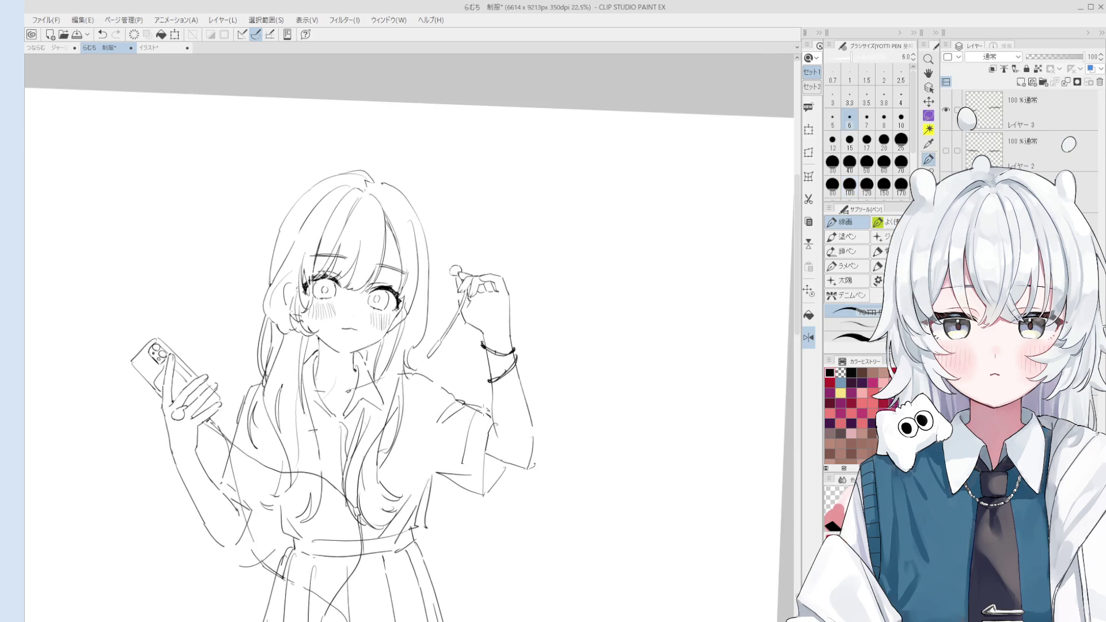
{"action": "key", "text": "e"}
{"action": "key", "text": "p"}
Lasso the raised arm, nudge it up and rotate it slightly clockwise, then confirm and deselect.
{"action": "key", "text": "m"}
{"action": "left_click_drag", "start_coordinate": [450, 497], "coordinate": [428, 421]}
{"action": "mouse_move", "coordinate": [426, 362]}
{"action": "left_mouse_down"}
{"action": "mouse_move", "coordinate": [568, 296]}
{"action": "mouse_move", "coordinate": [545, 510]}
{"action": "left_mouse_up"}
{"action": "left_click", "coordinate": [543, 531]}
{"action": "left_click_drag", "start_coordinate": [535, 470], "coordinate": [534, 468]}
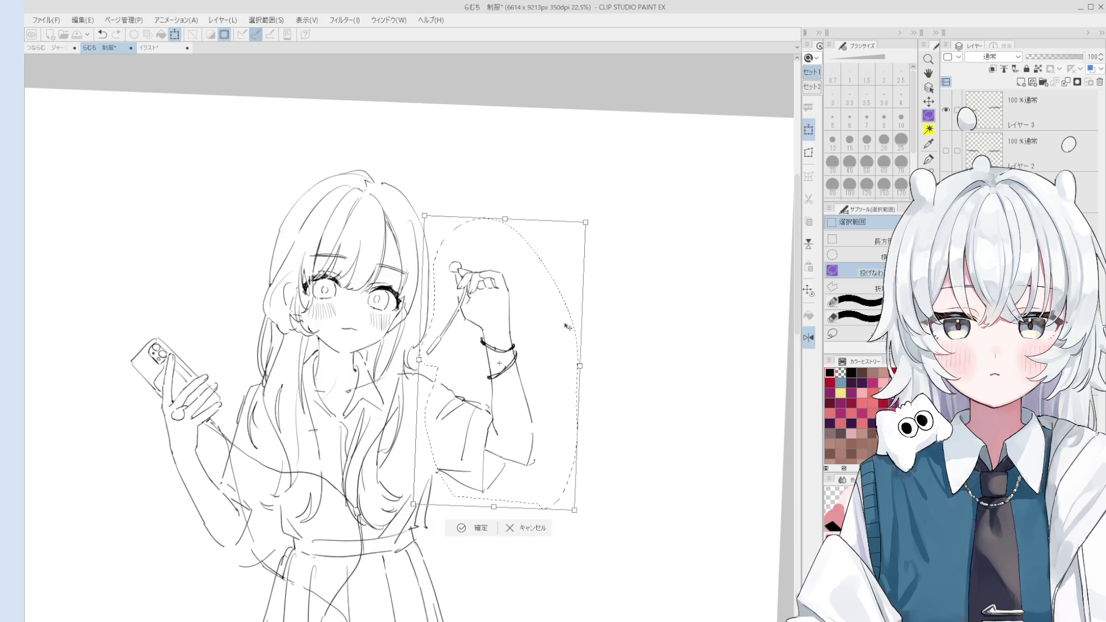
{"action": "mouse_move", "coordinate": [585, 291]}
{"action": "left_mouse_down"}
{"action": "mouse_move", "coordinate": [583, 303]}
{"action": "mouse_move", "coordinate": [585, 277]}
{"action": "mouse_move", "coordinate": [580, 294]}
{"action": "left_mouse_up"}
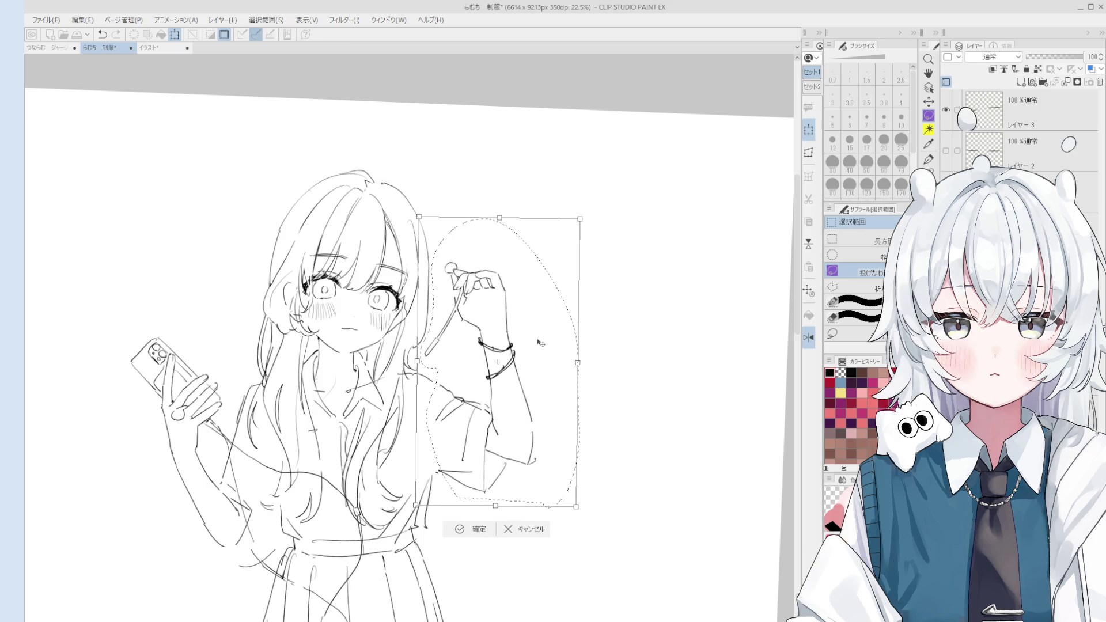
{"action": "left_click", "coordinate": [459, 529]}
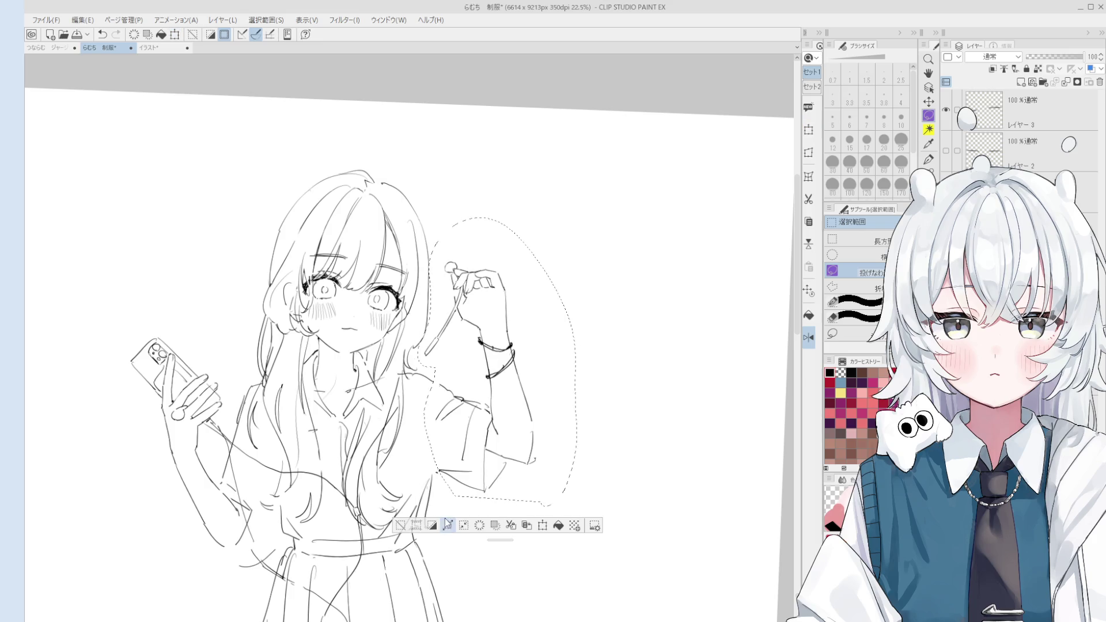
{"action": "left_click", "coordinate": [401, 528]}
Unflip the canvas view and pan up to bring the figure into view.
{"action": "key", "text": "ctrl+shift+h"}
{"action": "key", "text": "h"}
{"action": "left_click_drag", "start_coordinate": [449, 452], "coordinate": [449, 421]}
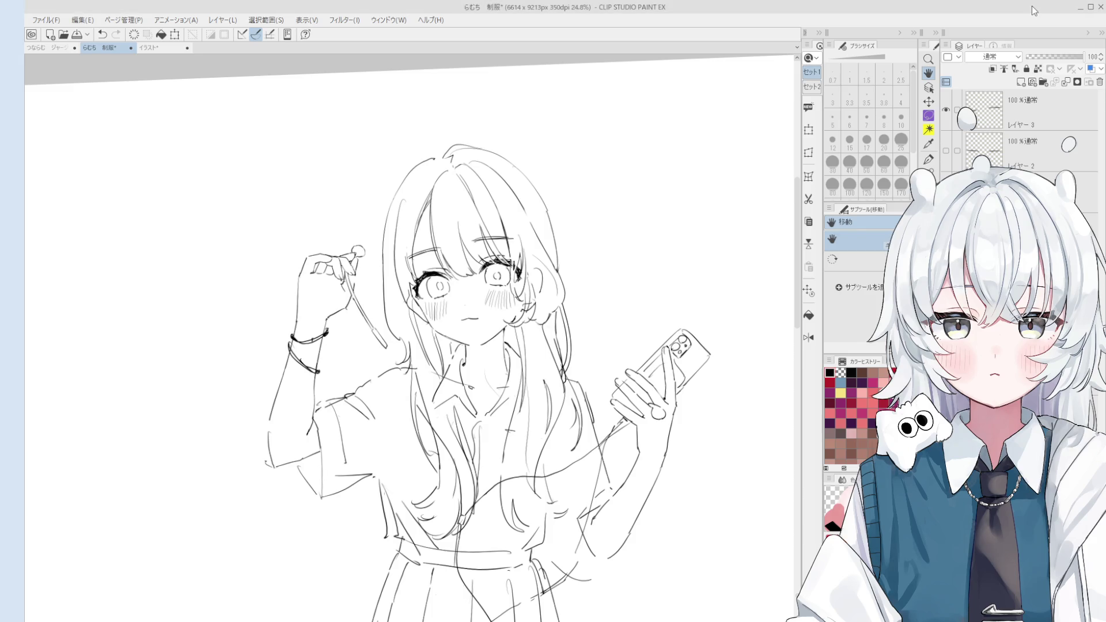
Erase the old hair lines right of the face with the eraser enlarged to 80.
{"action": "scroll", "coordinate": [539, 239], "scroll_direction": "up", "scroll_amount": 2}
{"action": "key", "text": "e"}
{"action": "key", "text": "bracketleft"}
{"action": "key", "text": "bracketleft"}
{"action": "key", "text": "ctrl+z"}
{"action": "key", "text": "p"}
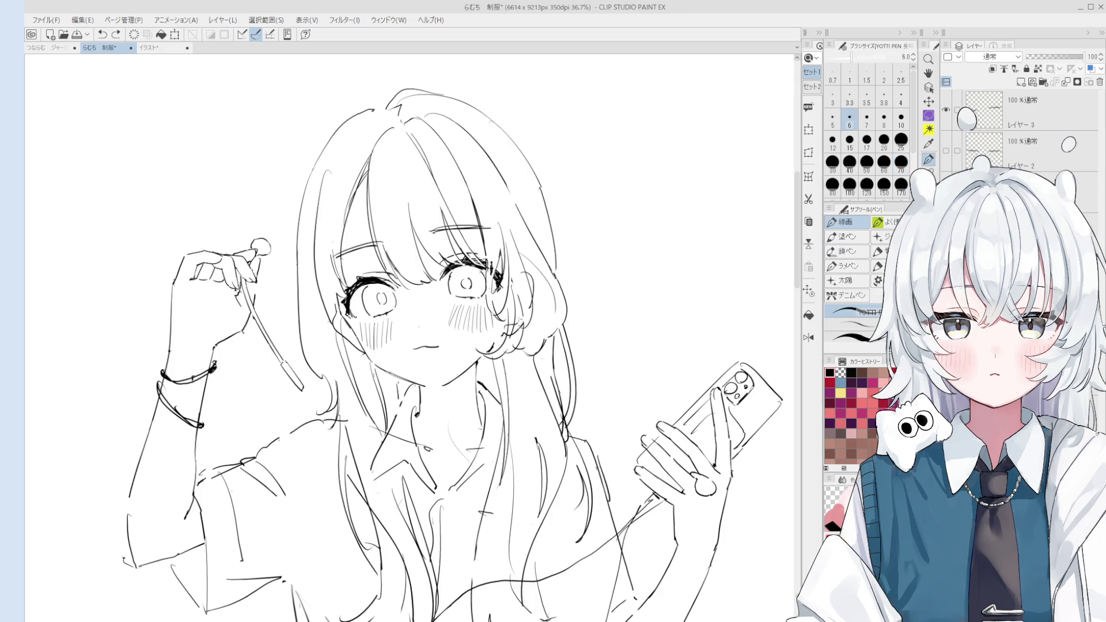
{"action": "left_click_drag", "start_coordinate": [527, 282], "coordinate": [541, 317]}
{"action": "key", "text": "e"}
{"action": "key", "text": "bracketright"}
{"action": "mouse_move", "coordinate": [524, 216]}
{"action": "left_mouse_down"}
{"action": "mouse_move", "coordinate": [567, 305]}
{"action": "mouse_move", "coordinate": [544, 343]}
{"action": "mouse_move", "coordinate": [550, 285]}
{"action": "mouse_move", "coordinate": [525, 259]}
{"action": "mouse_move", "coordinate": [536, 256]}
{"action": "left_mouse_up"}
{"action": "key", "text": "p"}
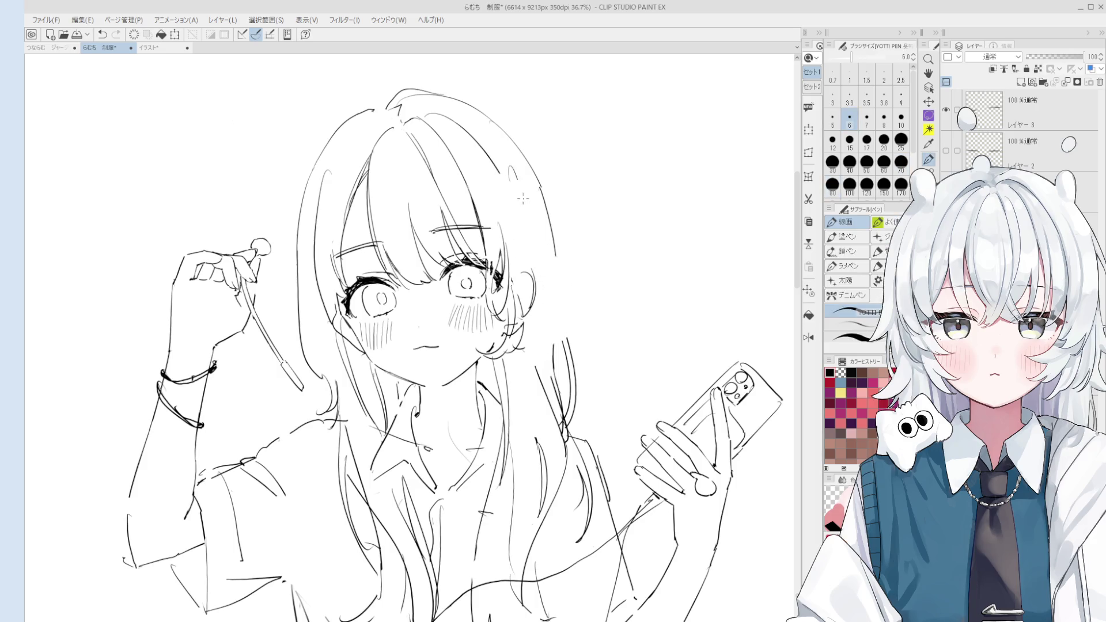
Redraw the hair lines right of the face, undoing misplaced strokes.
{"action": "scroll", "coordinate": [529, 257], "scroll_direction": "down", "scroll_amount": 1}
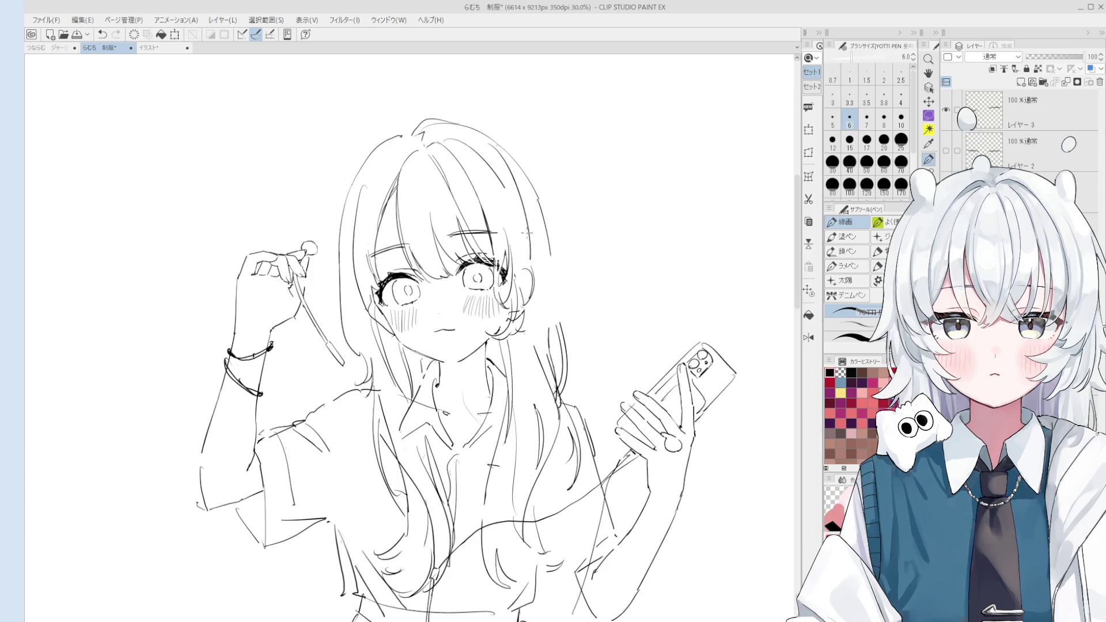
{"action": "key", "text": "ctrl+z"}
{"action": "left_click_drag", "start_coordinate": [504, 161], "coordinate": [533, 259]}
{"action": "scroll", "coordinate": [536, 259], "scroll_direction": "down", "scroll_amount": 1}
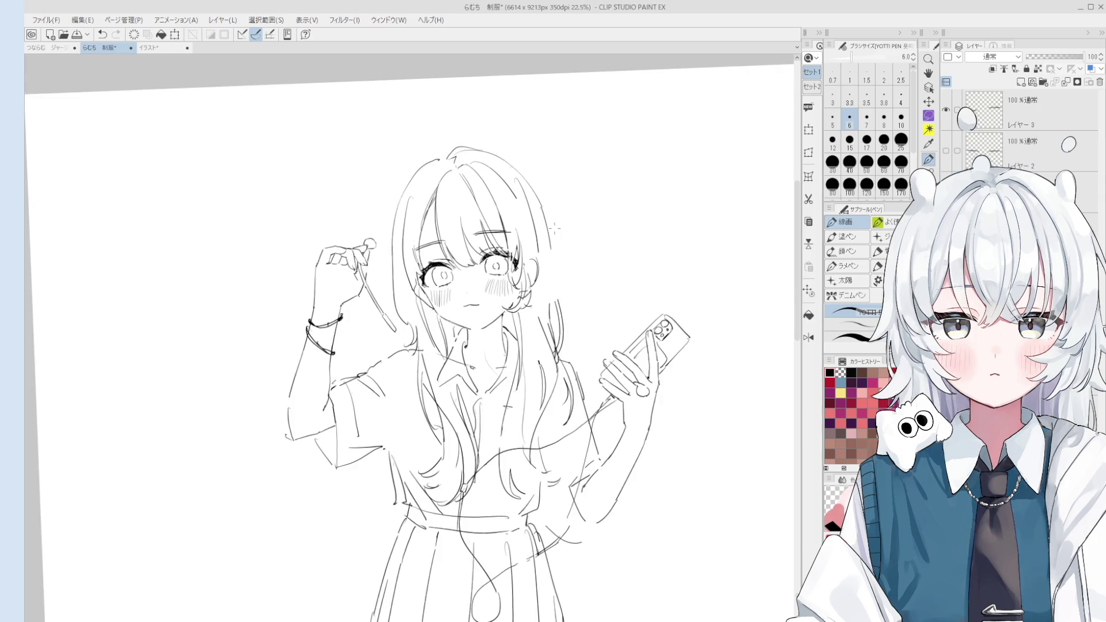
{"action": "scroll", "coordinate": [575, 276], "scroll_direction": "up", "scroll_amount": 1}
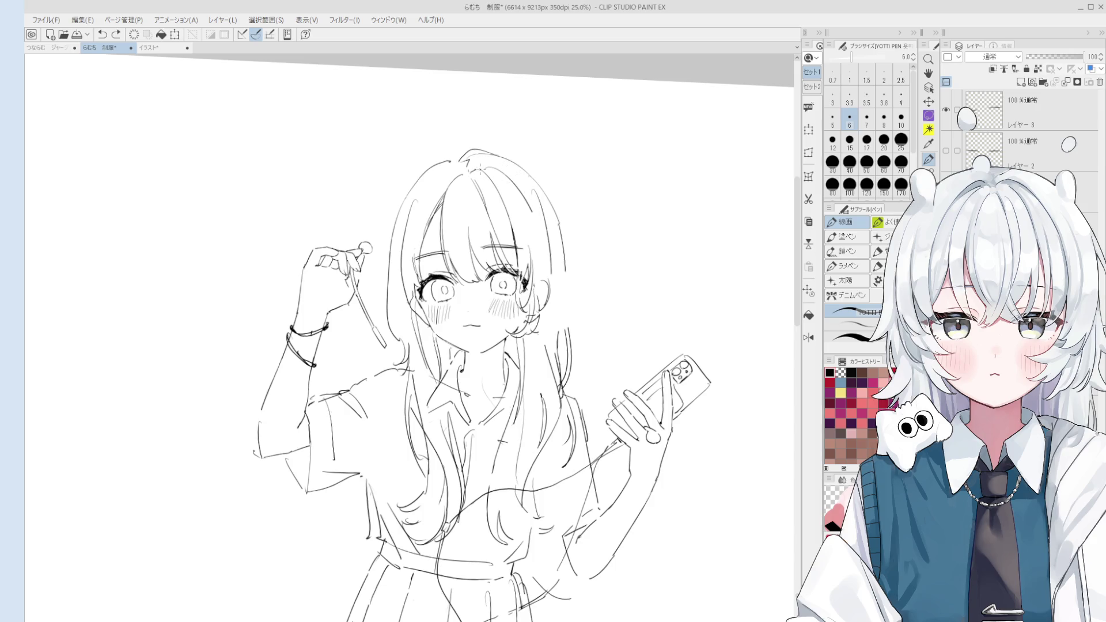
{"action": "mouse_move", "coordinate": [468, 162]}
{"action": "left_mouse_down"}
{"action": "mouse_move", "coordinate": [522, 173]}
{"action": "mouse_move", "coordinate": [541, 212]}
{"action": "left_mouse_up"}
{"action": "key", "text": "ctrl+z"}
{"action": "key", "text": "ctrl+z"}
{"action": "scroll", "coordinate": [540, 209], "scroll_direction": "down", "scroll_amount": 1}
On a mirrored, slightly rotated canvas, try a long hair strand beside the face, then restore the view.
{"action": "key", "text": "e"}
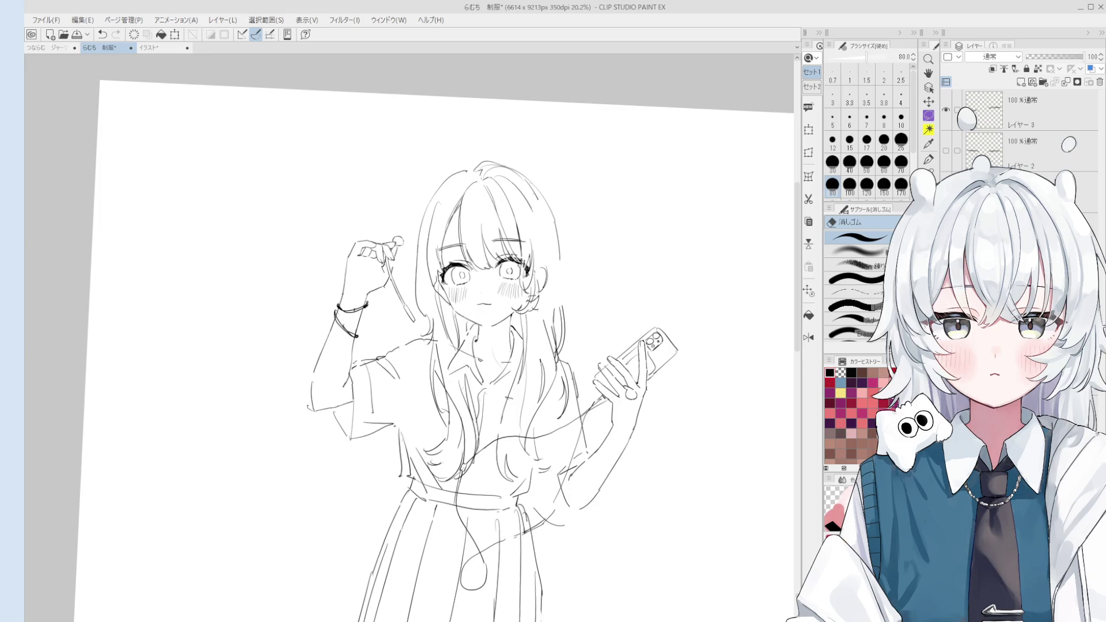
{"action": "scroll", "coordinate": [521, 244], "scroll_direction": "up", "scroll_amount": 2}
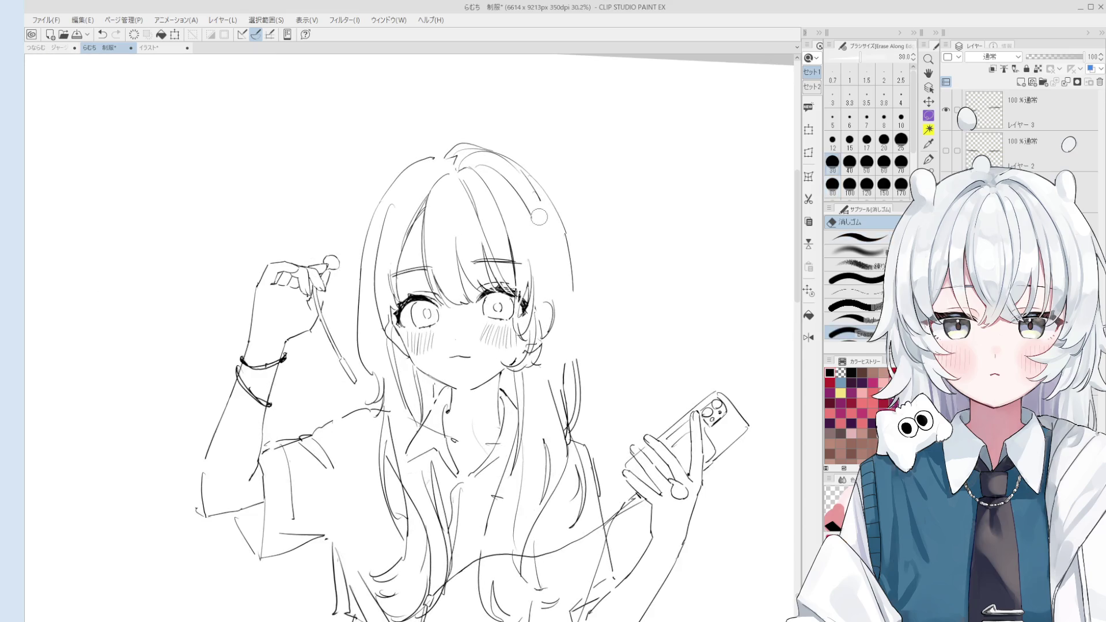
{"action": "key", "text": "p"}
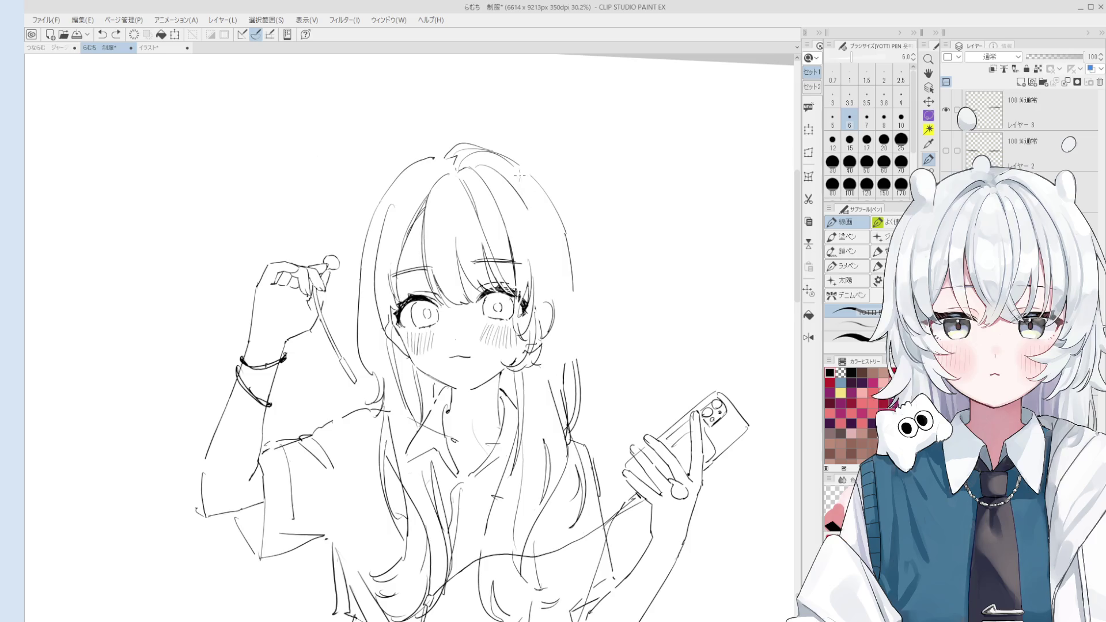
{"action": "key", "text": "h"}
{"action": "scroll", "coordinate": [394, 282], "scroll_direction": "down", "scroll_amount": 1}
{"action": "key", "text": "minus"}
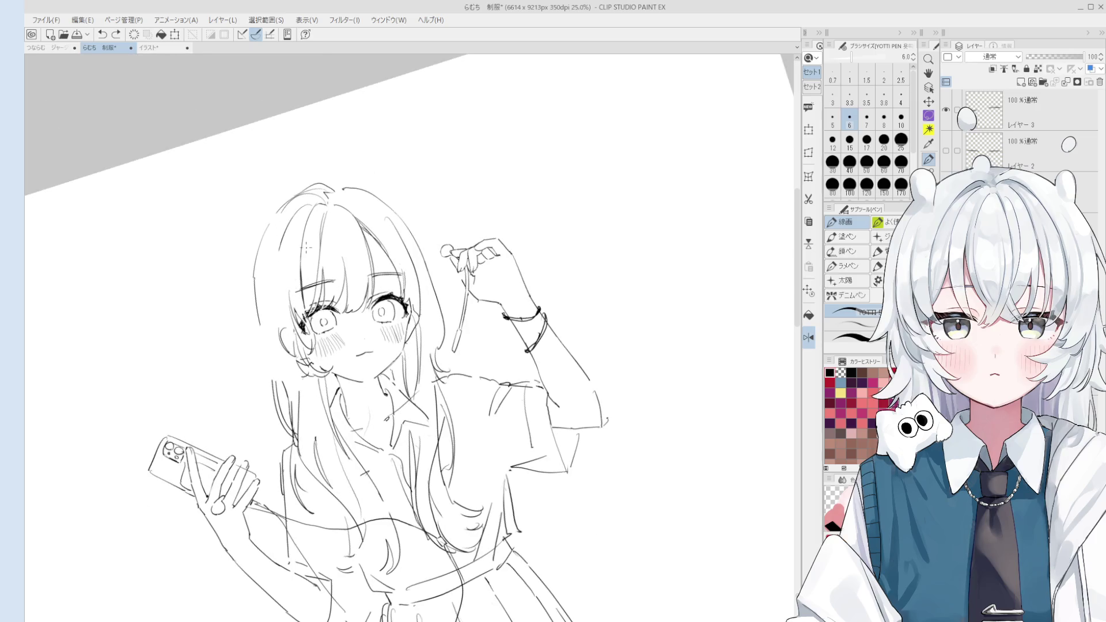
{"action": "key", "text": "e"}
{"action": "key", "text": "p"}
{"action": "left_click_drag", "start_coordinate": [282, 210], "coordinate": [268, 344]}
{"action": "key", "text": "h"}
{"action": "scroll", "coordinate": [531, 263], "scroll_direction": "down", "scroll_amount": 1}
{"action": "key", "text": "minus"}
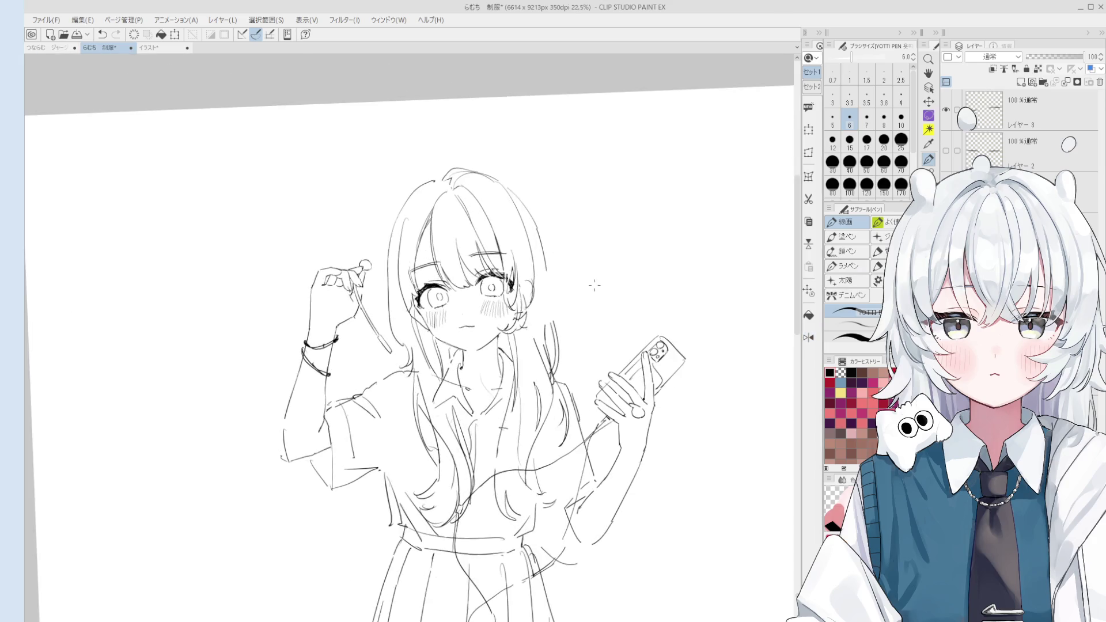
{"action": "key", "text": "ctrl+z"}
Retry the hair strand right of the face several times until it sits cleanly.
{"action": "mouse_move", "coordinate": [521, 207]}
{"action": "left_mouse_down"}
{"action": "mouse_move", "coordinate": [536, 285]}
{"action": "mouse_move", "coordinate": [535, 265]}
{"action": "left_mouse_up"}
{"action": "key", "text": "ctrl+z"}
{"action": "key", "text": "ctrl+z"}
{"action": "left_click_drag", "start_coordinate": [524, 213], "coordinate": [532, 282]}
{"action": "key", "text": "ctrl+z"}
{"action": "scroll", "coordinate": [516, 244], "scroll_direction": "down", "scroll_amount": 3}
{"action": "scroll", "coordinate": [517, 243], "scroll_direction": "up", "scroll_amount": 4}
{"action": "left_click_drag", "start_coordinate": [516, 243], "coordinate": [523, 246]}
{"action": "left_click_drag", "start_coordinate": [521, 207], "coordinate": [533, 285]}
{"action": "key", "text": "ctrl+z"}
{"action": "left_click_drag", "start_coordinate": [525, 216], "coordinate": [530, 295]}
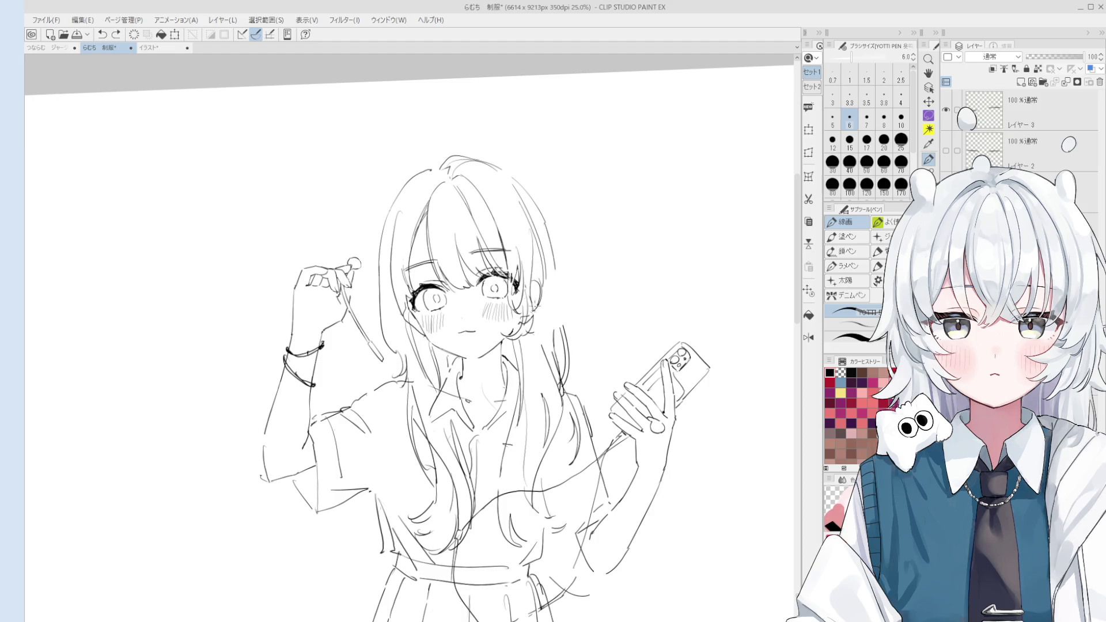
Add short hair strokes beside the right eye, undoing stray attempts.
{"action": "key", "text": "e"}
{"action": "key", "text": "p"}
{"action": "left_click_drag", "start_coordinate": [541, 266], "coordinate": [537, 326]}
{"action": "key", "text": "ctrl+z"}
{"action": "key", "text": "ctrl+z"}
{"action": "key", "text": "ctrl+z"}
{"action": "key", "text": "ctrl+z"}
{"action": "key", "text": "ctrl+z"}
{"action": "key", "text": "ctrl+z"}
{"action": "scroll", "coordinate": [542, 321], "scroll_direction": "up", "scroll_amount": 1}
{"action": "key", "text": "space"}
{"action": "scroll", "coordinate": [545, 331], "scroll_direction": "up", "scroll_amount": 1}
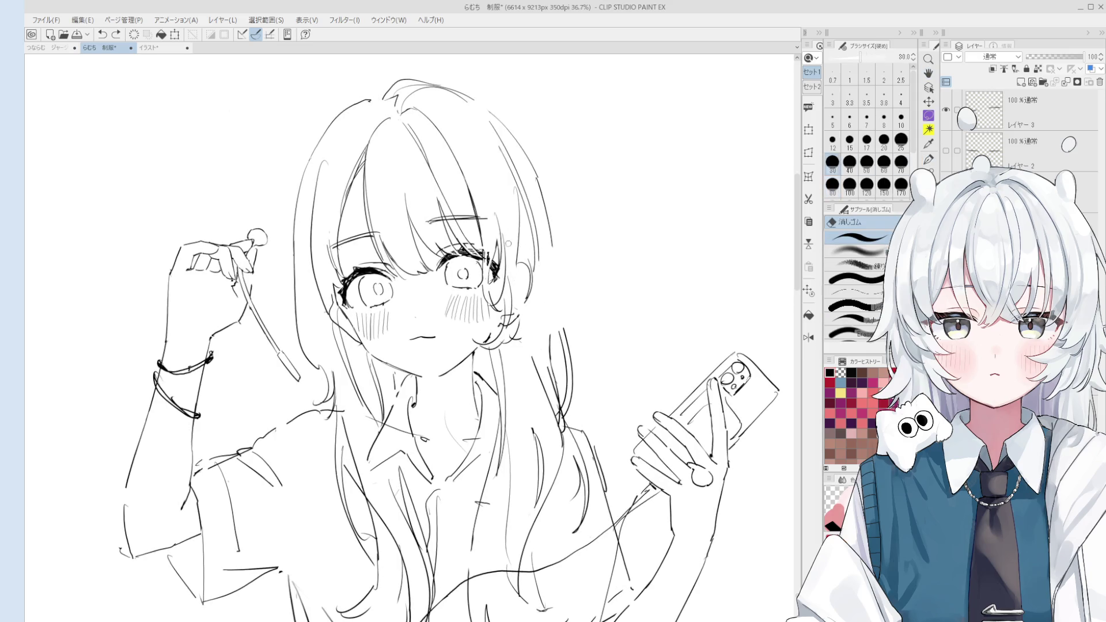
{"action": "key", "text": "ctrl+z"}
{"action": "left_click_drag", "start_coordinate": [504, 258], "coordinate": [500, 279]}
{"action": "mouse_move", "coordinate": [505, 239]}
{"action": "left_mouse_down"}
{"action": "mouse_move", "coordinate": [498, 256]}
{"action": "mouse_move", "coordinate": [503, 241]}
{"action": "mouse_move", "coordinate": [551, 323]}
{"action": "left_mouse_up"}
{"action": "key", "text": "ctrl+z"}
Compare the curved hair stroke right of the face with undo/redo, keeping it.
{"action": "key", "text": "ctrl+z"}
{"action": "key", "text": "ctrl+z"}
{"action": "key", "text": "ctrl+y"}
{"action": "key", "text": "ctrl+z"}
{"action": "key", "text": "ctrl+y"}
{"action": "scroll", "coordinate": [553, 311], "scroll_direction": "down", "scroll_amount": 1}
{"action": "key", "text": "ctrl+z"}
{"action": "key", "text": "ctrl+y"}
{"action": "key", "text": "ctrl+z"}
{"action": "key", "text": "ctrl+y"}
{"action": "scroll", "coordinate": [525, 321], "scroll_direction": "down", "scroll_amount": 1}
{"action": "key", "text": "e"}
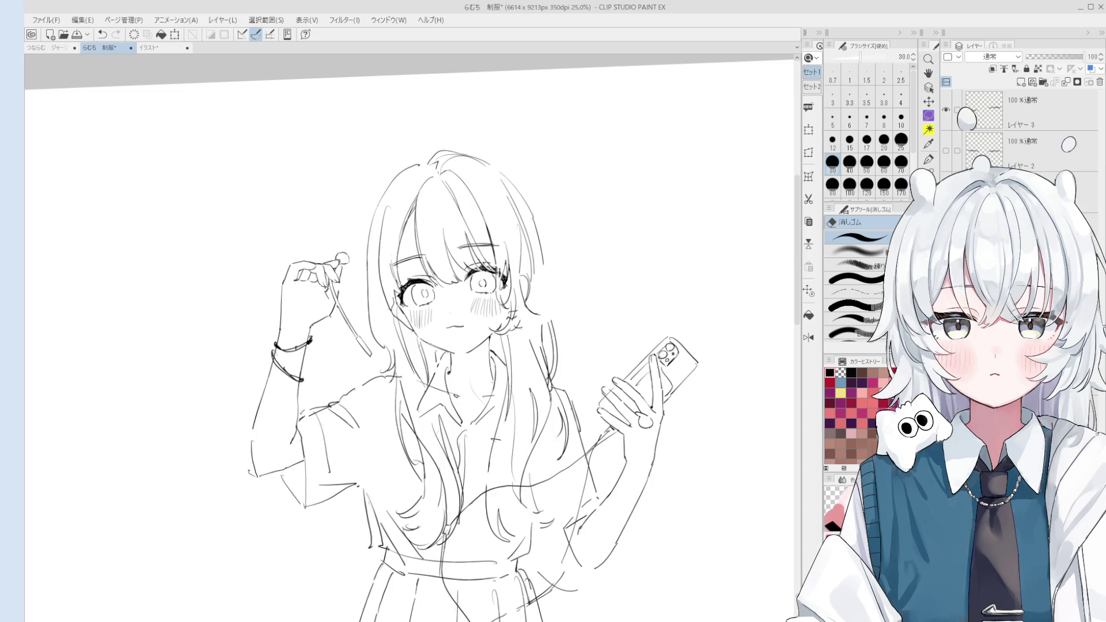
{"action": "key", "text": "e"}
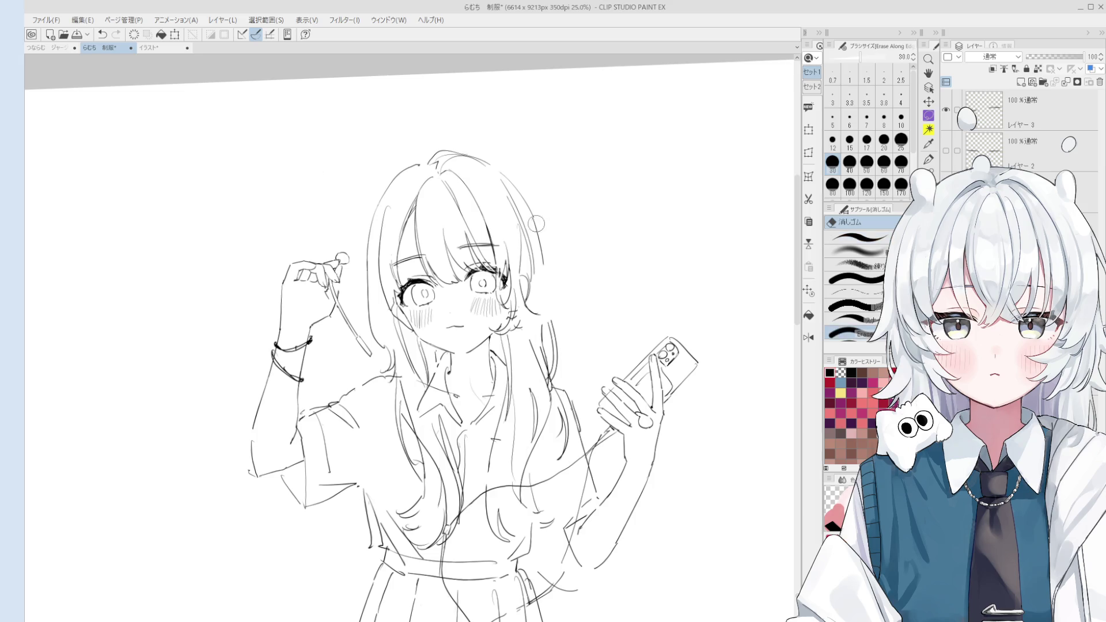
Resize the eraser from 12 to 25 and try a stroke near the cheek.
{"action": "scroll", "coordinate": [533, 215], "scroll_direction": "up", "scroll_amount": 1}
{"action": "key", "text": "bracketleft"}
{"action": "key", "text": "bracketleft"}
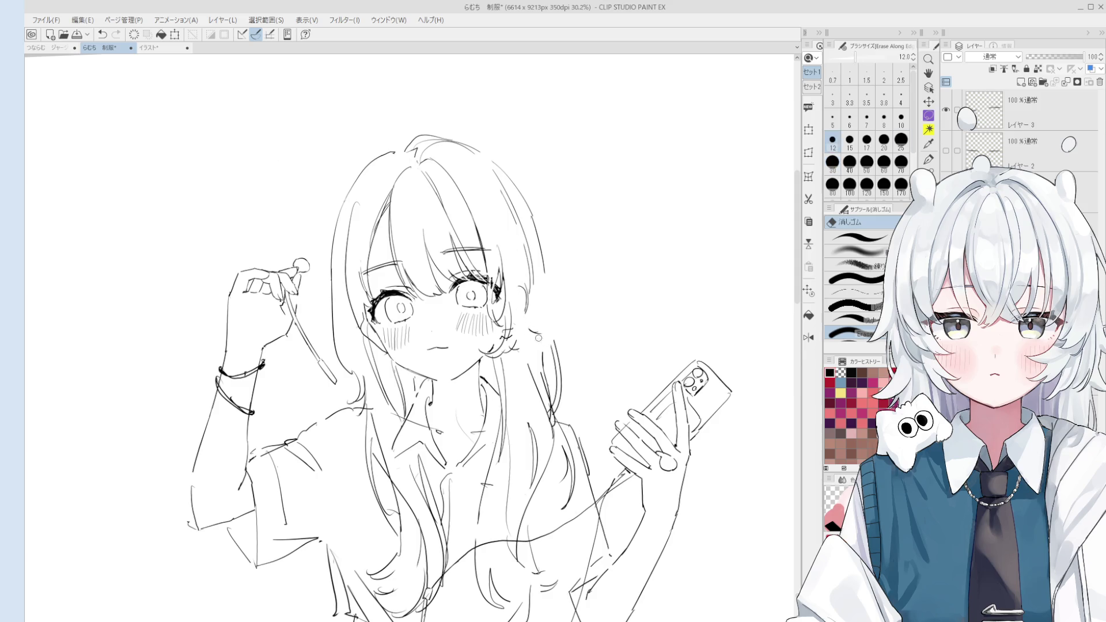
{"action": "key", "text": "bracketright"}
{"action": "key", "text": "bracketright"}
{"action": "key", "text": "bracketright"}
{"action": "key", "text": "p"}
{"action": "mouse_move", "coordinate": [501, 293]}
{"action": "left_mouse_down"}
{"action": "mouse_move", "coordinate": [496, 338]}
{"action": "mouse_move", "coordinate": [513, 344]}
{"action": "mouse_move", "coordinate": [485, 347]}
{"action": "left_mouse_up"}
{"action": "key", "text": "ctrl+z"}
{"action": "key", "text": "ctrl+z"}
{"action": "key", "text": "ctrl+z"}
{"action": "key", "text": "ctrl+z"}
Mirror and rotate the canvas view, then draw a hair strand beside the left bang.
{"action": "scroll", "coordinate": [511, 330], "scroll_direction": "down", "scroll_amount": 2}
{"action": "key", "text": "h"}
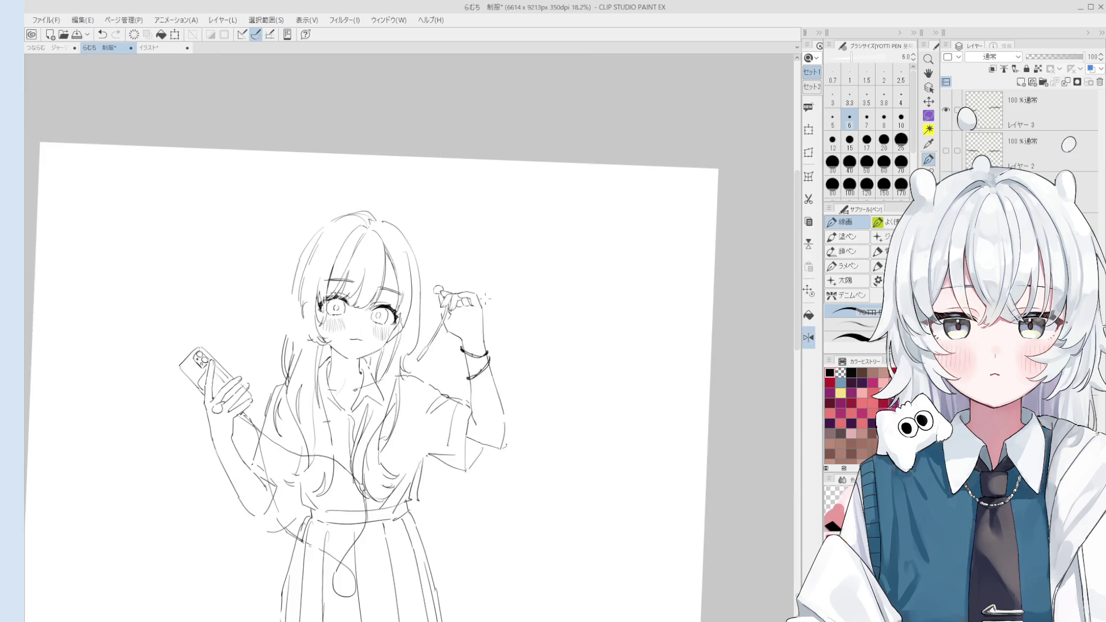
{"action": "key", "text": "minus"}
{"action": "key", "text": "minus"}
{"action": "key", "text": "e"}
{"action": "scroll", "coordinate": [380, 328], "scroll_direction": "up", "scroll_amount": 2}
{"action": "key", "text": "p"}
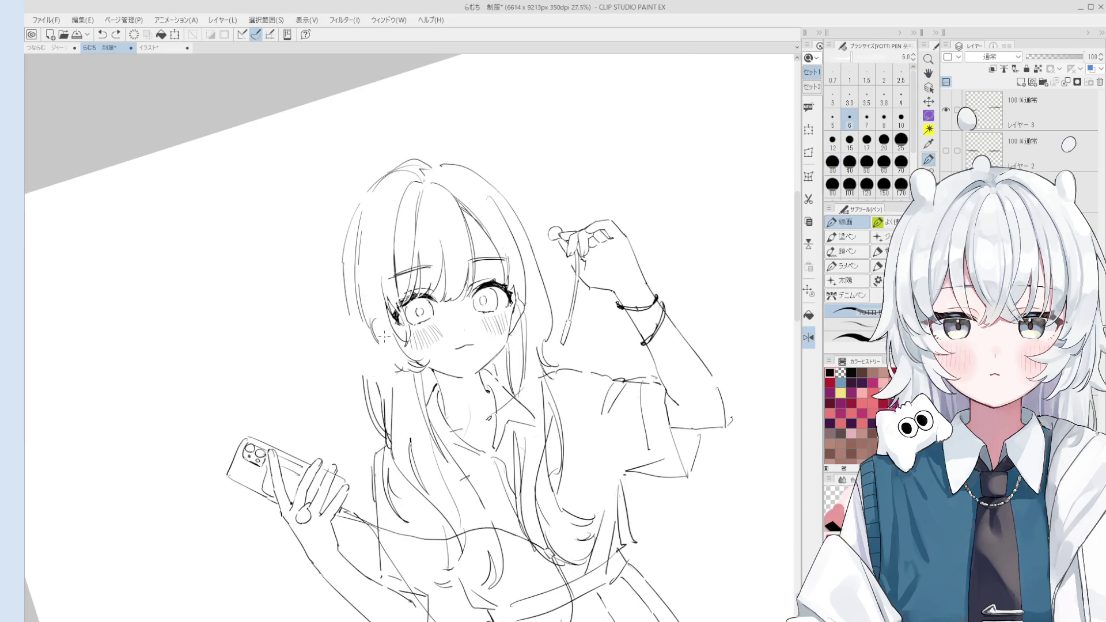
{"action": "key", "text": "asciicircum"}
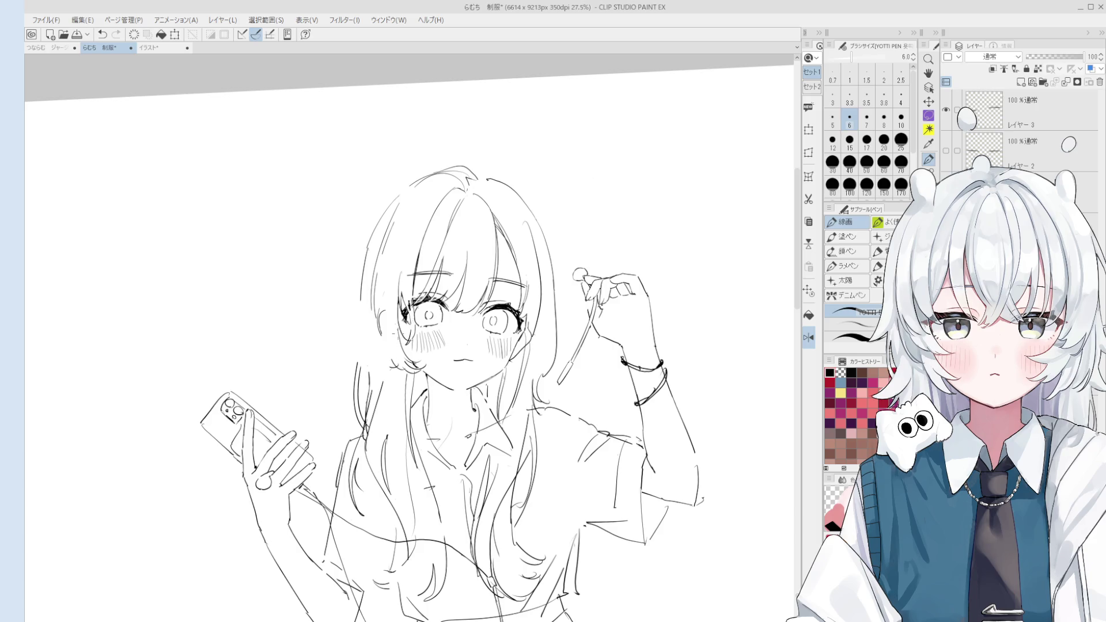
{"action": "mouse_move", "coordinate": [438, 213]}
{"action": "left_mouse_down"}
{"action": "mouse_move", "coordinate": [401, 307]}
{"action": "mouse_move", "coordinate": [417, 304]}
{"action": "left_mouse_up"}
{"action": "key", "text": "ctrl+z"}
Add and extend further strands beside the bang, then flip the canvas view back.
{"action": "key", "text": "ctrl+z"}
{"action": "key", "text": "ctrl+z"}
{"action": "key", "text": "ctrl+z"}
{"action": "left_click_drag", "start_coordinate": [437, 224], "coordinate": [415, 299]}
{"action": "left_click_drag", "start_coordinate": [403, 312], "coordinate": [394, 334]}
{"action": "key", "text": "ctrl+z"}
{"action": "key", "text": "ctrl+z"}
{"action": "left_click_drag", "start_coordinate": [433, 222], "coordinate": [417, 298]}
{"action": "left_click_drag", "start_coordinate": [415, 303], "coordinate": [407, 317]}
{"action": "left_click_drag", "start_coordinate": [404, 321], "coordinate": [391, 346]}
Draw a curl of hair beside the right cheek, redrawing the last curl.
{"action": "key", "text": "ctrl+z"}
{"action": "left_click_drag", "start_coordinate": [430, 236], "coordinate": [404, 310]}
{"action": "key", "text": "h"}
{"action": "key", "text": "ctrl+z"}
{"action": "mouse_move", "coordinate": [406, 198]}
{"action": "left_mouse_down"}
{"action": "mouse_move", "coordinate": [377, 295]}
{"action": "mouse_move", "coordinate": [412, 356]}
{"action": "mouse_move", "coordinate": [418, 306]}
{"action": "left_mouse_up"}
{"action": "key", "text": "ctrl+z"}
{"action": "key", "text": "e"}
{"action": "key", "text": "p"}
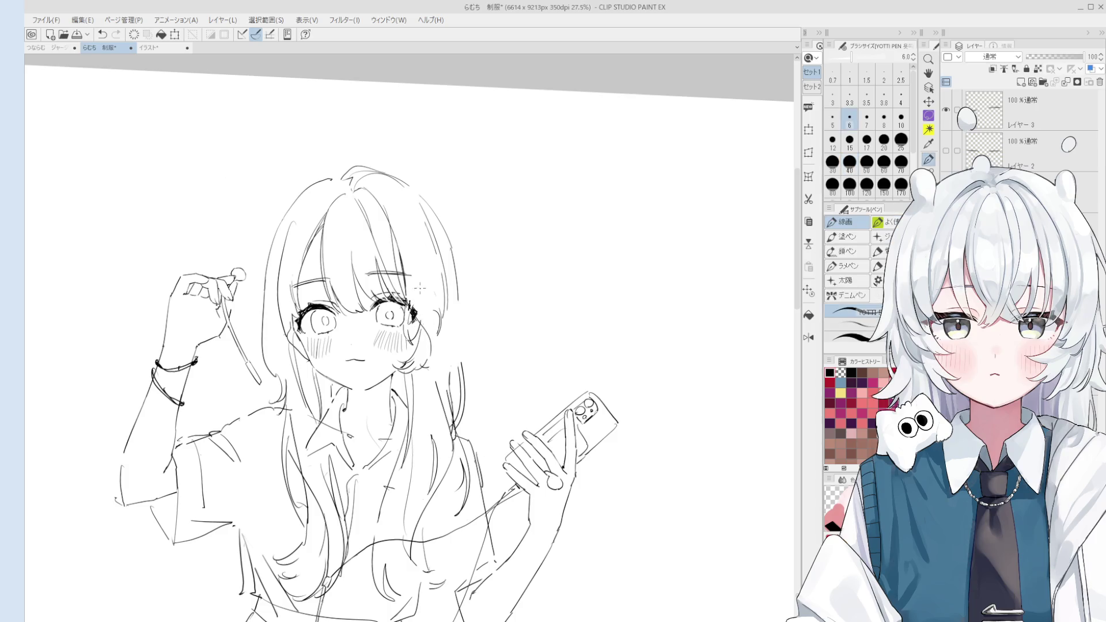
{"action": "scroll", "coordinate": [436, 339], "scroll_direction": "down", "scroll_amount": 1}
{"action": "mouse_move", "coordinate": [436, 323]}
{"action": "left_mouse_down"}
{"action": "mouse_move", "coordinate": [439, 371]}
{"action": "mouse_move", "coordinate": [417, 376]}
{"action": "left_mouse_up"}
{"action": "key", "text": "ctrl+z"}
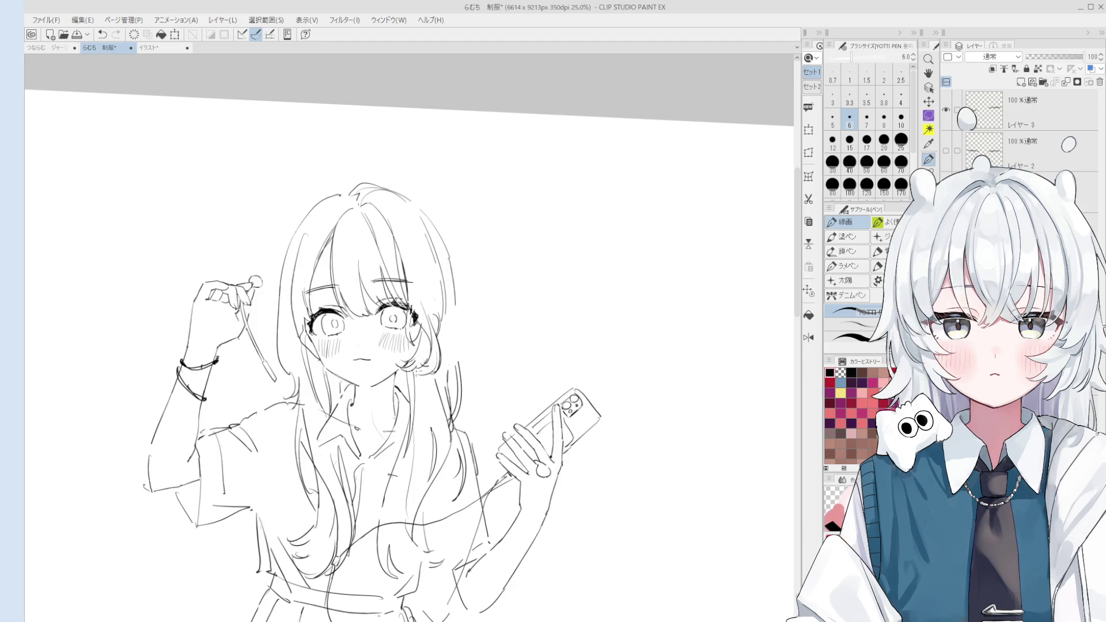
{"action": "mouse_move", "coordinate": [443, 293]}
{"action": "left_mouse_down"}
{"action": "mouse_move", "coordinate": [438, 270]}
{"action": "mouse_move", "coordinate": [482, 254]}
{"action": "mouse_move", "coordinate": [483, 317]}
{"action": "left_mouse_up"}
{"action": "scroll", "coordinate": [438, 271], "scroll_direction": "down", "scroll_amount": 2}
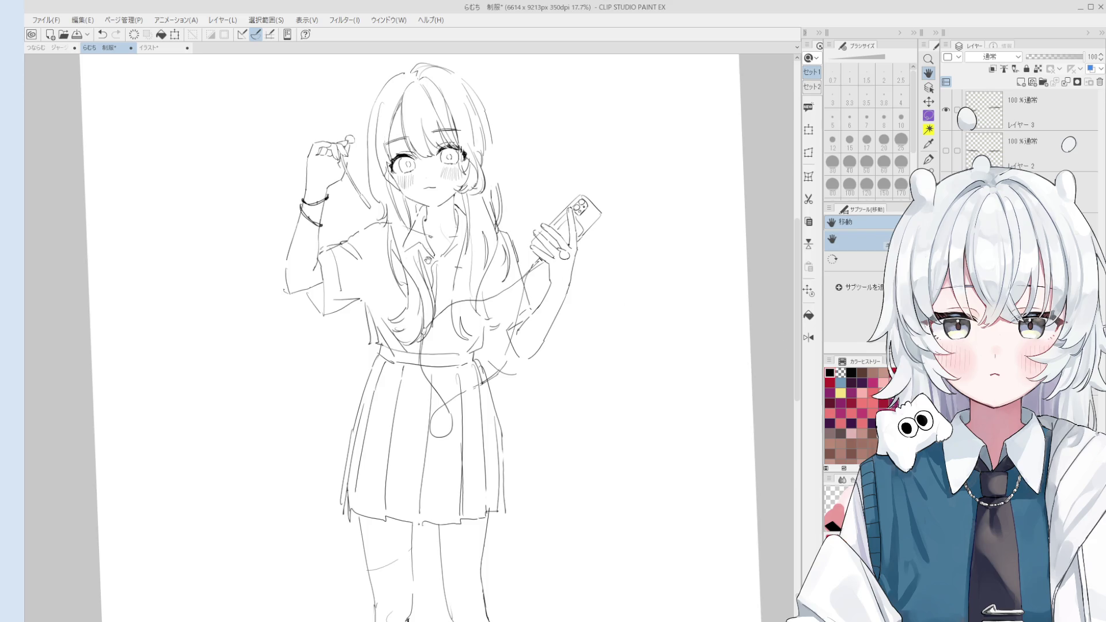
Draw the pointed collar lines at the neck with the pen, retrying the first point.
{"action": "scroll", "coordinate": [427, 260], "scroll_direction": "up", "scroll_amount": 2}
{"action": "key", "text": "p"}
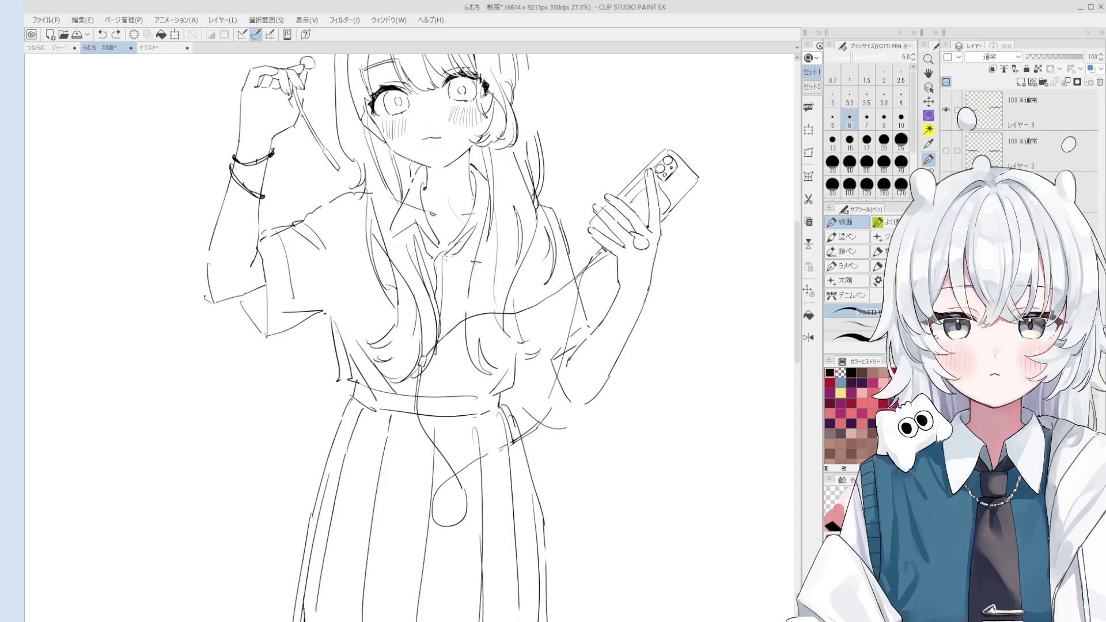
{"action": "key", "text": "e"}
{"action": "key", "text": "p"}
{"action": "key", "text": "ctrl+z"}
{"action": "left_click_drag", "start_coordinate": [484, 262], "coordinate": [474, 299]}
{"action": "key", "text": "ctrl+z"}
{"action": "left_click_drag", "start_coordinate": [450, 294], "coordinate": [471, 294]}
{"action": "mouse_move", "coordinate": [443, 257]}
{"action": "left_mouse_down"}
{"action": "mouse_move", "coordinate": [454, 300]}
{"action": "mouse_move", "coordinate": [463, 305]}
{"action": "mouse_move", "coordinate": [470, 290]}
{"action": "left_mouse_up"}
Clean up faulty collar strokes, then draw the bow with two ribbon tails below the collar.
{"action": "key", "text": "ctrl+z"}
{"action": "key", "text": "e"}
{"action": "key", "text": "p"}
{"action": "key", "text": "ctrl+z"}
{"action": "key", "text": "e"}
{"action": "key", "text": "p"}
{"action": "key", "text": "ctrl+z"}
{"action": "left_click_drag", "start_coordinate": [482, 250], "coordinate": [466, 301]}
{"action": "scroll", "coordinate": [464, 303], "scroll_direction": "down", "scroll_amount": 3}
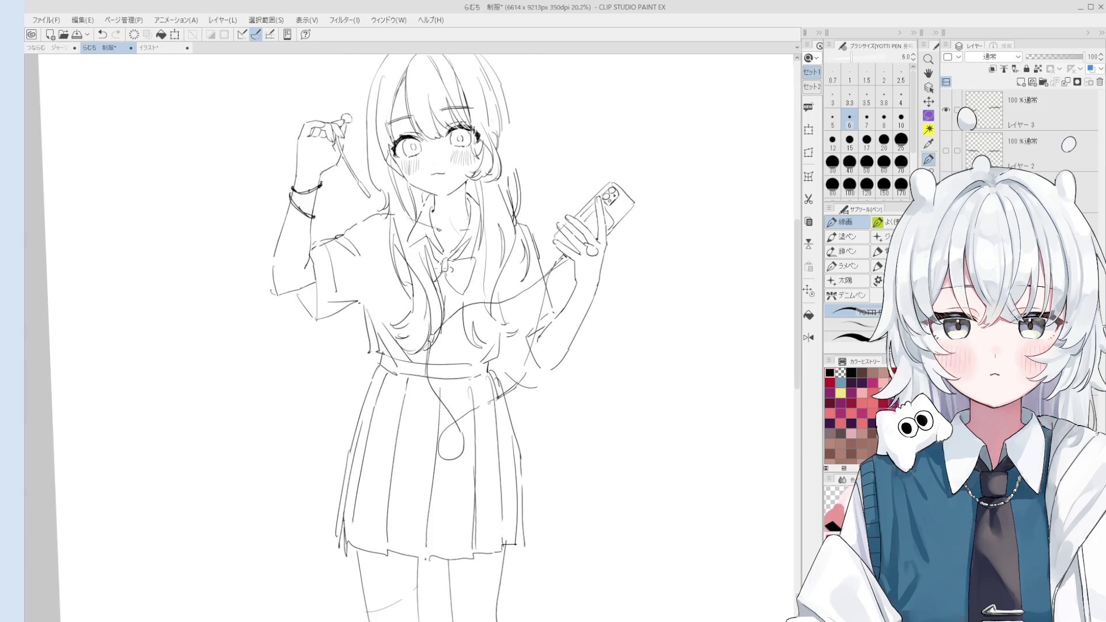
{"action": "mouse_move", "coordinate": [471, 288]}
{"action": "left_mouse_down"}
{"action": "mouse_move", "coordinate": [481, 301]}
{"action": "mouse_move", "coordinate": [449, 296]}
{"action": "left_mouse_up"}
Undo the earlier forearm stroke and sketch trial strokes below the raised arm.
{"action": "scroll", "coordinate": [552, 331], "scroll_direction": "up", "scroll_amount": 1}
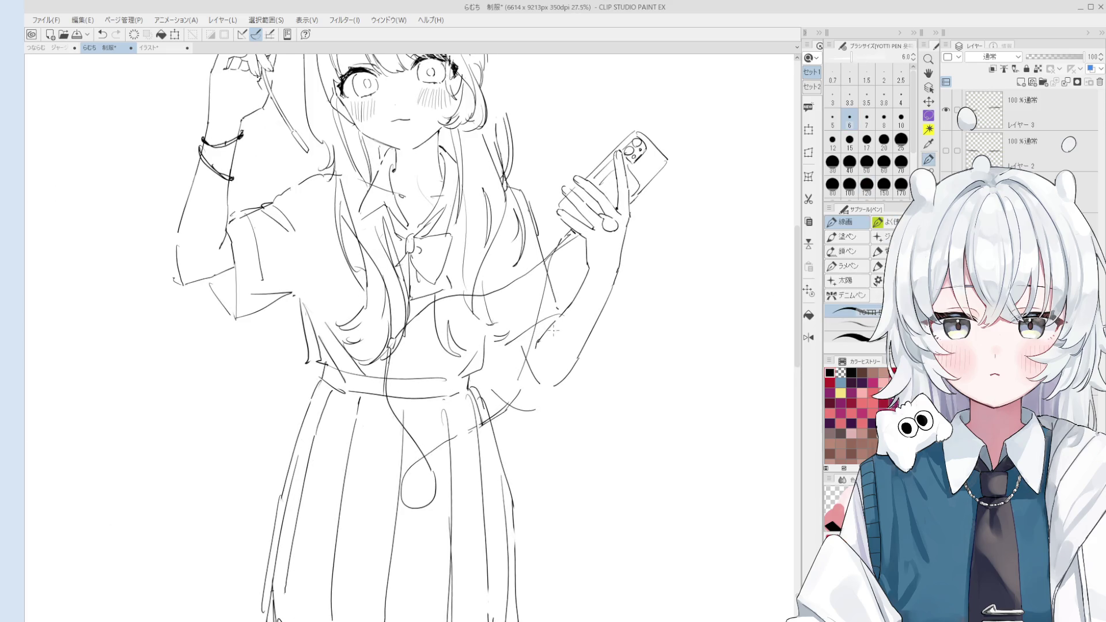
{"action": "key", "text": "ctrl+z"}
{"action": "scroll", "coordinate": [562, 333], "scroll_direction": "up", "scroll_amount": 1}
{"action": "left_click_drag", "start_coordinate": [563, 309], "coordinate": [478, 345]}
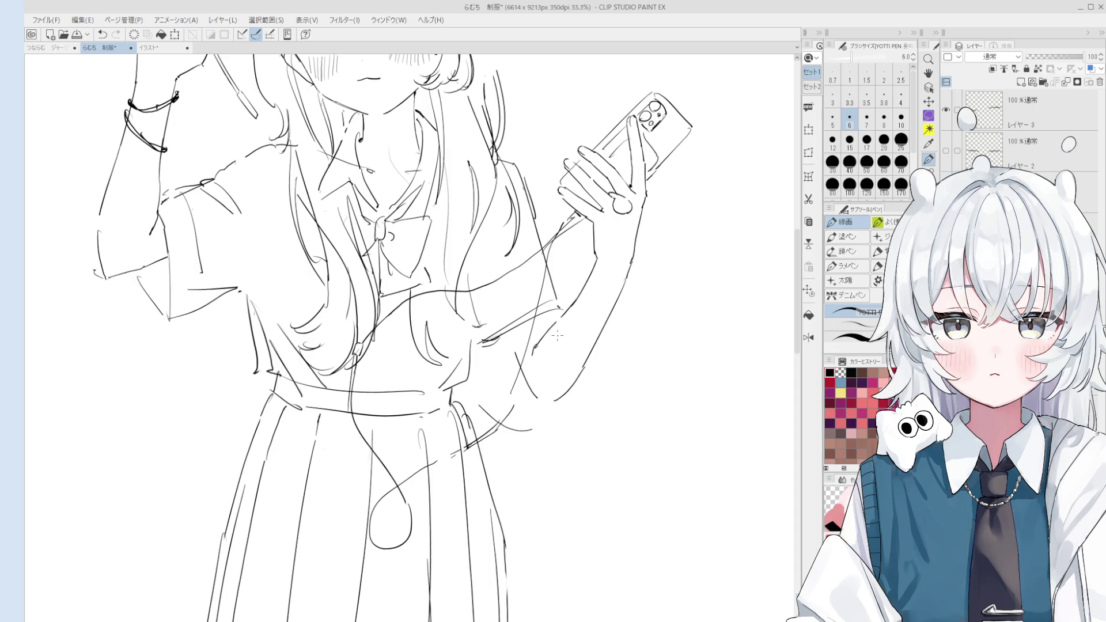
{"action": "scroll", "coordinate": [548, 348], "scroll_direction": "up", "scroll_amount": 1}
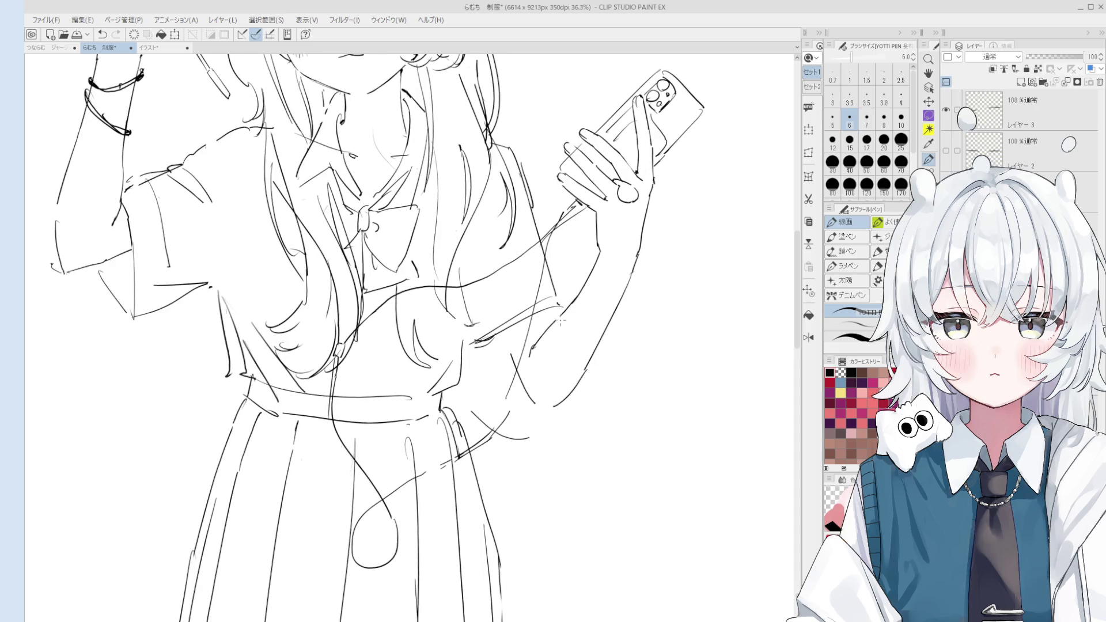
{"action": "scroll", "coordinate": [548, 319], "scroll_direction": "down", "scroll_amount": 2}
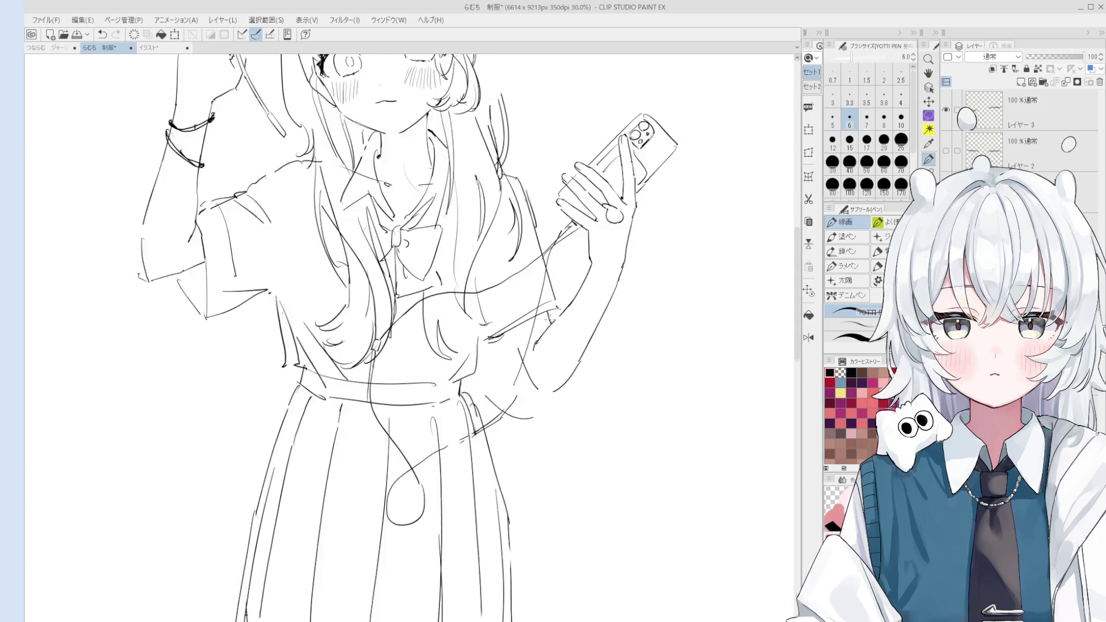
{"action": "left_click_drag", "start_coordinate": [544, 320], "coordinate": [538, 328]}
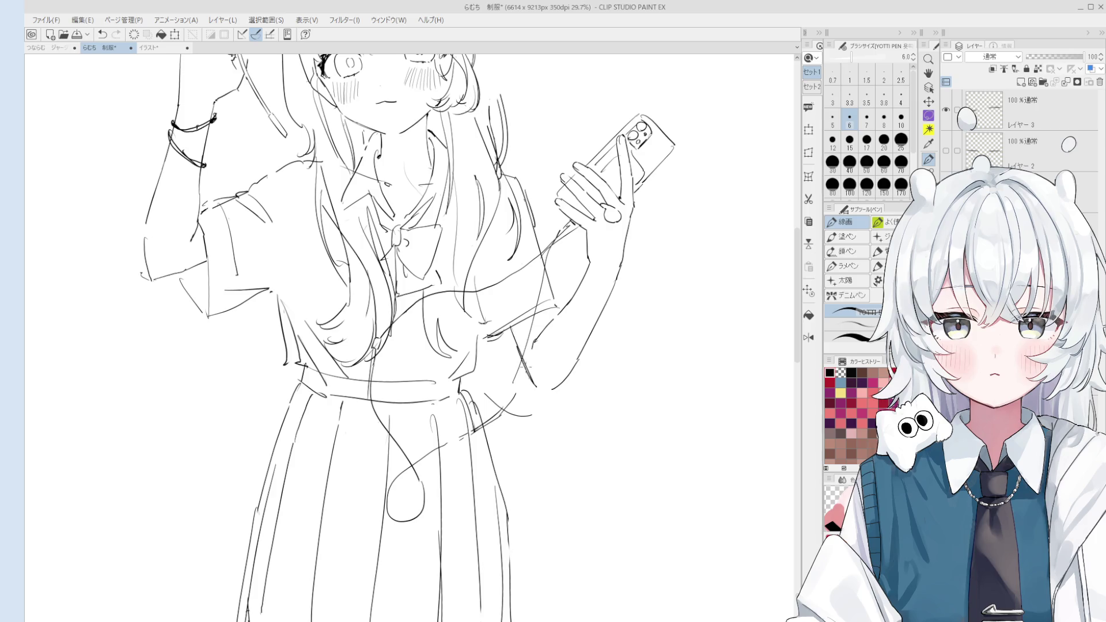
{"action": "scroll", "coordinate": [536, 380], "scroll_direction": "down", "scroll_amount": 1}
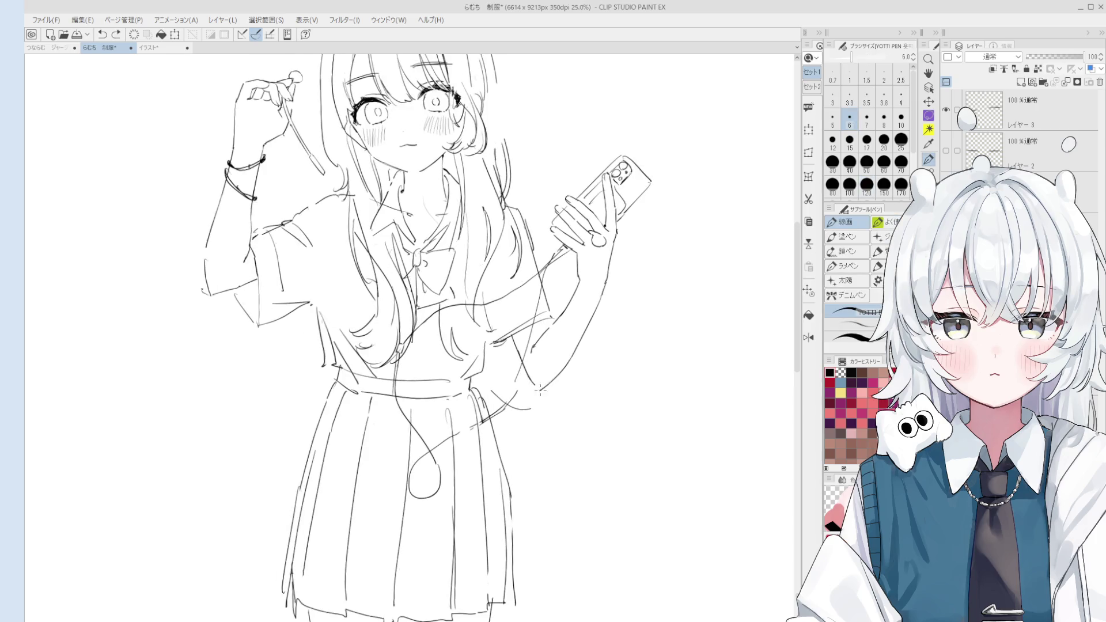
{"action": "scroll", "coordinate": [539, 385], "scroll_direction": "up", "scroll_amount": 3}
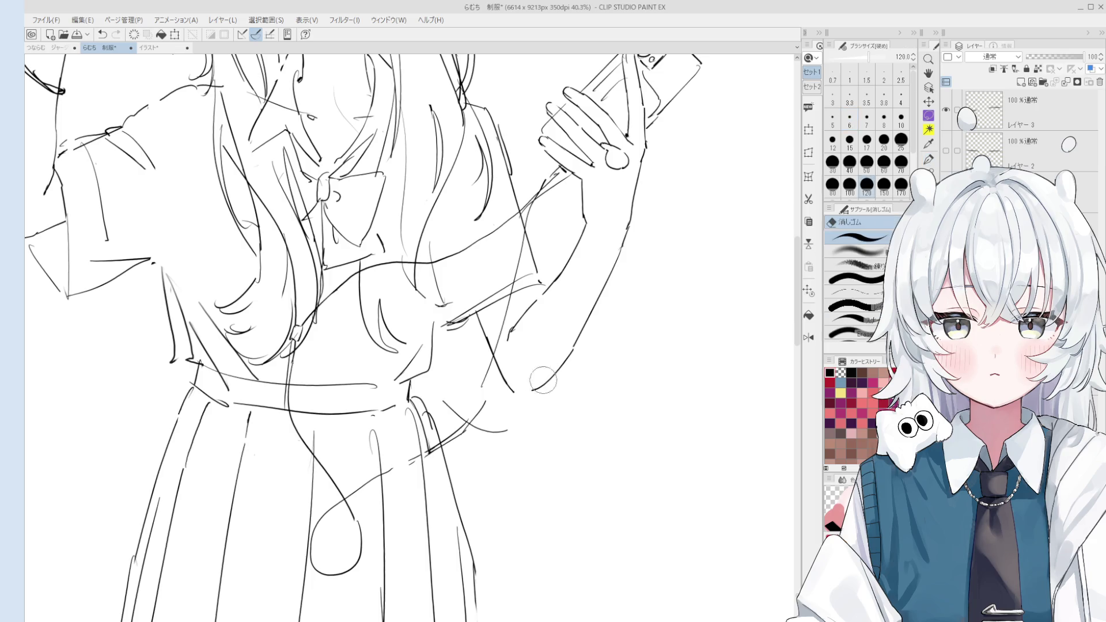
{"action": "scroll", "coordinate": [521, 328], "scroll_direction": "down", "scroll_amount": 1}
{"action": "scroll", "coordinate": [522, 328], "scroll_direction": "down", "scroll_amount": 1}
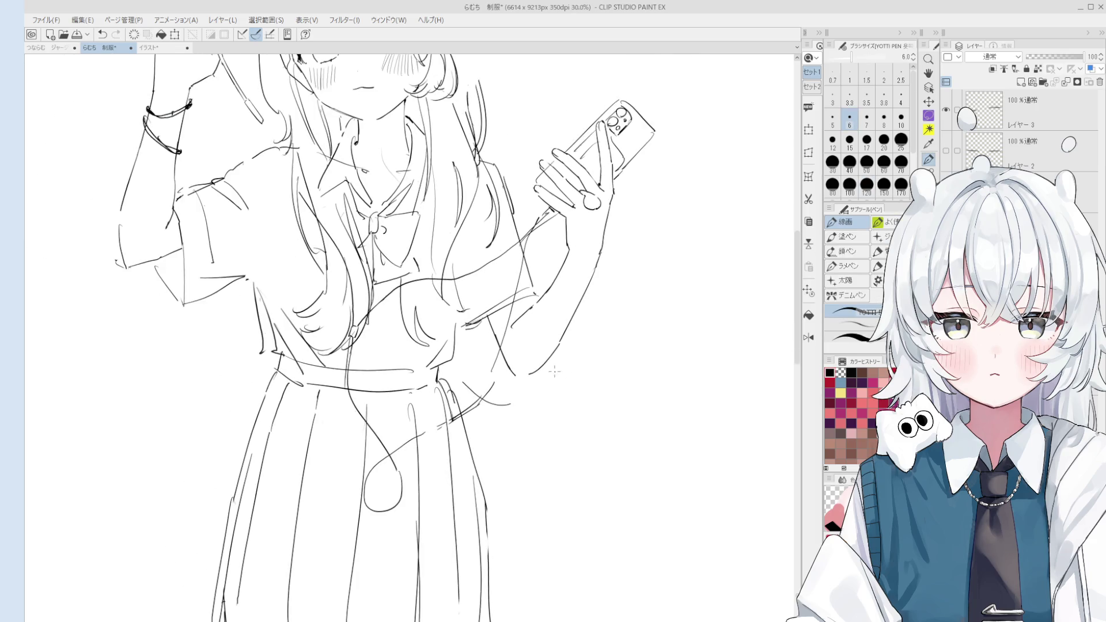
Redraw the forearm's lower curve several times until it ends cleanly at the wrist.
{"action": "key", "text": "ctrl+z"}
{"action": "key", "text": "ctrl+y"}
{"action": "key", "text": "ctrl+z"}
{"action": "left_click_drag", "start_coordinate": [560, 342], "coordinate": [517, 379]}
{"action": "scroll", "coordinate": [558, 387], "scroll_direction": "down", "scroll_amount": 2}
{"action": "scroll", "coordinate": [528, 369], "scroll_direction": "up", "scroll_amount": 2}
{"action": "key", "text": "ctrl+z"}
{"action": "left_click_drag", "start_coordinate": [554, 341], "coordinate": [516, 384]}
{"action": "key", "text": "ctrl+z"}
{"action": "left_click_drag", "start_coordinate": [555, 342], "coordinate": [510, 381]}
{"action": "key", "text": "ctrl+z"}
{"action": "left_click_drag", "start_coordinate": [555, 342], "coordinate": [515, 383]}
{"action": "scroll", "coordinate": [505, 380], "scroll_direction": "down", "scroll_amount": 1}
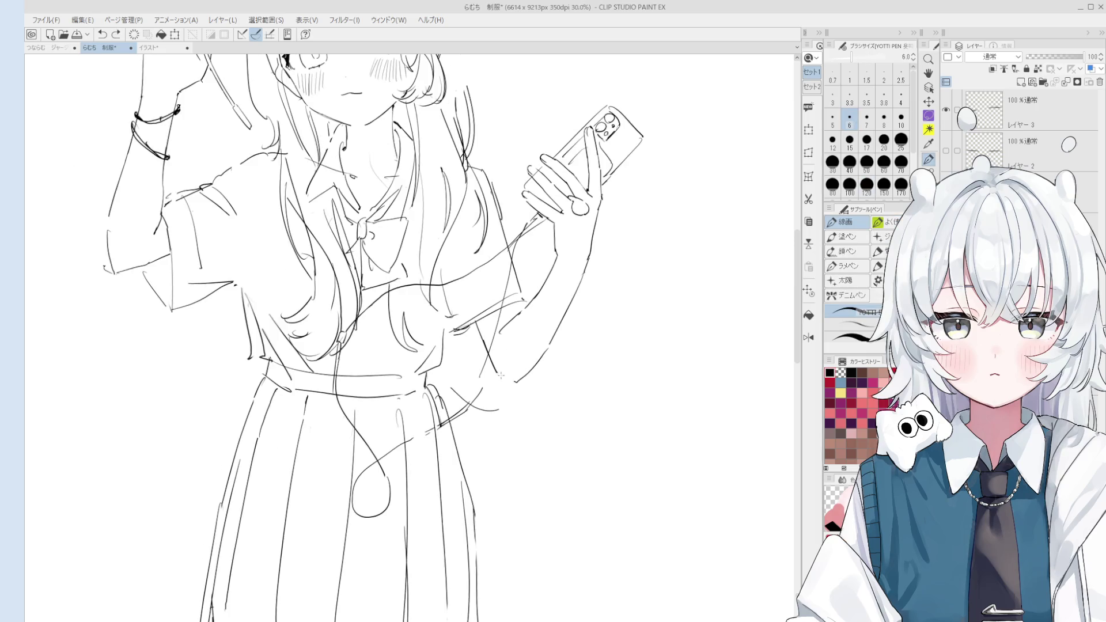
{"action": "scroll", "coordinate": [513, 383], "scroll_direction": "down", "scroll_amount": 2}
{"action": "key", "text": "space"}
{"action": "left_click_drag", "start_coordinate": [513, 383], "coordinate": [586, 377]}
{"action": "scroll", "coordinate": [586, 377], "scroll_direction": "up", "scroll_amount": 1}
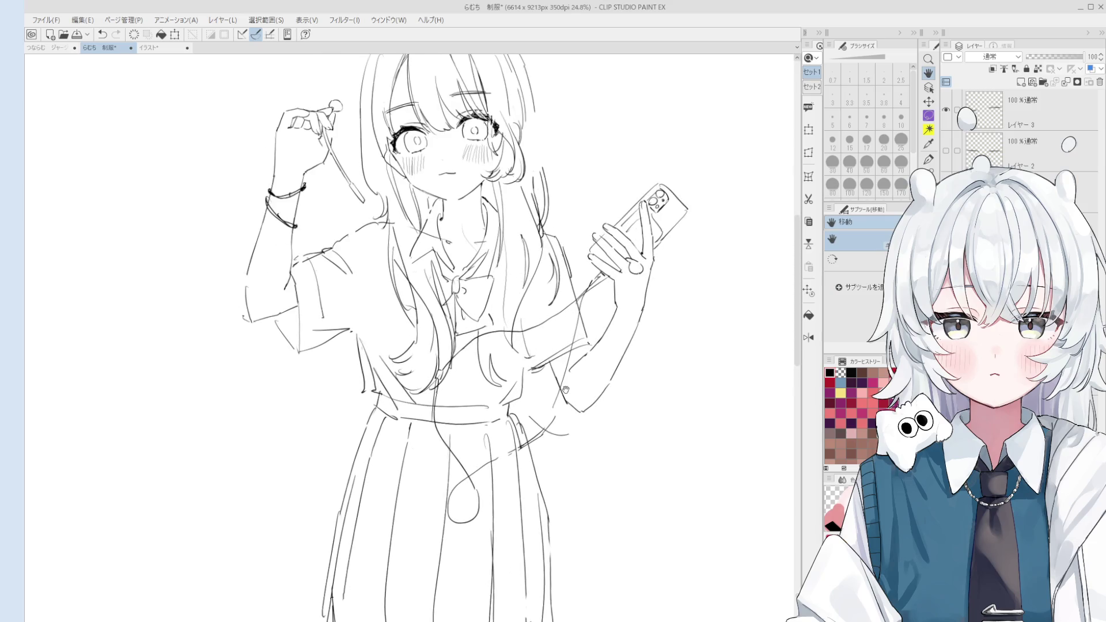
Try new short strokes on the forearm with the pen, undoing each attempt.
{"action": "key", "text": "e"}
{"action": "key", "text": "p"}
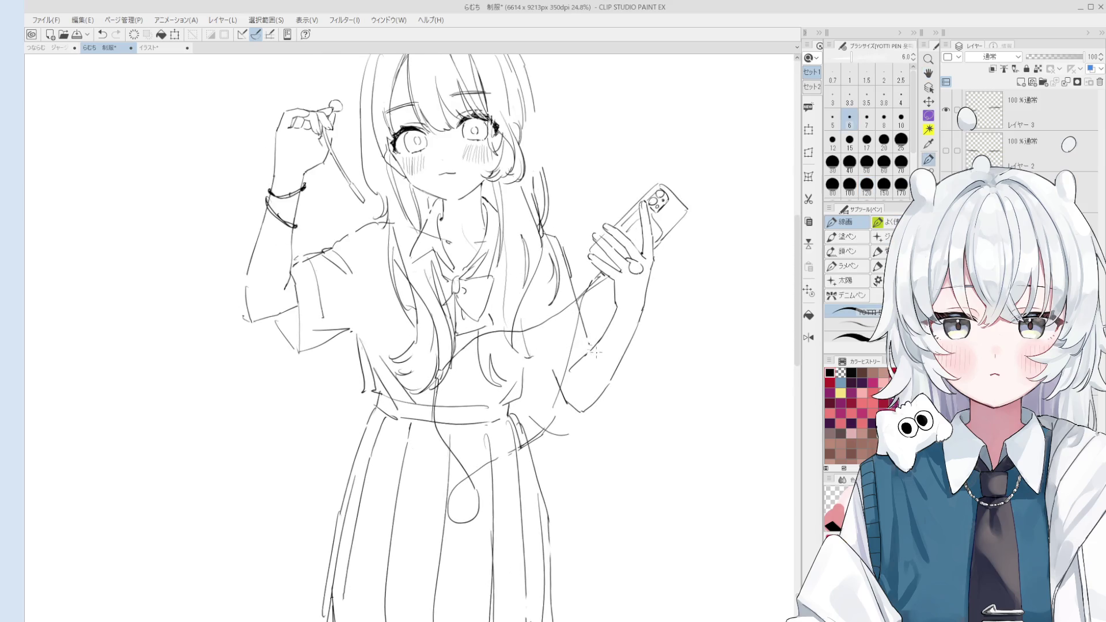
{"action": "scroll", "coordinate": [564, 381], "scroll_direction": "down", "scroll_amount": 1}
{"action": "key", "text": "e"}
{"action": "key", "text": "p"}
{"action": "key", "text": "ctrl+z"}
{"action": "mouse_move", "coordinate": [579, 331]}
{"action": "left_mouse_down"}
{"action": "mouse_move", "coordinate": [595, 347]}
{"action": "mouse_move", "coordinate": [570, 377]}
{"action": "left_mouse_up"}
{"action": "key", "text": "ctrl+z"}
{"action": "key", "text": "ctrl+z"}
{"action": "key", "text": "ctrl+z"}
{"action": "mouse_move", "coordinate": [555, 371]}
{"action": "left_mouse_down"}
{"action": "mouse_move", "coordinate": [564, 396]}
{"action": "mouse_move", "coordinate": [578, 349]}
{"action": "left_mouse_up"}
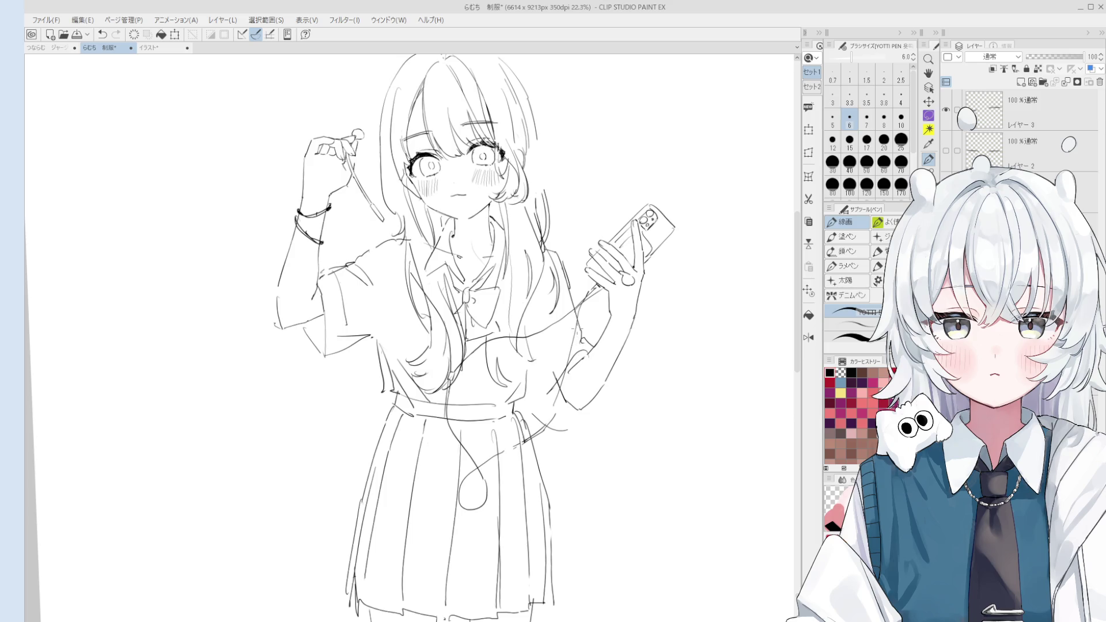
{"action": "key", "text": "ctrl+z"}
{"action": "scroll", "coordinate": [570, 328], "scroll_direction": "up", "scroll_amount": 1}
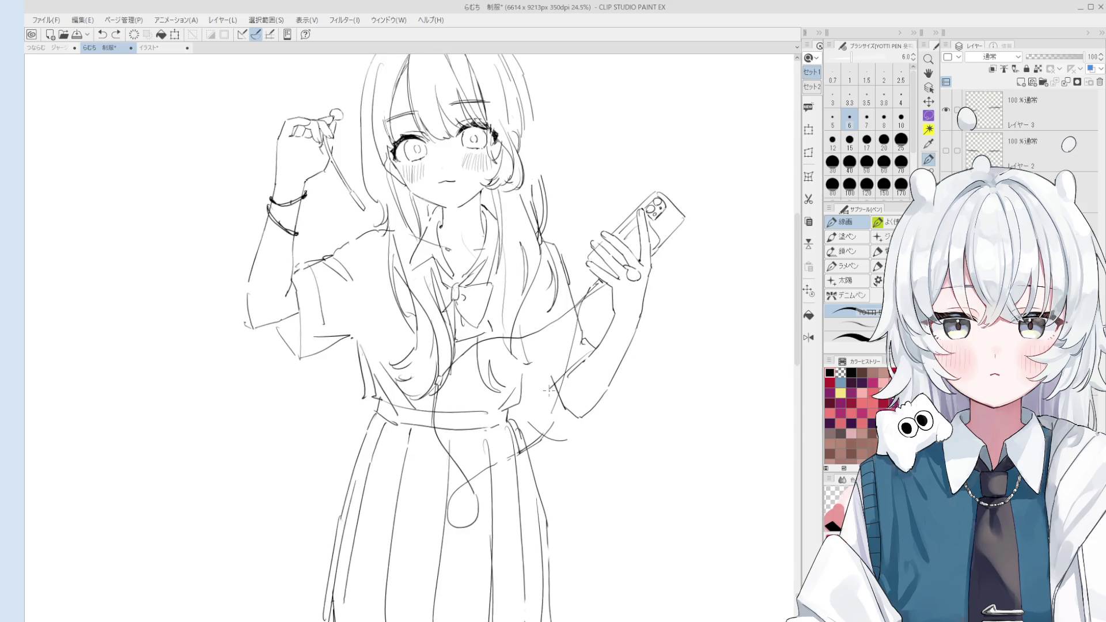
{"action": "scroll", "coordinate": [582, 363], "scroll_direction": "down", "scroll_amount": 3}
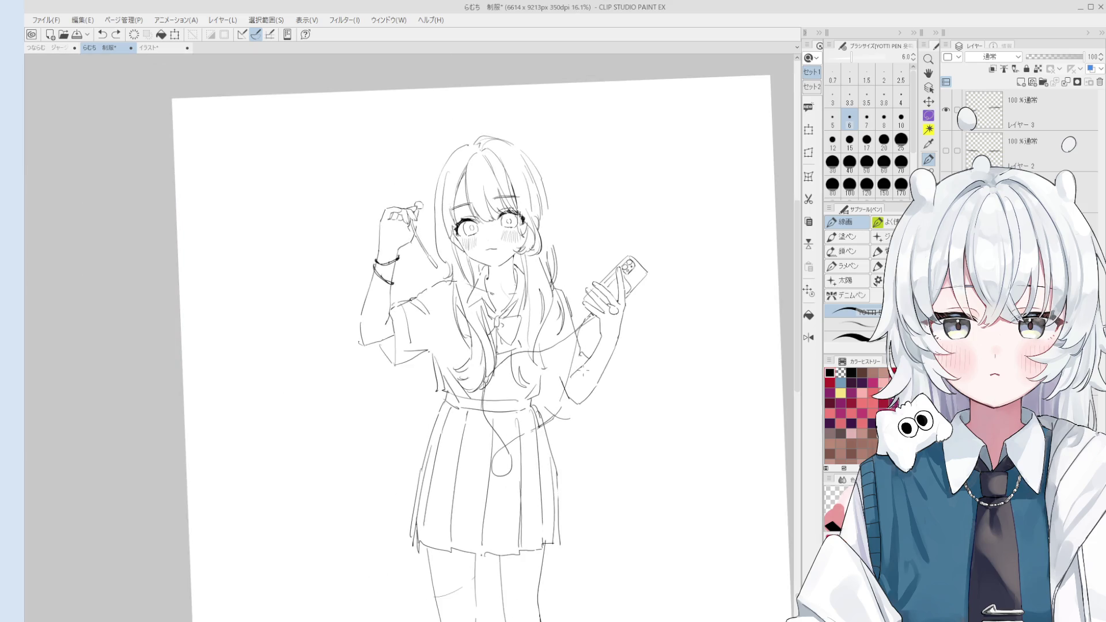
Sketch small strokes near the lower forearm and undo the ones that don't fit.
{"action": "left_click_drag", "start_coordinate": [570, 369], "coordinate": [556, 391]}
{"action": "scroll", "coordinate": [558, 380], "scroll_direction": "up", "scroll_amount": 2}
{"action": "key", "text": "ctrl+z"}
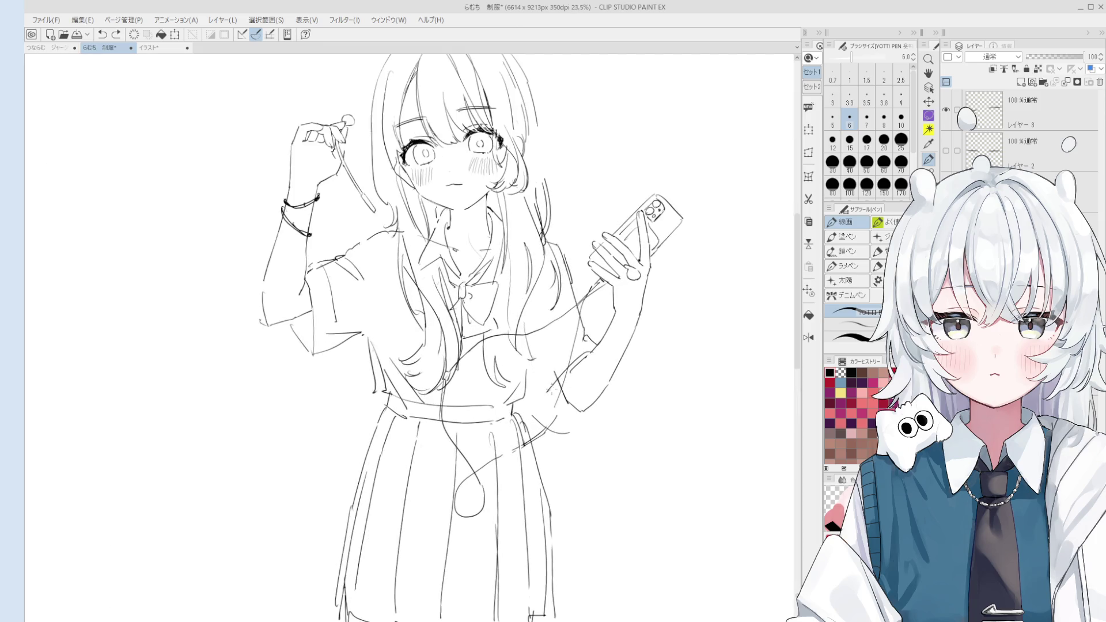
{"action": "scroll", "coordinate": [542, 377], "scroll_direction": "down", "scroll_amount": 1}
{"action": "scroll", "coordinate": [548, 375], "scroll_direction": "up", "scroll_amount": 3}
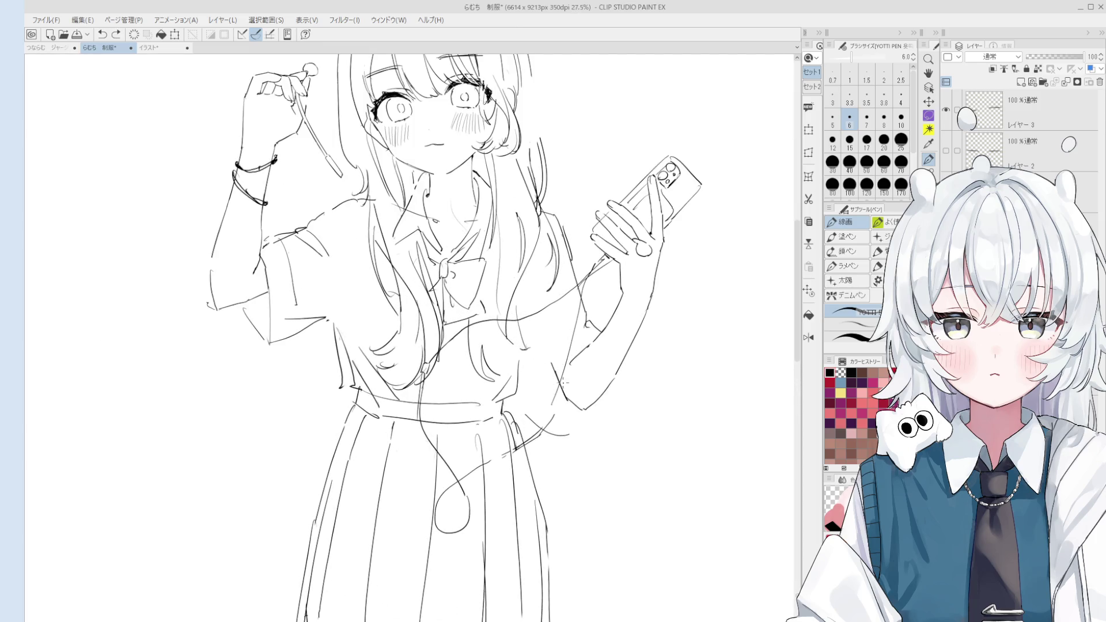
{"action": "left_click_drag", "start_coordinate": [581, 356], "coordinate": [553, 397]}
{"action": "key", "text": "ctrl+z"}
{"action": "key", "text": "e"}
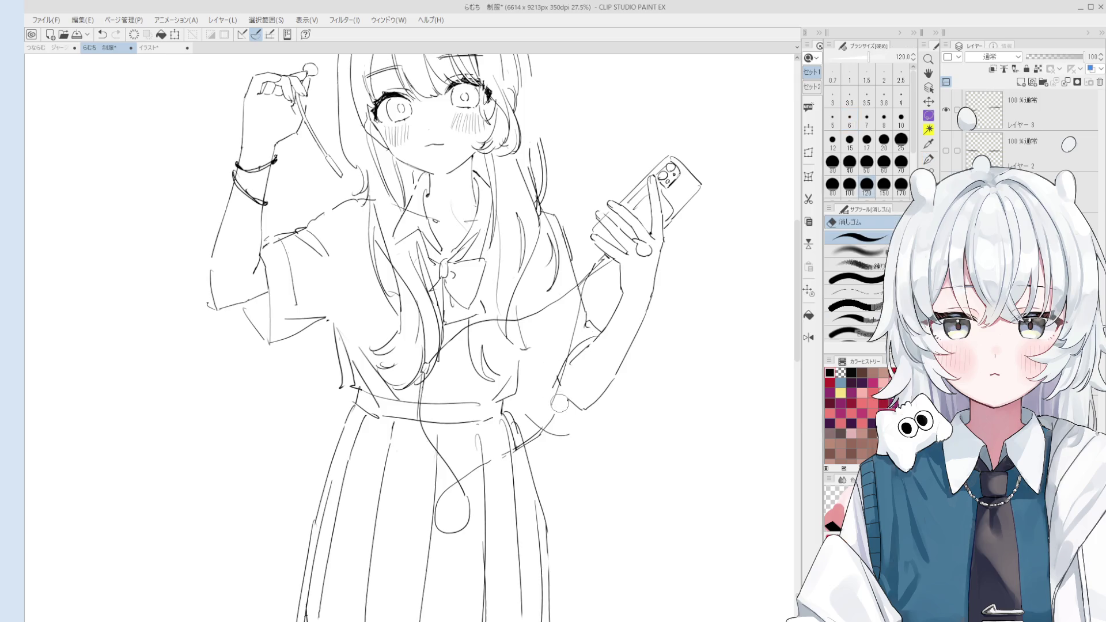
{"action": "key", "text": "p"}
{"action": "key", "text": "ctrl+z"}
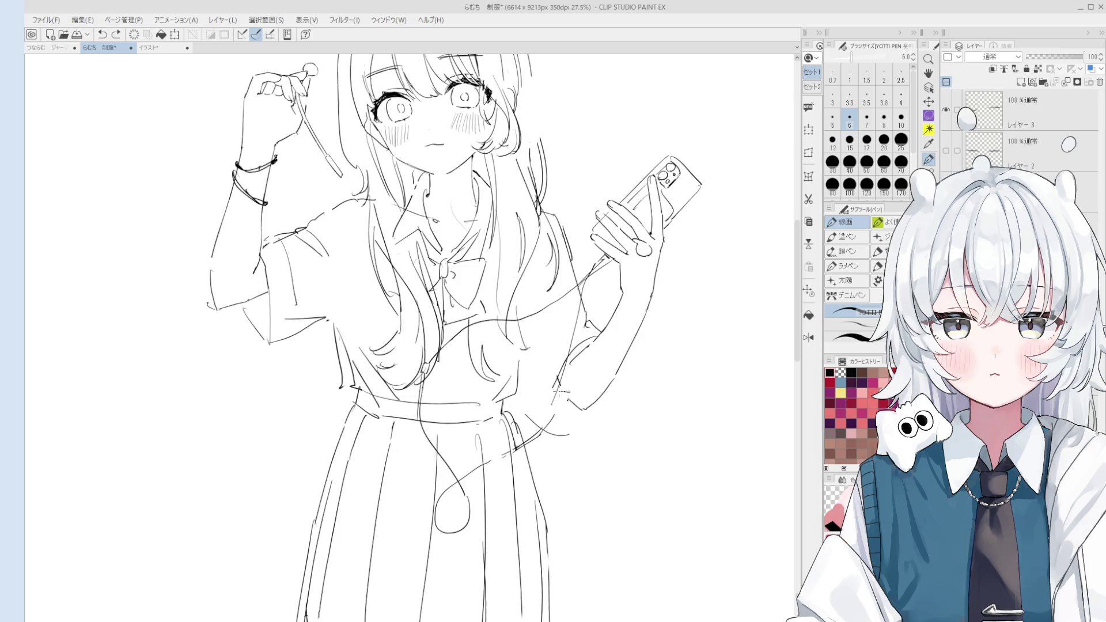
{"action": "mouse_move", "coordinate": [560, 396]}
{"action": "left_mouse_down"}
{"action": "mouse_move", "coordinate": [572, 389]}
{"action": "mouse_move", "coordinate": [527, 395]}
{"action": "mouse_move", "coordinate": [521, 357]}
{"action": "mouse_move", "coordinate": [551, 397]}
{"action": "mouse_move", "coordinate": [531, 396]}
{"action": "mouse_move", "coordinate": [522, 353]}
{"action": "mouse_move", "coordinate": [545, 382]}
{"action": "left_mouse_up"}
{"action": "key", "text": "ctrl+z"}
{"action": "key", "text": "ctrl+z"}
{"action": "key", "text": "ctrl+z"}
{"action": "key", "text": "ctrl+z"}
{"action": "key", "text": "ctrl+z"}
{"action": "key", "text": "ctrl+z"}
Check the page in a mirrored view and add a hooked stroke across the sleeve.
{"action": "key", "text": "ctrl+minus"}
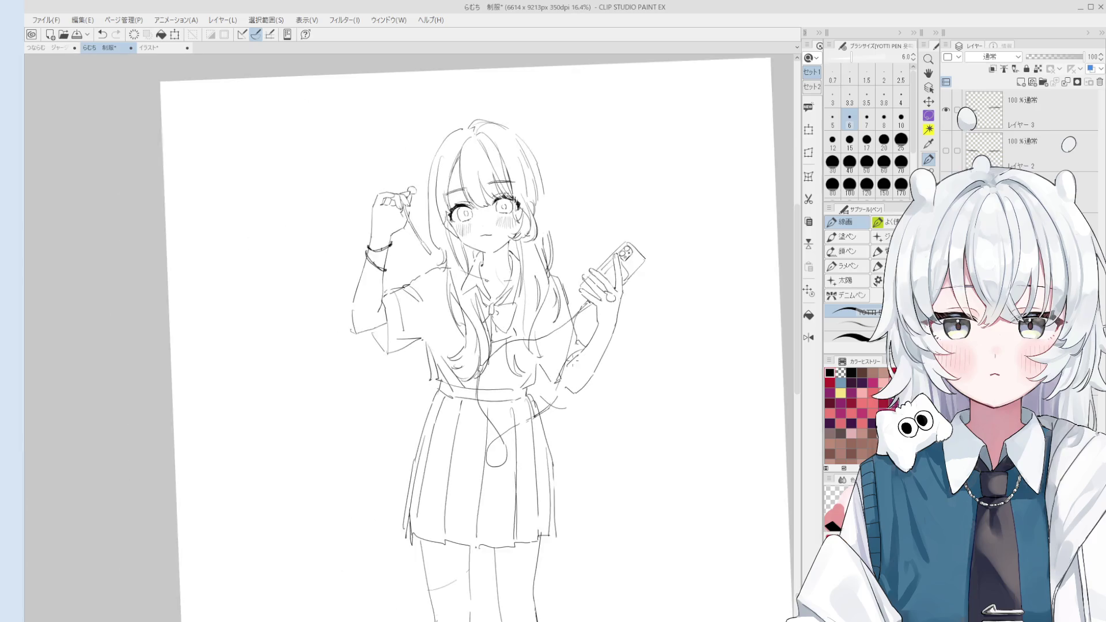
{"action": "key", "text": "h"}
{"action": "scroll", "coordinate": [294, 364], "scroll_direction": "up", "scroll_amount": 1}
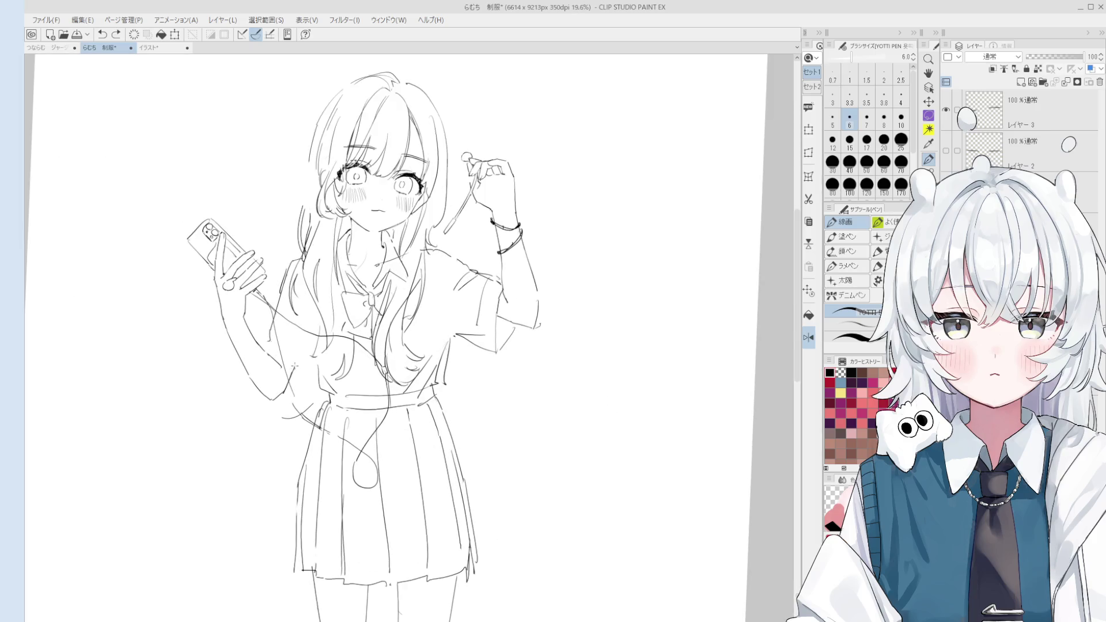
{"action": "left_click_drag", "start_coordinate": [252, 337], "coordinate": [313, 377]}
{"action": "key", "text": "ctrl+z"}
{"action": "key", "text": "ctrl+z"}
{"action": "left_click_drag", "start_coordinate": [266, 338], "coordinate": [312, 346]}
{"action": "scroll", "coordinate": [397, 337], "scroll_direction": "down", "scroll_amount": 1}
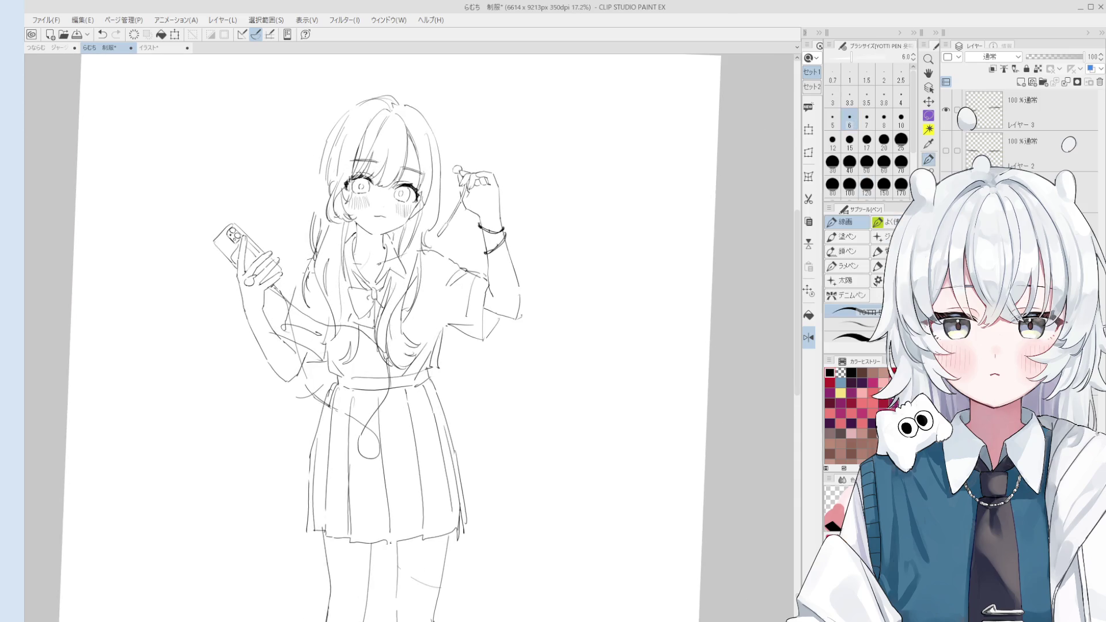
{"action": "key", "text": "h"}
Try a downward hair strand stroke, erasing part of it and undoing the retry.
{"action": "key", "text": "ctrl+plus"}
{"action": "key", "text": "e"}
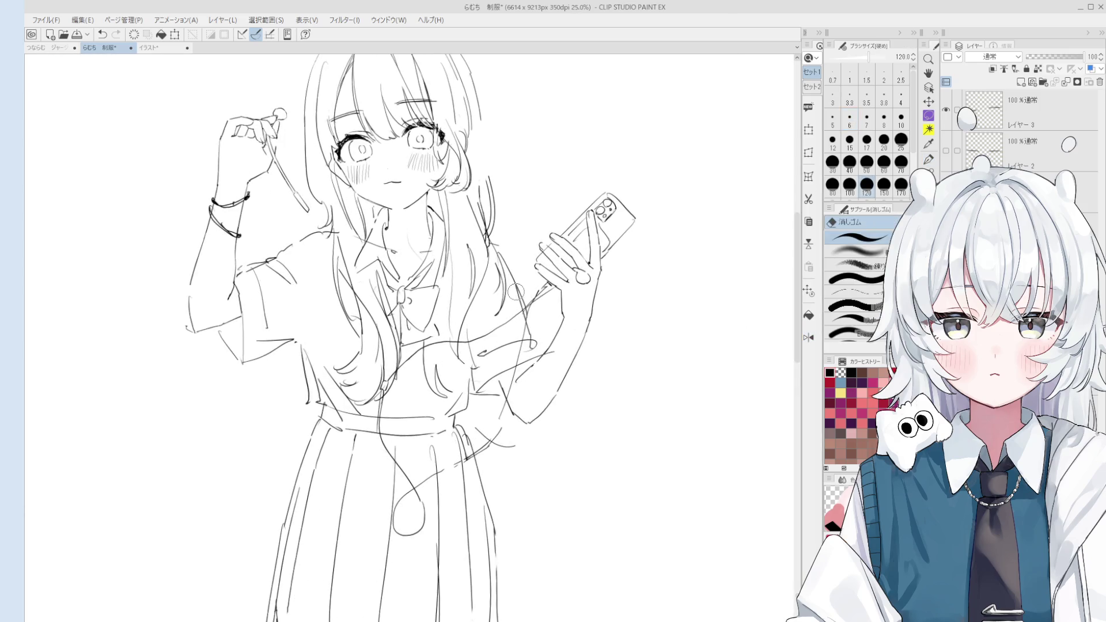
{"action": "key", "text": "p"}
{"action": "left_click_drag", "start_coordinate": [488, 247], "coordinate": [532, 346]}
{"action": "key", "text": "ctrl+z"}
{"action": "key", "text": "ctrl+z"}
{"action": "key", "text": "ctrl+z"}
{"action": "key", "text": "e"}
{"action": "left_click_drag", "start_coordinate": [507, 257], "coordinate": [499, 309]}
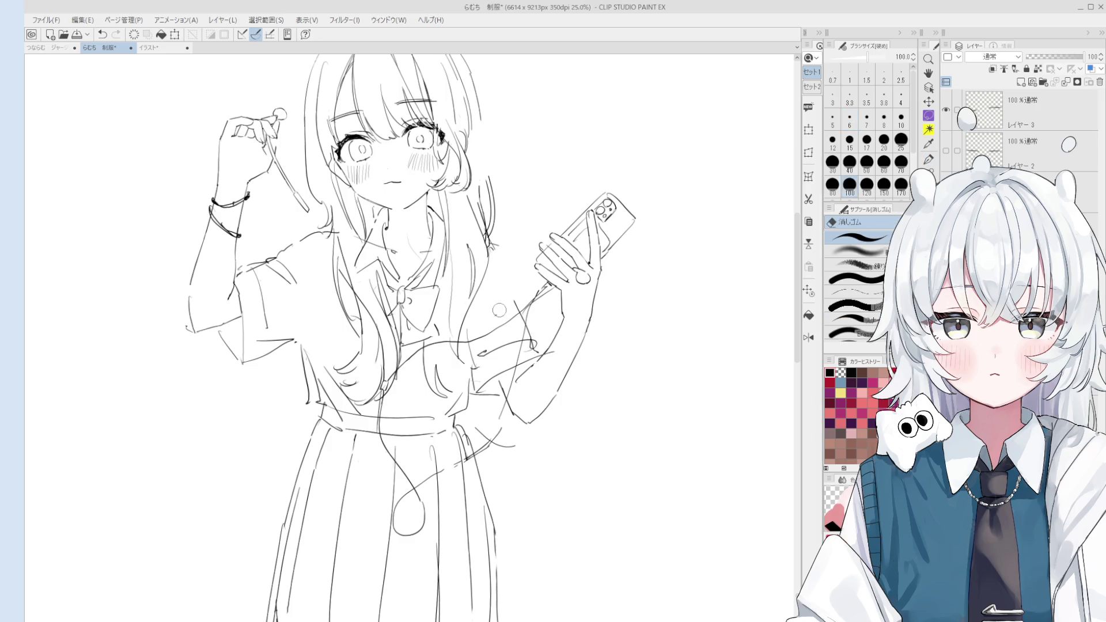
{"action": "key", "text": "p"}
{"action": "mouse_move", "coordinate": [492, 248]}
{"action": "left_mouse_down"}
{"action": "mouse_move", "coordinate": [515, 306]}
{"action": "mouse_move", "coordinate": [507, 288]}
{"action": "mouse_move", "coordinate": [465, 324]}
{"action": "left_mouse_up"}
{"action": "key", "text": "ctrl+z"}
{"action": "key", "text": "ctrl+z"}
{"action": "key", "text": "ctrl+z"}
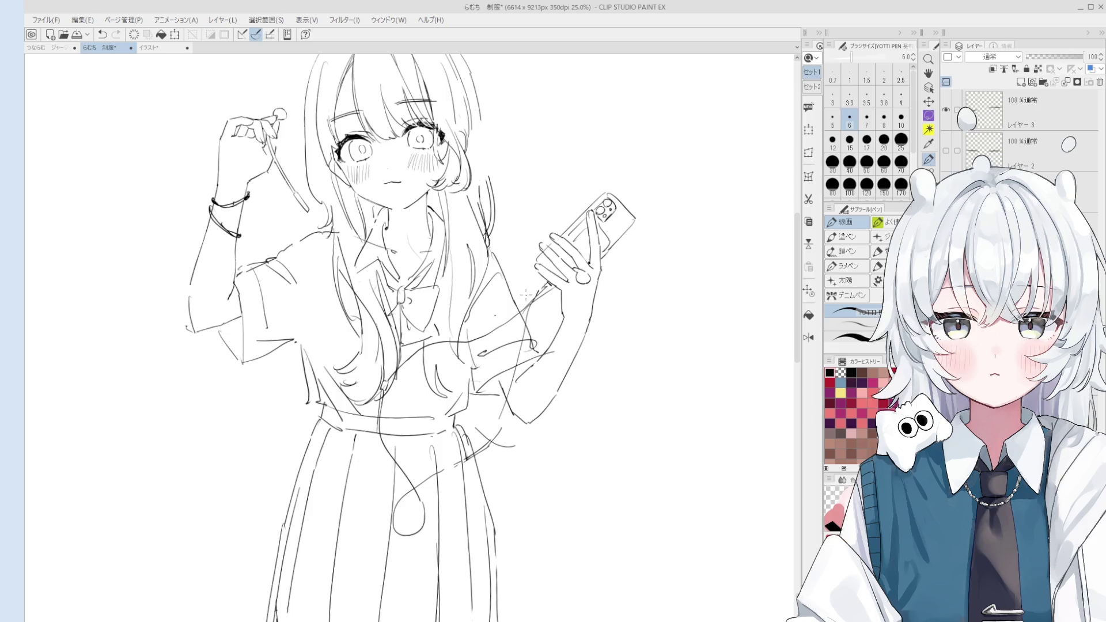
Draw a vertical line beside the hair, retrying and undoing several attempts.
{"action": "key", "text": "e"}
{"action": "scroll", "coordinate": [510, 277], "scroll_direction": "up", "scroll_amount": 1}
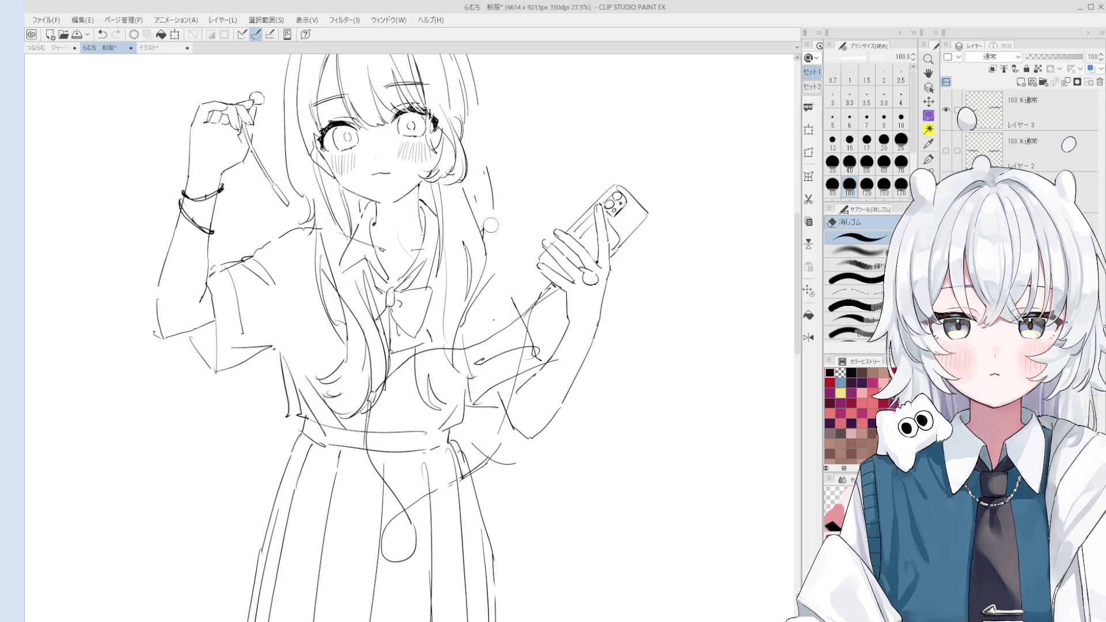
{"action": "left_click_drag", "start_coordinate": [488, 226], "coordinate": [497, 252]}
{"action": "key", "text": "p"}
{"action": "scroll", "coordinate": [496, 244], "scroll_direction": "down", "scroll_amount": 1}
{"action": "key", "text": "ctrl+z"}
{"action": "left_click_drag", "start_coordinate": [490, 155], "coordinate": [488, 248]}
{"action": "key", "text": "ctrl+z"}
{"action": "key", "text": "ctrl+z"}
{"action": "scroll", "coordinate": [488, 178], "scroll_direction": "down", "scroll_amount": 1}
{"action": "key", "text": "ctrl+z"}
{"action": "left_click_drag", "start_coordinate": [487, 193], "coordinate": [495, 248]}
{"action": "key", "text": "ctrl+z"}
Keep retrying short strokes beside the hair, keeping a small one at the end.
{"action": "key", "text": "ctrl+z"}
{"action": "left_click_drag", "start_coordinate": [489, 199], "coordinate": [493, 288]}
{"action": "key", "text": "ctrl+z"}
{"action": "key", "text": "e"}
{"action": "key", "text": "p"}
{"action": "key", "text": "ctrl+z"}
{"action": "left_click_drag", "start_coordinate": [489, 253], "coordinate": [500, 283]}
{"action": "key", "text": "ctrl+z"}
{"action": "key", "text": "ctrl+z"}
{"action": "key", "text": "ctrl+z"}
{"action": "key", "text": "e"}
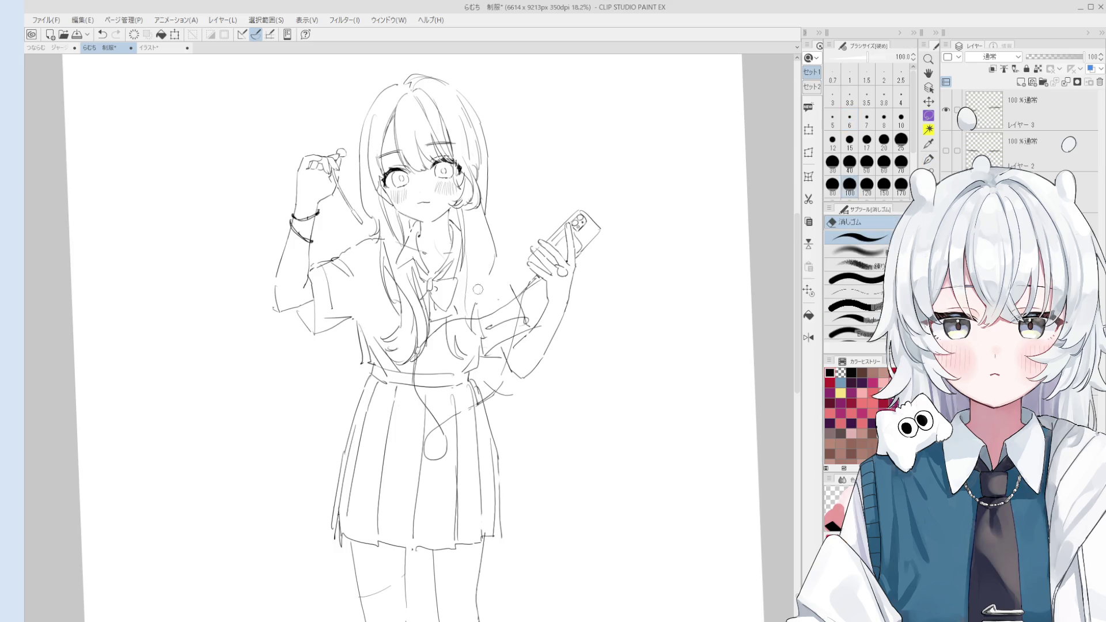
{"action": "key", "text": "p"}
{"action": "key", "text": "ctrl+z"}
{"action": "left_click_drag", "start_coordinate": [490, 266], "coordinate": [494, 287]}
{"action": "key", "text": "ctrl+z"}
{"action": "left_click_drag", "start_coordinate": [489, 241], "coordinate": [480, 248]}
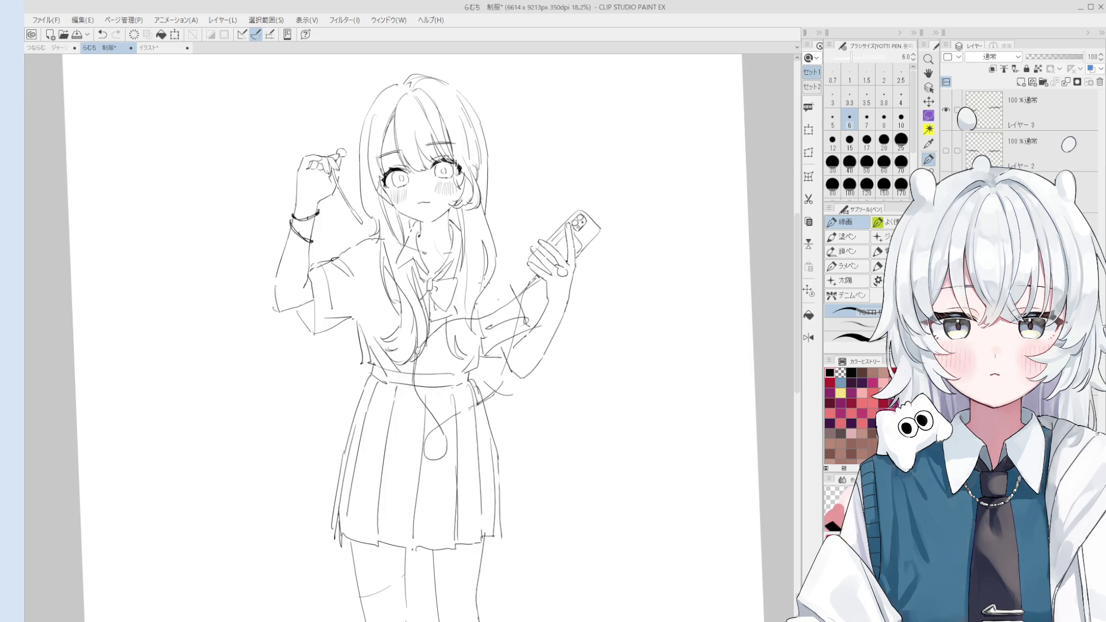
Straighten the canvas view upright and redraw the long stroke down the arm.
{"action": "left_click_drag", "start_coordinate": [483, 275], "coordinate": [427, 344]}
{"action": "key", "text": "h"}
{"action": "key", "text": "ctrl+shift+r"}
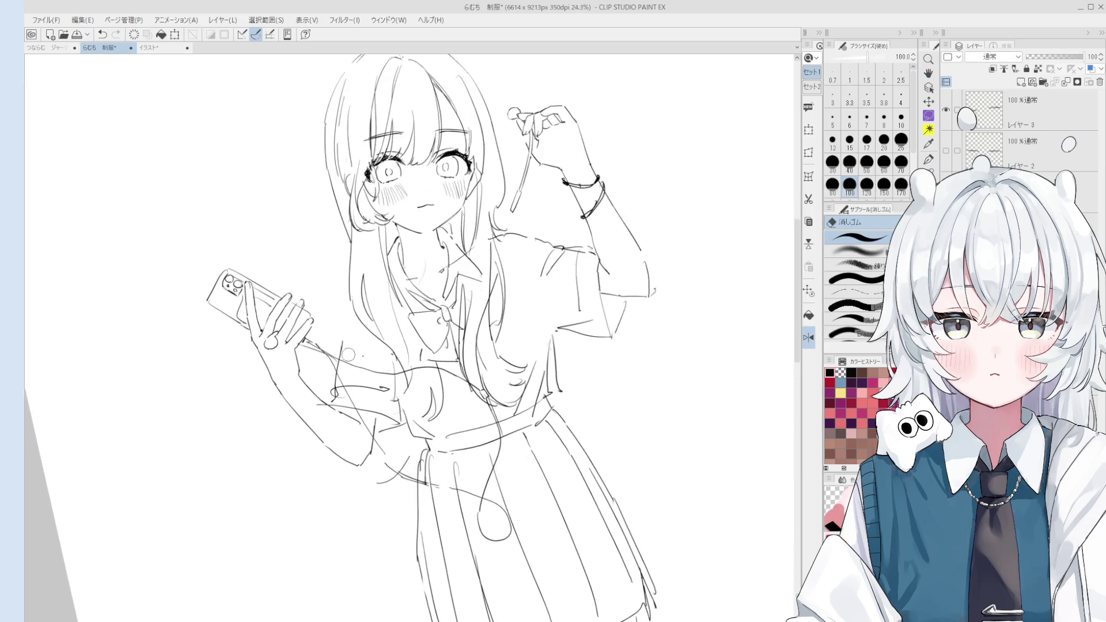
{"action": "key", "text": "h"}
{"action": "left_click_drag", "start_coordinate": [464, 354], "coordinate": [464, 349]}
{"action": "key", "text": "p"}
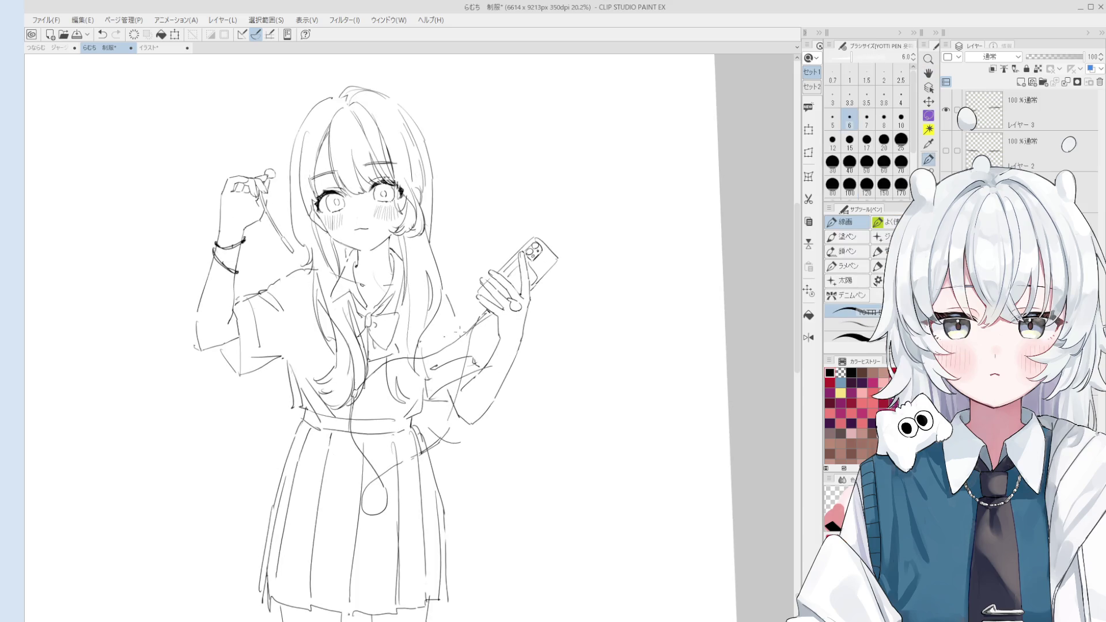
{"action": "key", "text": "ctrl+z"}
{"action": "left_click_drag", "start_coordinate": [448, 297], "coordinate": [469, 358]}
{"action": "key", "text": "ctrl+z"}
{"action": "left_click_drag", "start_coordinate": [449, 297], "coordinate": [470, 360]}
Add a faint stroke near the waist, then undo it.
{"action": "key", "text": "e"}
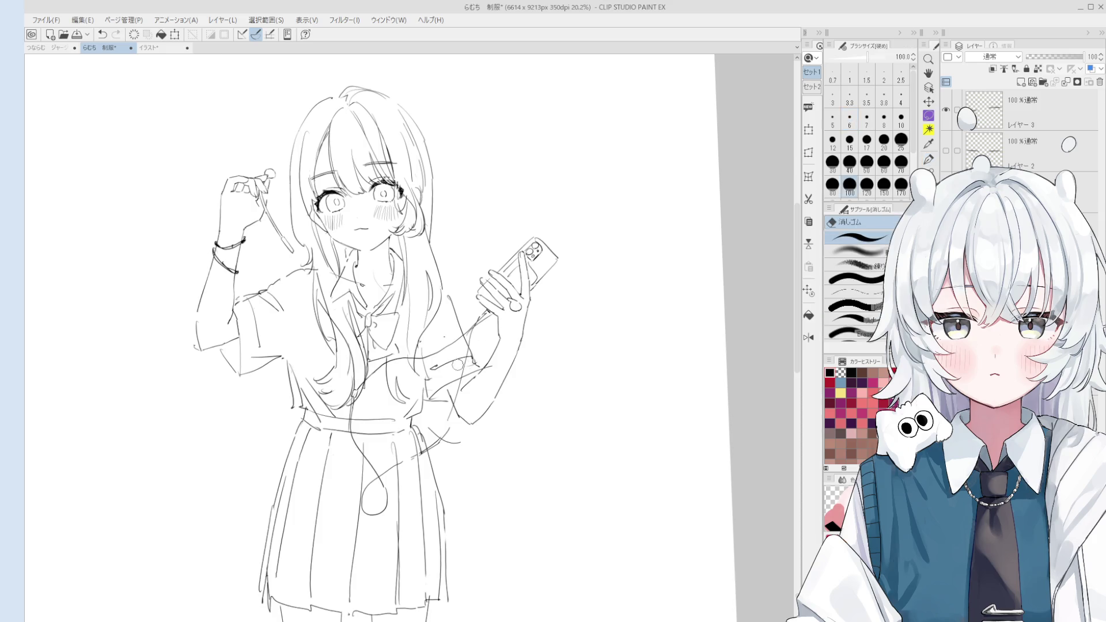
{"action": "scroll", "coordinate": [458, 354], "scroll_direction": "up", "scroll_amount": 2}
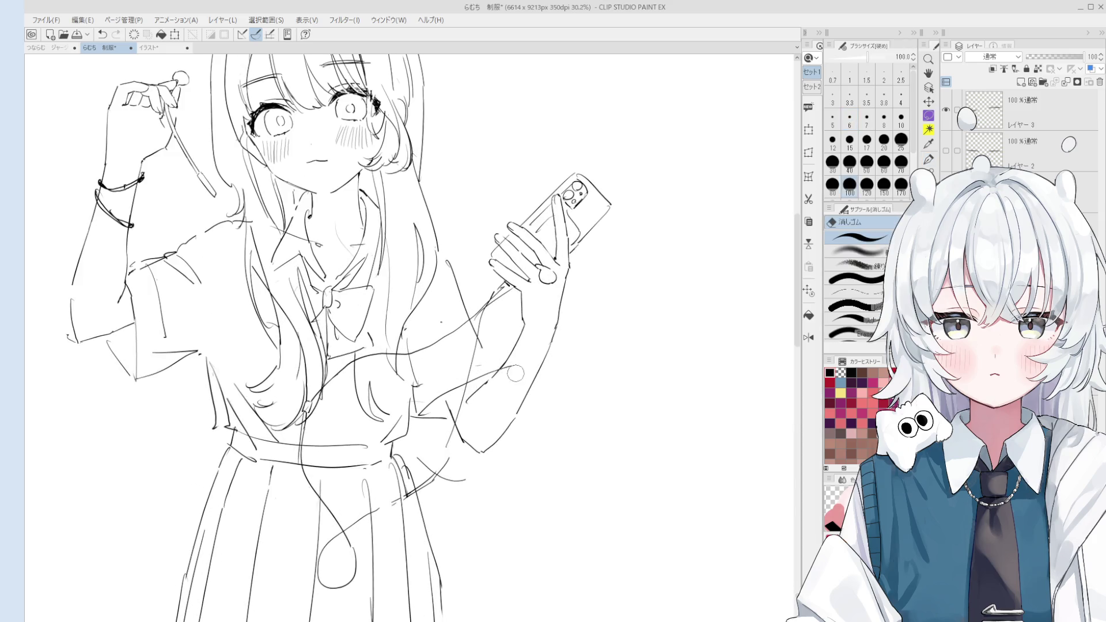
{"action": "key", "text": "p"}
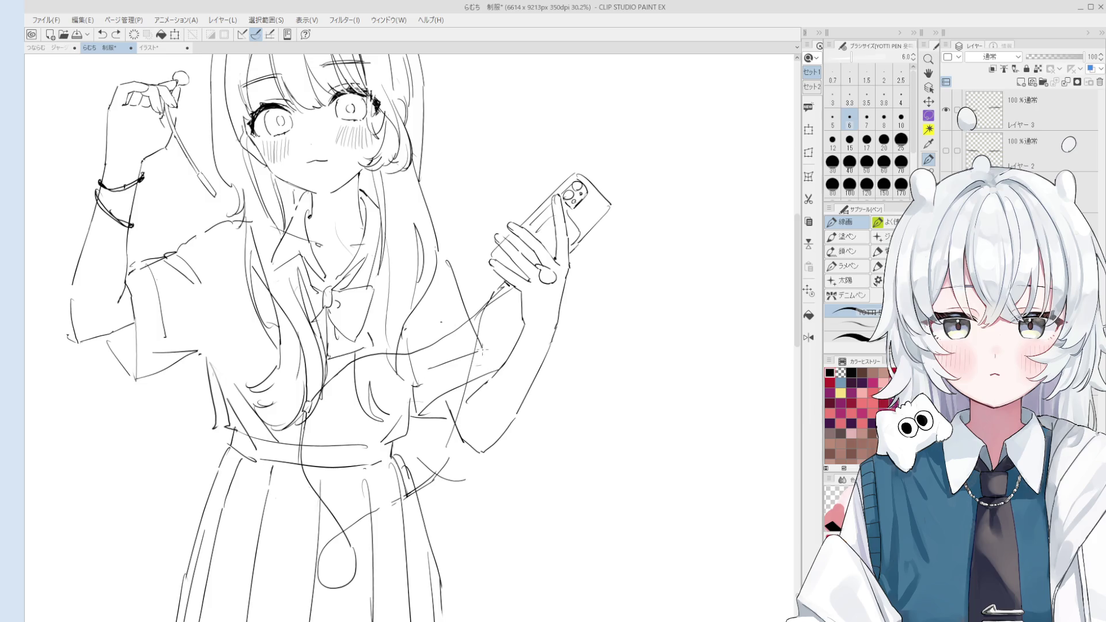
{"action": "scroll", "coordinate": [486, 361], "scroll_direction": "down", "scroll_amount": 2}
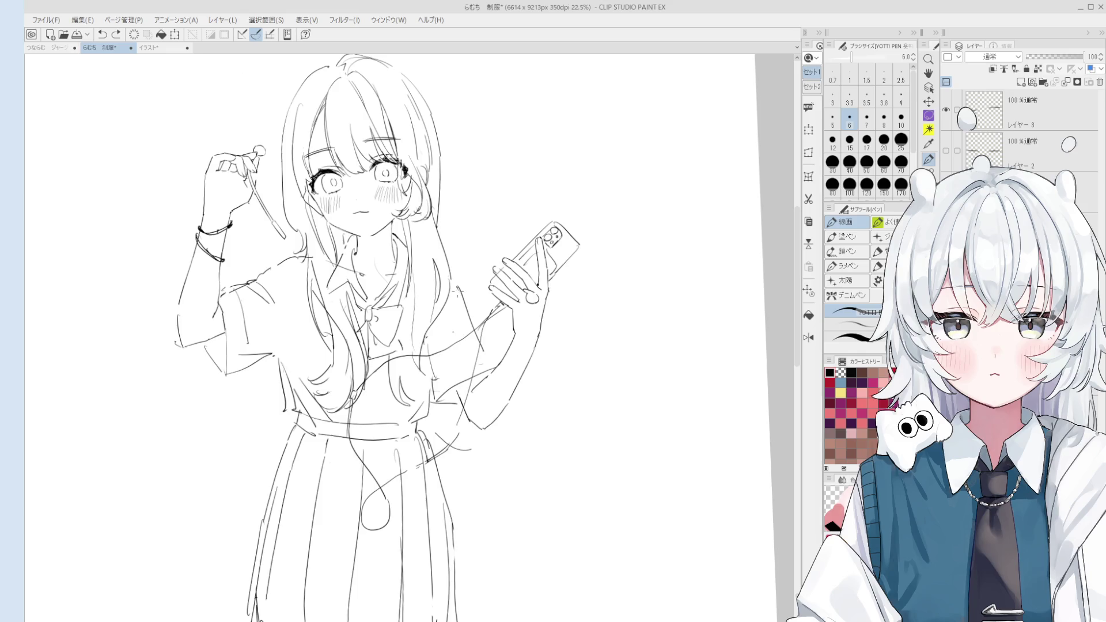
{"action": "left_click_drag", "start_coordinate": [470, 369], "coordinate": [437, 357]}
{"action": "scroll", "coordinate": [466, 307], "scroll_direction": "down", "scroll_amount": 1}
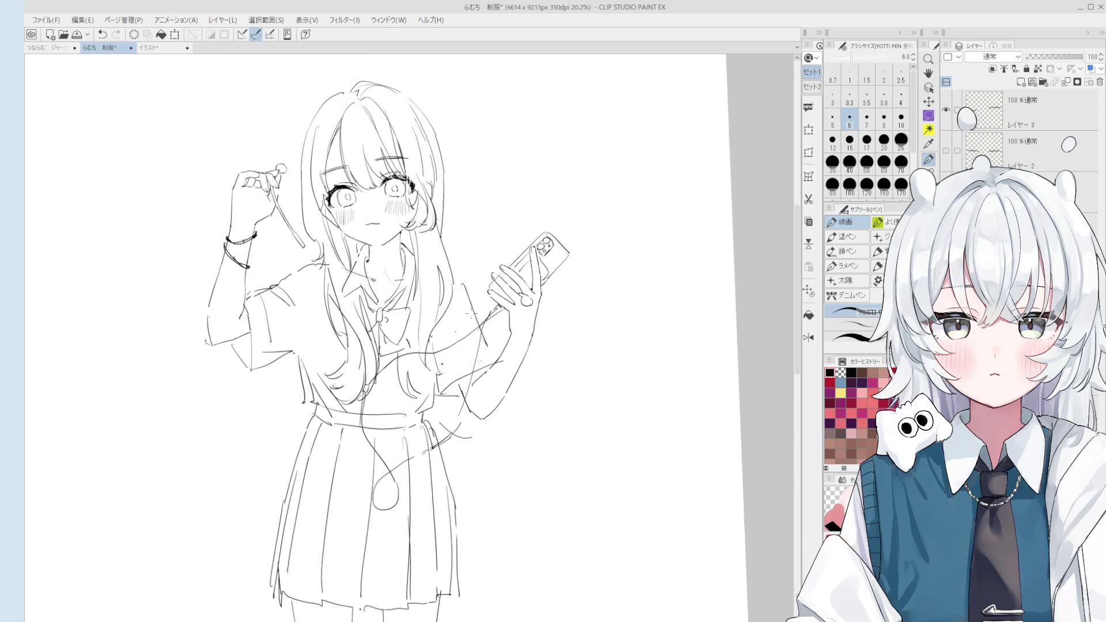
{"action": "scroll", "coordinate": [469, 308], "scroll_direction": "down", "scroll_amount": 1}
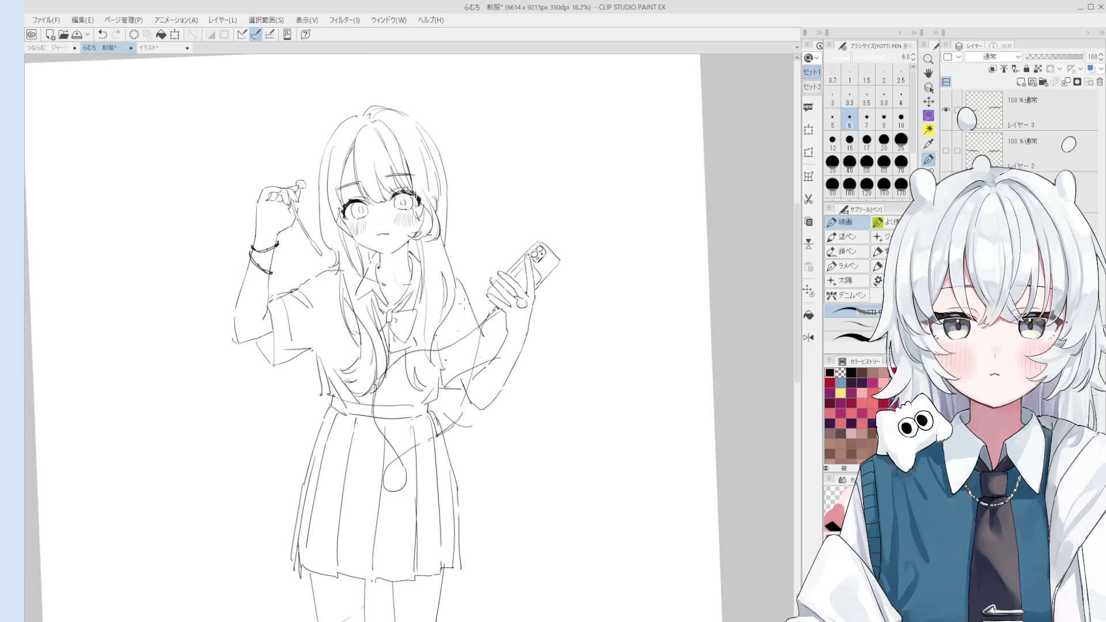
{"action": "key", "text": "ctrl+z"}
Retry and undo a short stroke on the raised arm, then save the 制服 file.
{"action": "scroll", "coordinate": [488, 349], "scroll_direction": "down", "scroll_amount": 1}
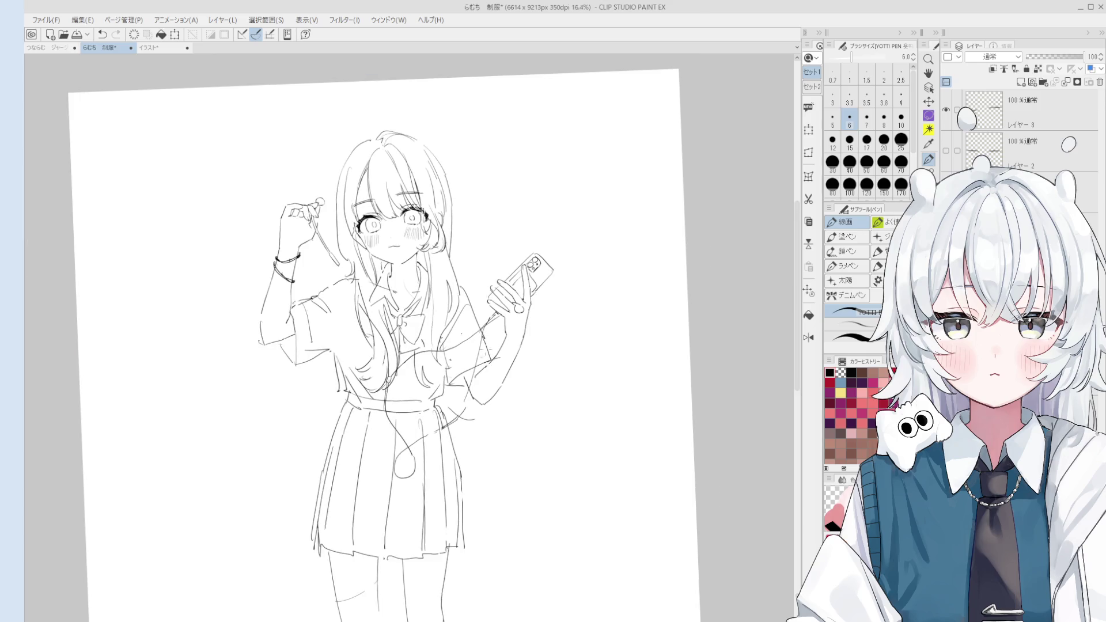
{"action": "key", "text": "ctrl+z"}
{"action": "mouse_move", "coordinate": [484, 346]}
{"action": "left_mouse_down"}
{"action": "mouse_move", "coordinate": [492, 357]}
{"action": "mouse_move", "coordinate": [463, 368]}
{"action": "left_mouse_up"}
{"action": "key", "text": "ctrl+z"}
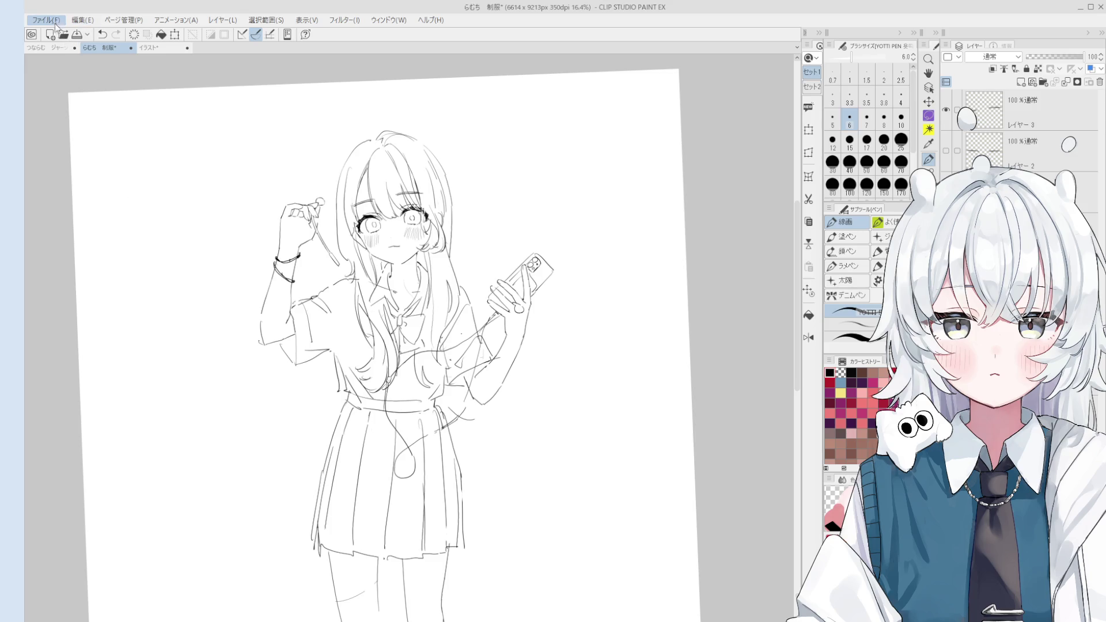
{"action": "key", "text": "ctrl+s"}
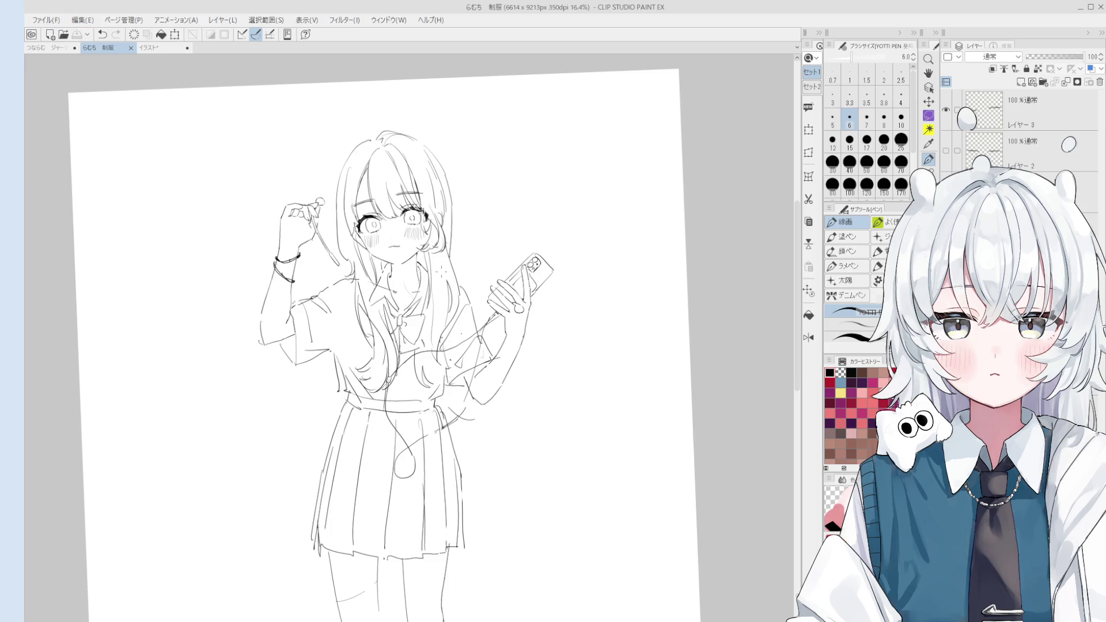
Erase the old hair strand lines right of the head and draw new strands there.
{"action": "scroll", "coordinate": [398, 114], "scroll_direction": "up", "scroll_amount": 2}
{"action": "key", "text": "e"}
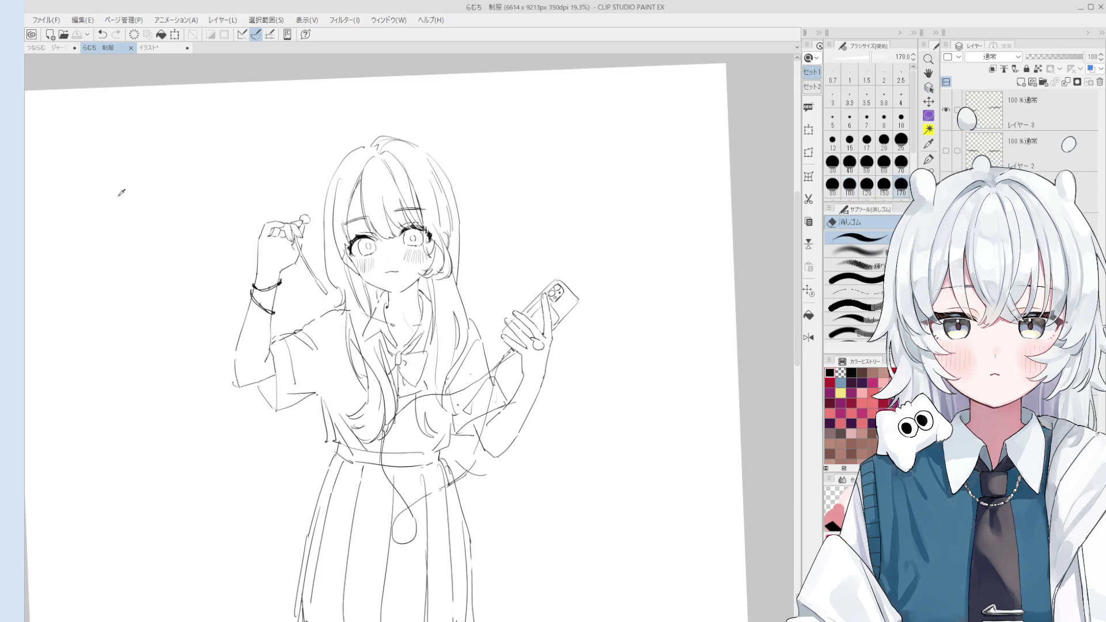
{"action": "mouse_move", "coordinate": [463, 233]}
{"action": "left_mouse_down"}
{"action": "mouse_move", "coordinate": [452, 173]}
{"action": "mouse_move", "coordinate": [435, 190]}
{"action": "mouse_move", "coordinate": [459, 222]}
{"action": "left_mouse_up"}
{"action": "key", "text": "p"}
{"action": "key", "text": "ctrl+z"}
{"action": "left_click_drag", "start_coordinate": [440, 151], "coordinate": [458, 219]}
{"action": "scroll", "coordinate": [438, 158], "scroll_direction": "down", "scroll_amount": 2}
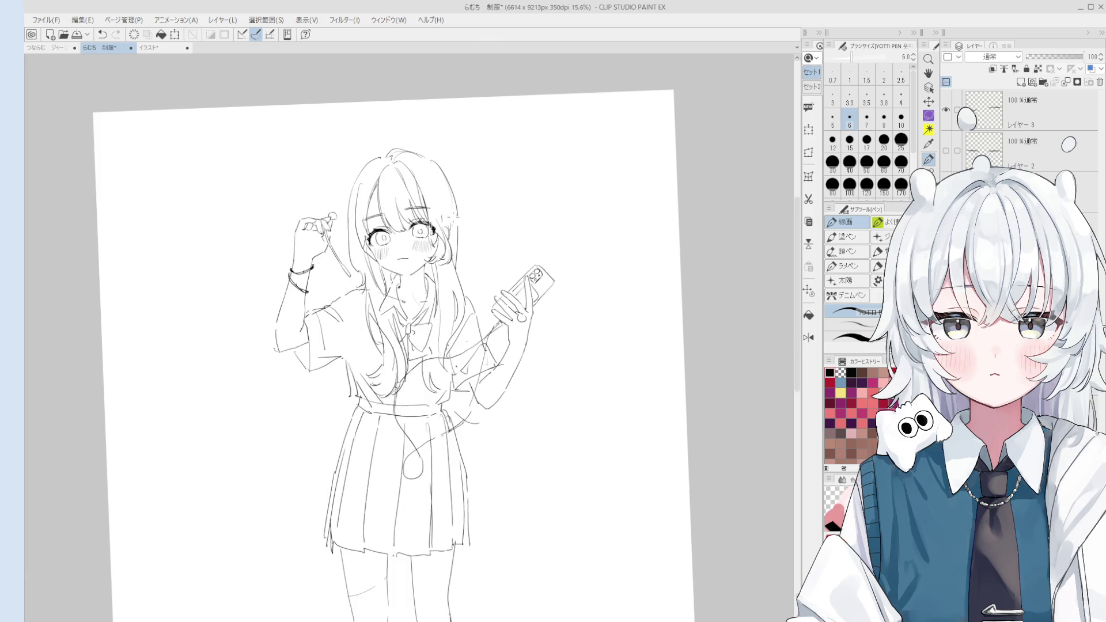
Undo the last strokes, removing the ear loop beside the hair.
{"action": "key", "text": "e"}
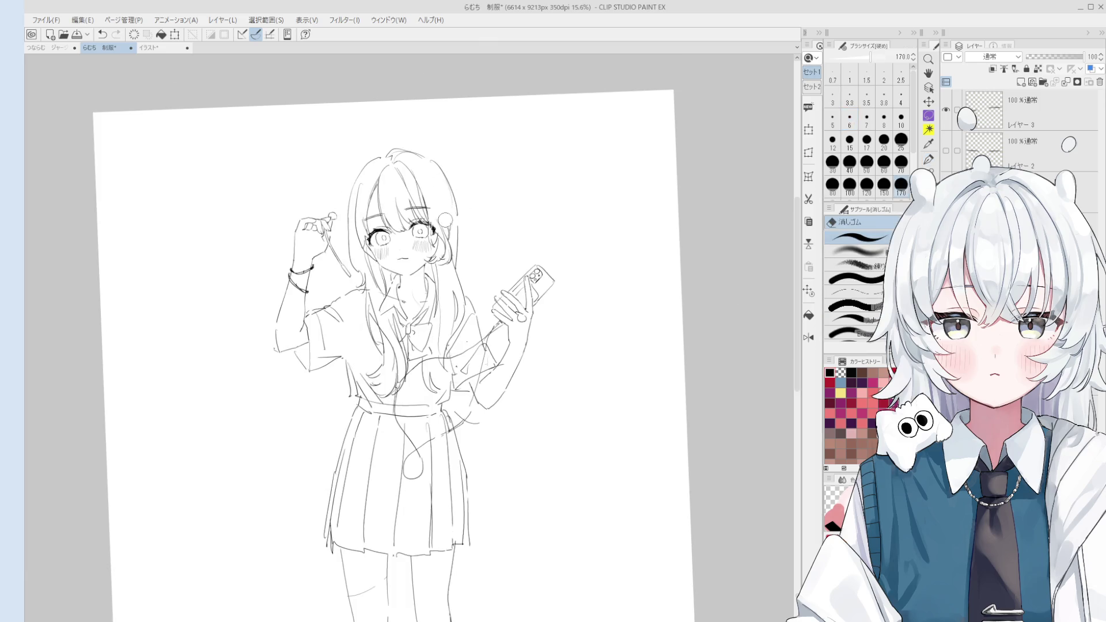
{"action": "scroll", "coordinate": [455, 231], "scroll_direction": "up", "scroll_amount": 1}
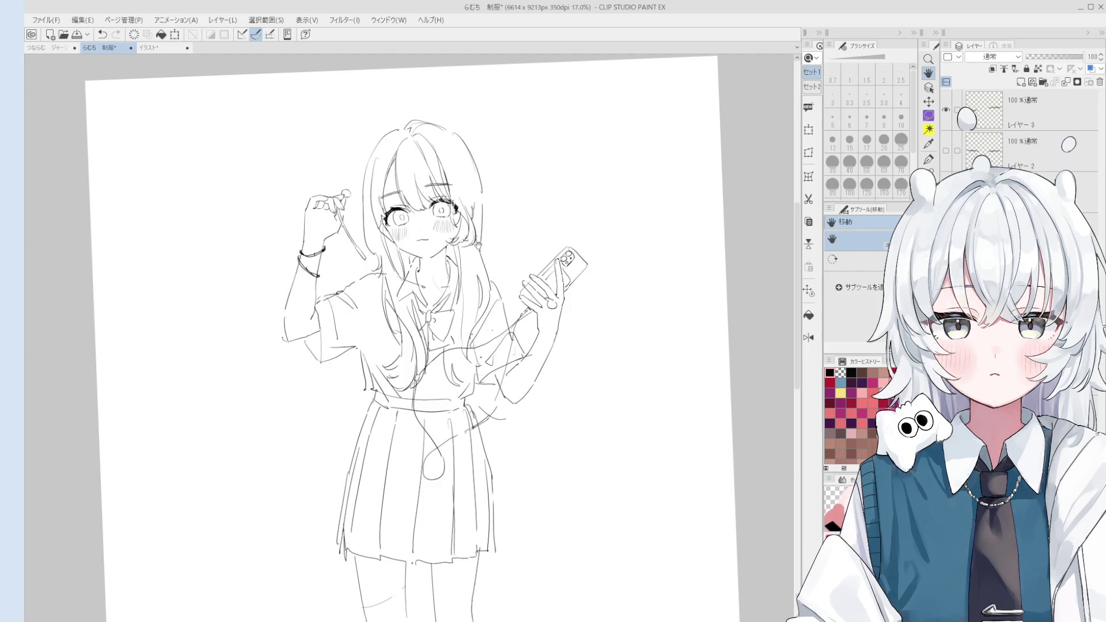
{"action": "scroll", "coordinate": [487, 246], "scroll_direction": "up", "scroll_amount": 1}
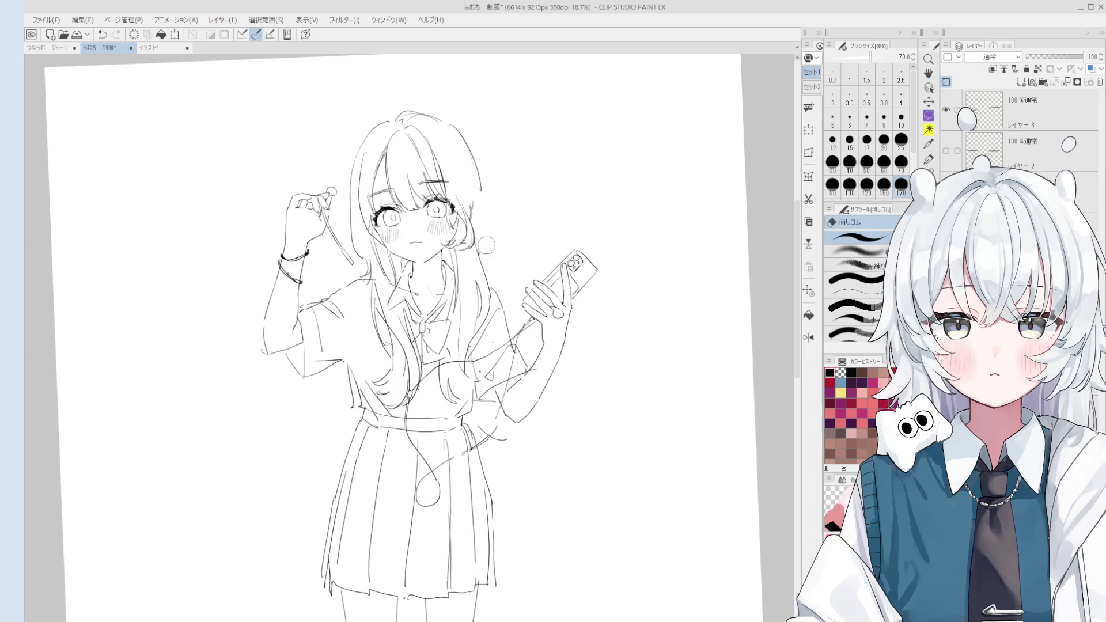
{"action": "scroll", "coordinate": [484, 216], "scroll_direction": "up", "scroll_amount": 4}
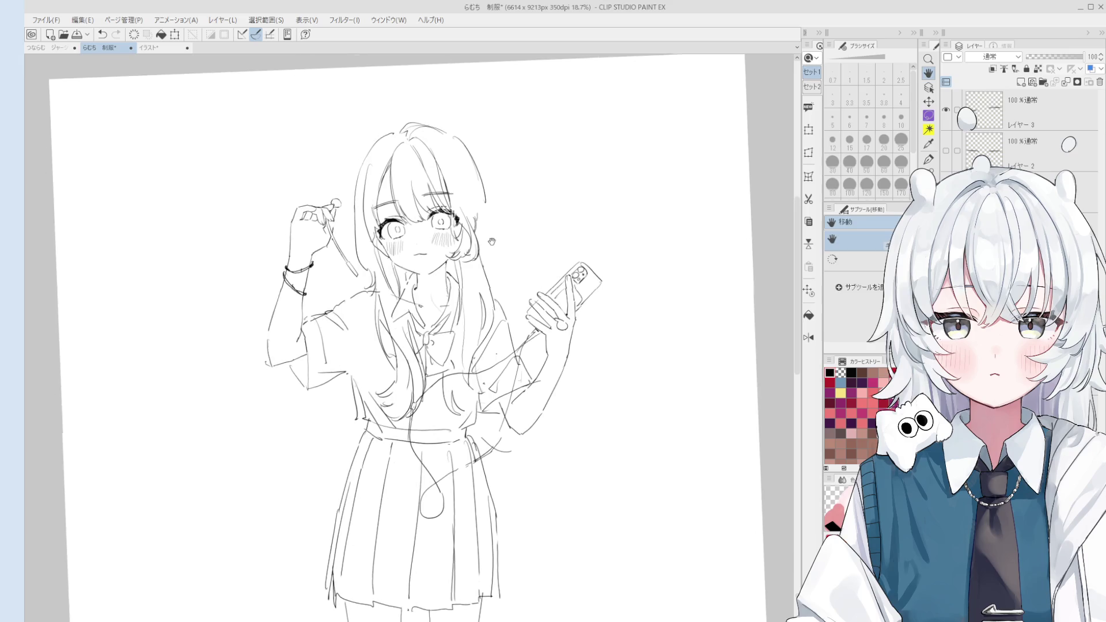
{"action": "key", "text": "p"}
{"action": "key", "text": "ctrl+z"}
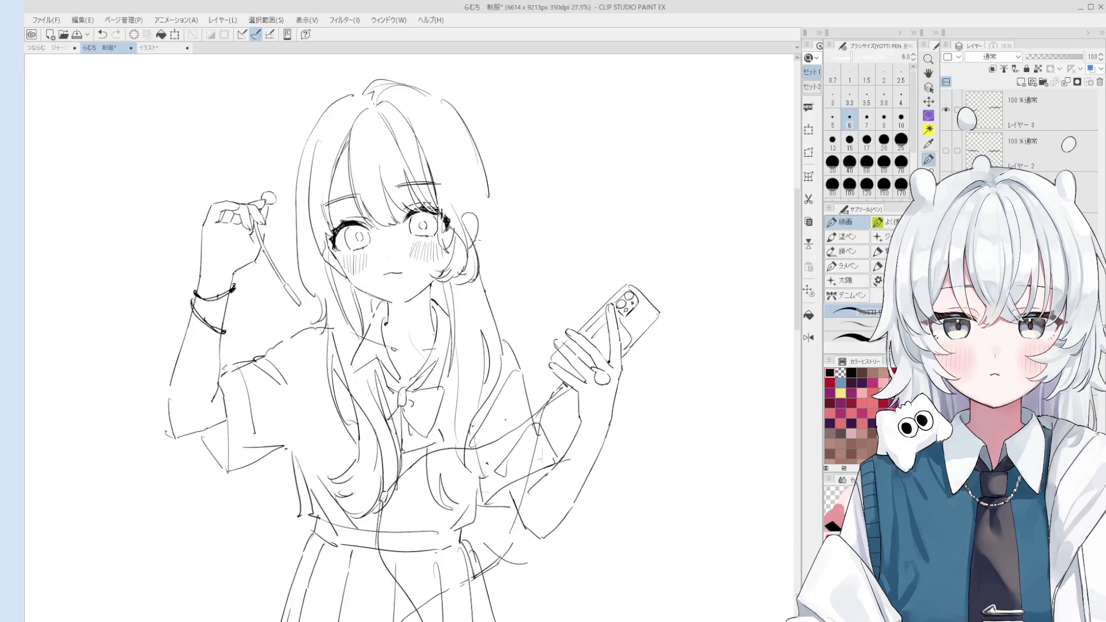
{"action": "key", "text": "ctrl+z"}
{"action": "key", "text": "ctrl+y"}
{"action": "key", "text": "ctrl+z"}
Redraw short strokes along the hair's right edge by the ear, undoing unsatisfying attempts.
{"action": "key", "text": "ctrl+z"}
{"action": "left_click_drag", "start_coordinate": [468, 170], "coordinate": [476, 194]}
{"action": "key", "text": "ctrl+z"}
{"action": "scroll", "coordinate": [478, 201], "scroll_direction": "down", "scroll_amount": 2}
{"action": "key", "text": "ctrl+z"}
{"action": "left_click_drag", "start_coordinate": [493, 249], "coordinate": [494, 314]}
{"action": "key", "text": "ctrl+z"}
{"action": "key", "text": "ctrl+z"}
{"action": "left_click_drag", "start_coordinate": [482, 249], "coordinate": [489, 276]}
{"action": "key", "text": "h"}
{"action": "mouse_move", "coordinate": [483, 231]}
{"action": "left_mouse_down"}
{"action": "mouse_move", "coordinate": [437, 247]}
{"action": "mouse_move", "coordinate": [478, 253]}
{"action": "mouse_move", "coordinate": [487, 309]}
{"action": "left_mouse_up"}
{"action": "key", "text": "ctrl+z"}
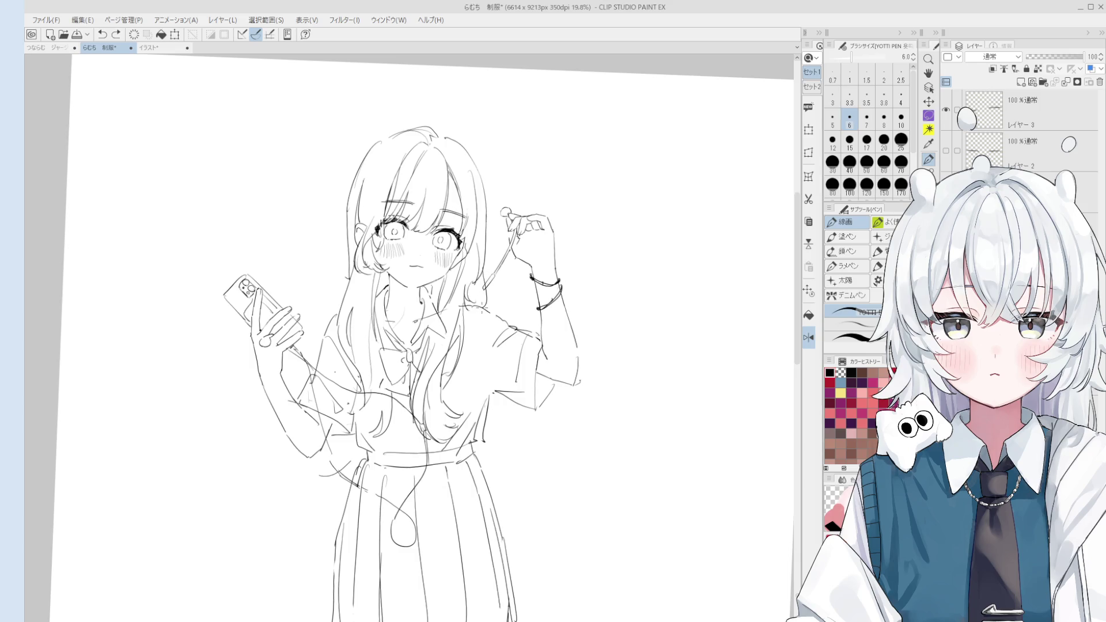
{"action": "scroll", "coordinate": [438, 346], "scroll_direction": "down", "scroll_amount": 2}
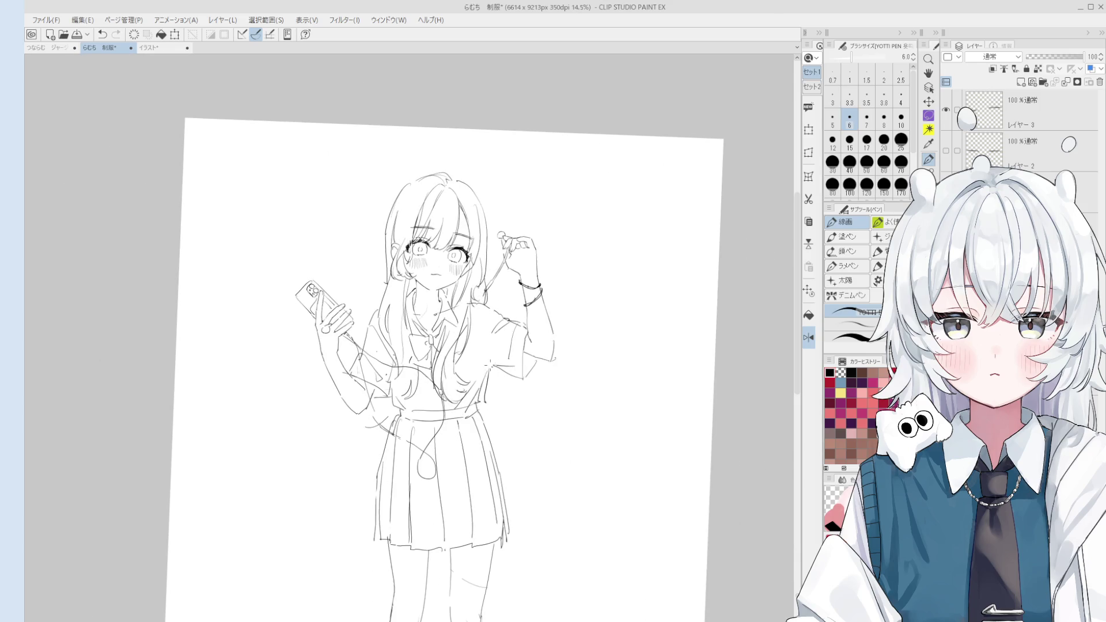
Tilt the canvas view, make レイヤー 2 the working layer and hide レイヤー 3.
{"action": "key", "text": "e"}
{"action": "scroll", "coordinate": [479, 399], "scroll_direction": "up", "scroll_amount": 4}
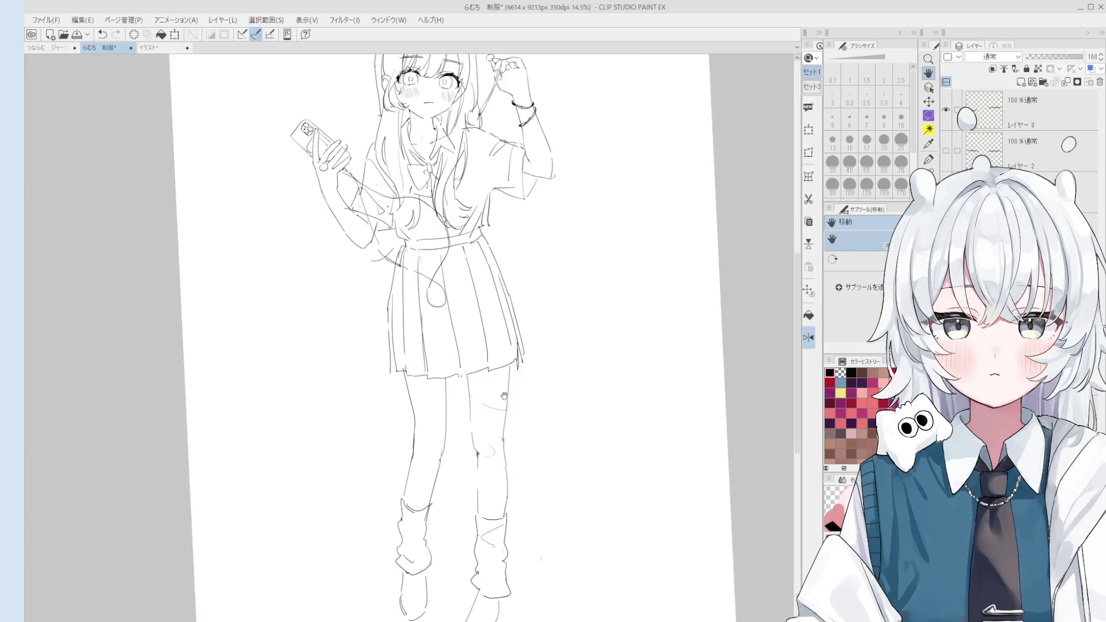
{"action": "scroll", "coordinate": [479, 399], "scroll_direction": "down", "scroll_amount": 3}
{"action": "left_click_drag", "start_coordinate": [479, 399], "coordinate": [487, 334]}
{"action": "scroll", "coordinate": [492, 336], "scroll_direction": "down", "scroll_amount": 4}
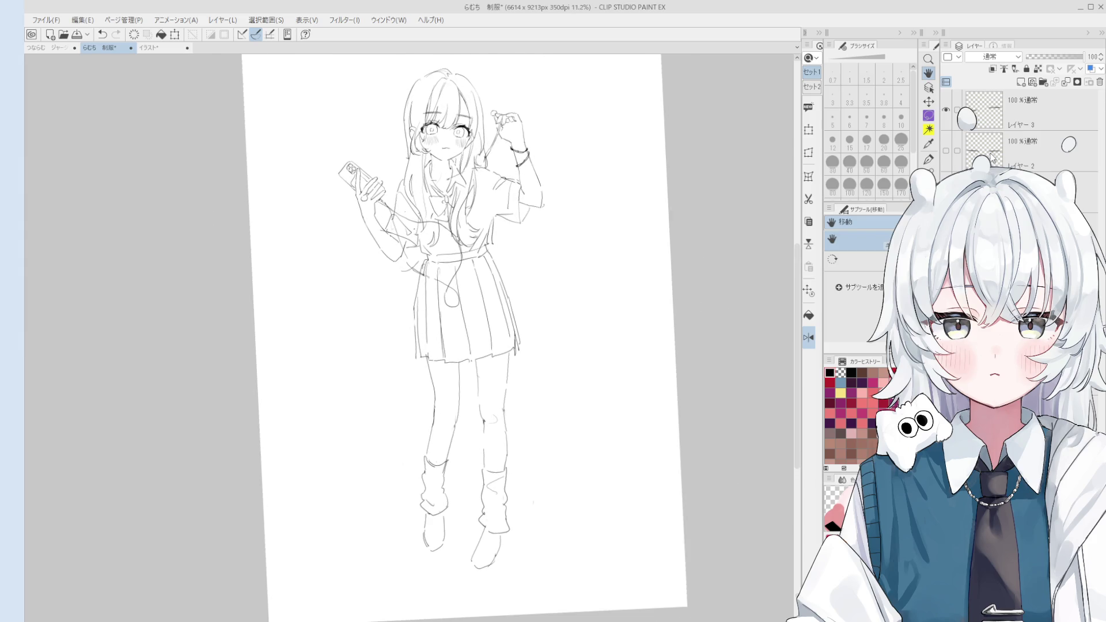
{"action": "left_click", "coordinate": [992, 157]}
{"action": "left_click", "coordinate": [945, 110]}
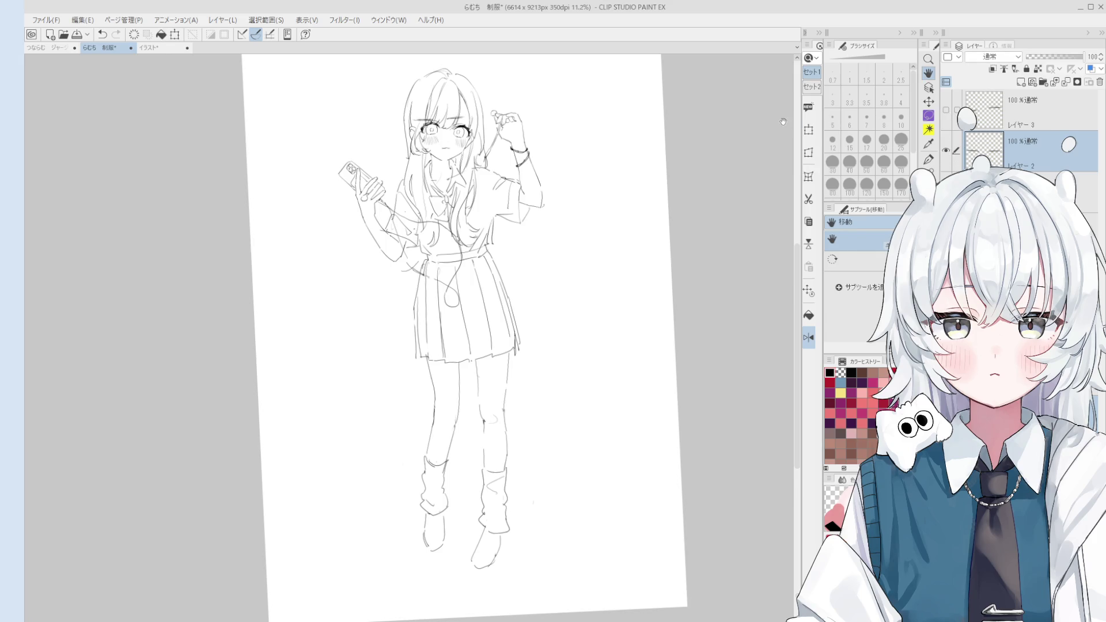
Rotate the eyes and eyebrows slightly clockwise, then hide レイヤー 2 and show レイヤー 3.
{"action": "key", "text": "ctrl+t"}
{"action": "scroll", "coordinate": [425, 111], "scroll_direction": "up", "scroll_amount": 4}
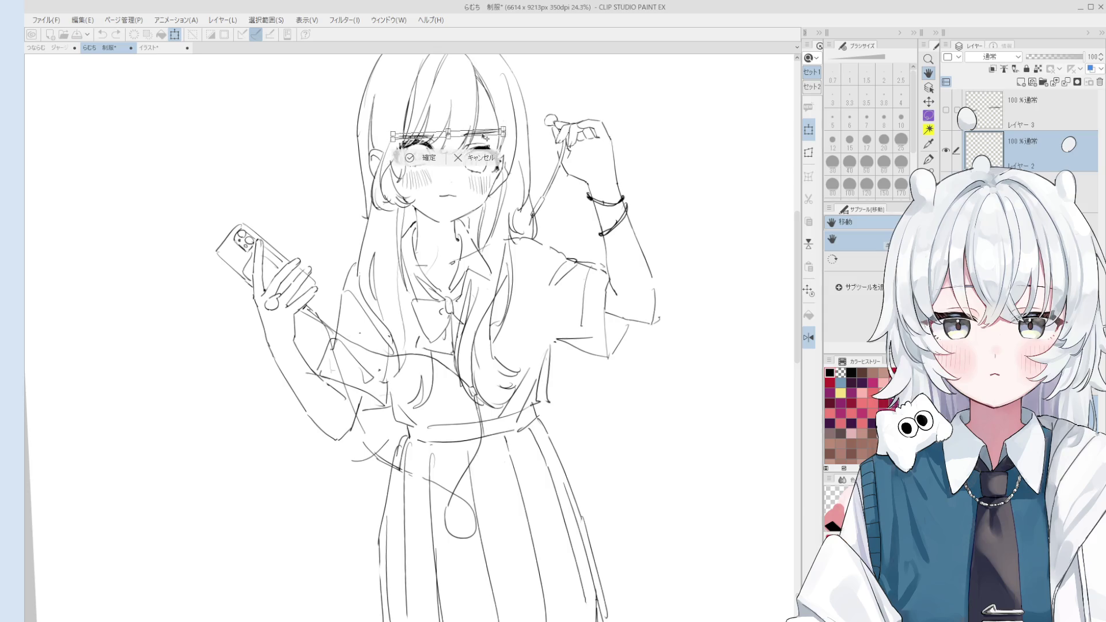
{"action": "left_click_drag", "start_coordinate": [491, 122], "coordinate": [490, 132]}
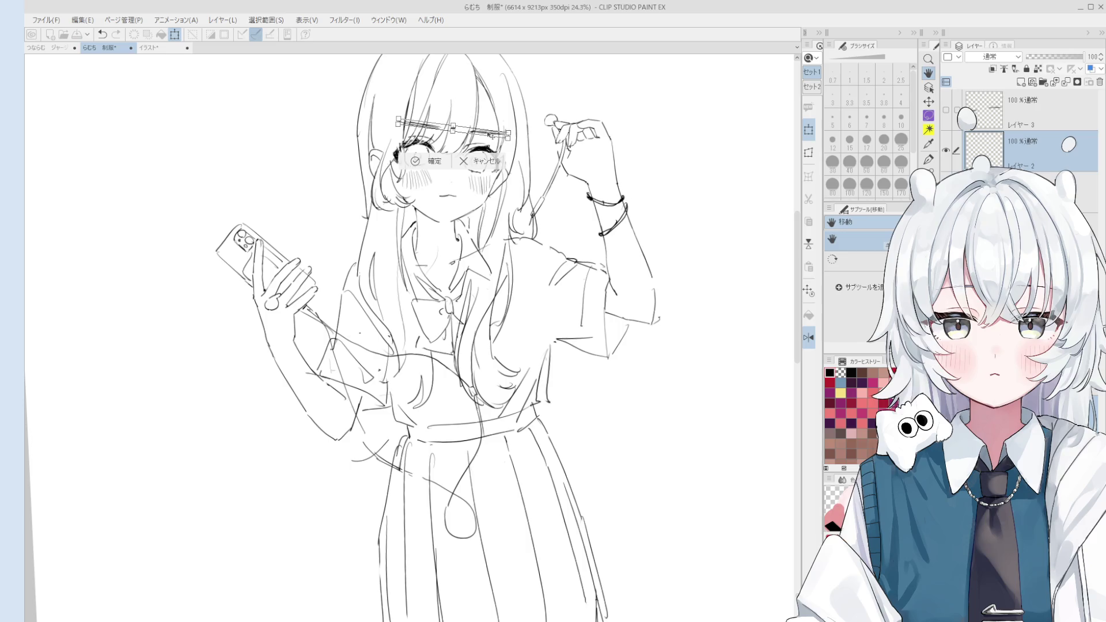
{"action": "left_click", "coordinate": [434, 162]}
{"action": "left_click", "coordinate": [945, 151]}
{"action": "left_click", "coordinate": [945, 109]}
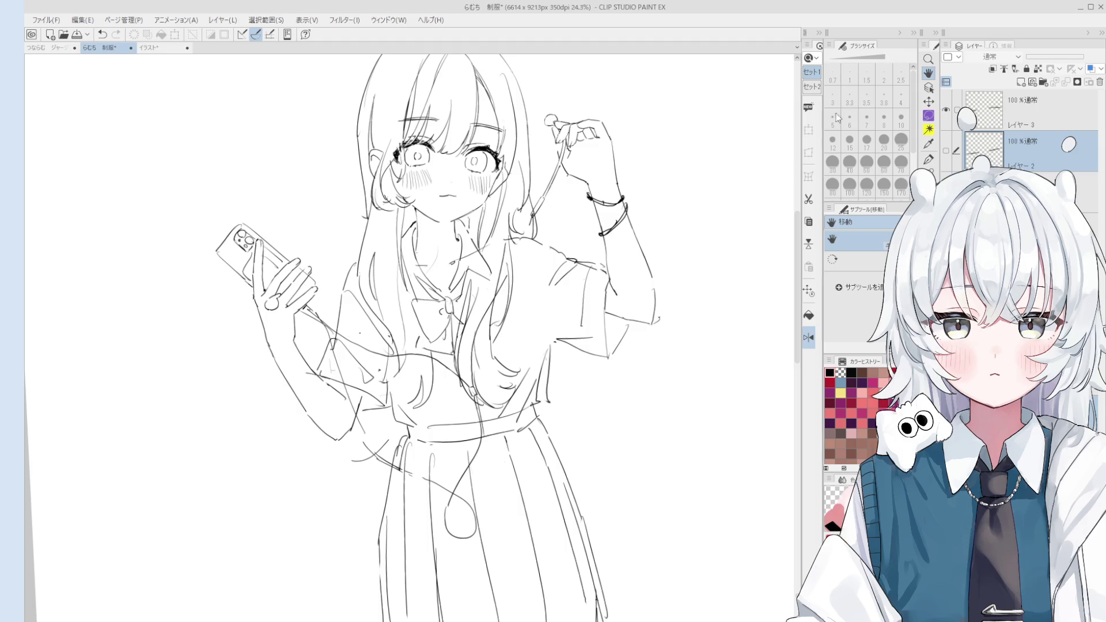
{"action": "scroll", "coordinate": [443, 201], "scroll_direction": "down", "scroll_amount": 1}
Set the eraser to size 60 and draw a short line near the collarbone.
{"action": "scroll", "coordinate": [443, 200], "scroll_direction": "up", "scroll_amount": 3}
{"action": "key", "text": "e"}
{"action": "key", "text": "bracketleft"}
{"action": "key", "text": "bracketleft"}
{"action": "key", "text": "bracketleft"}
{"action": "key", "text": "bracketright"}
{"action": "key", "text": "bracketright"}
{"action": "key", "text": "bracketright"}
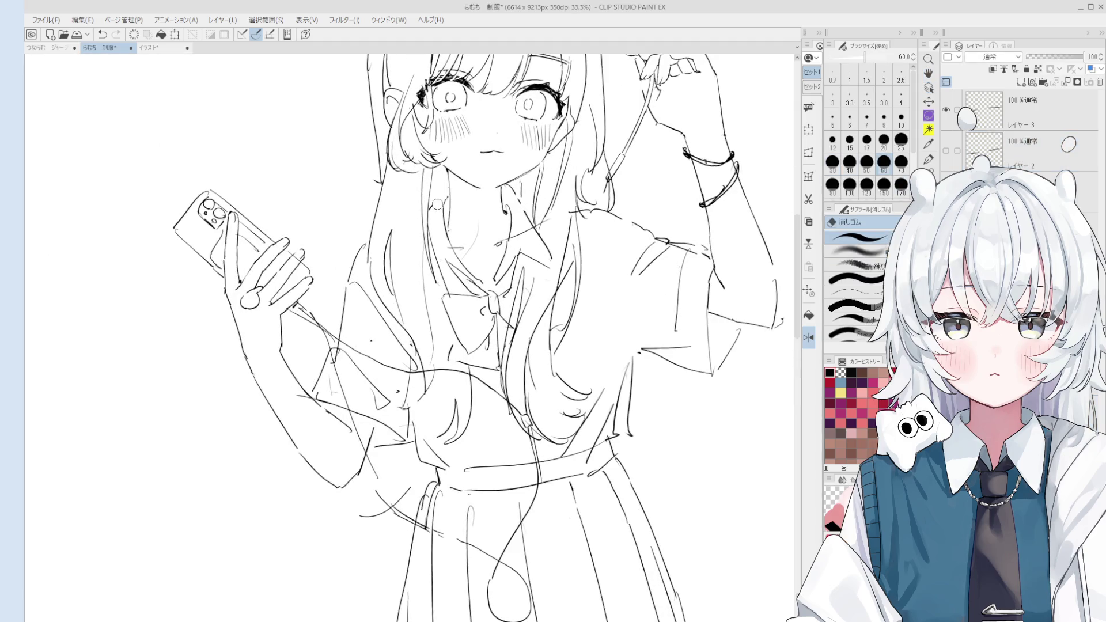
{"action": "key", "text": "p"}
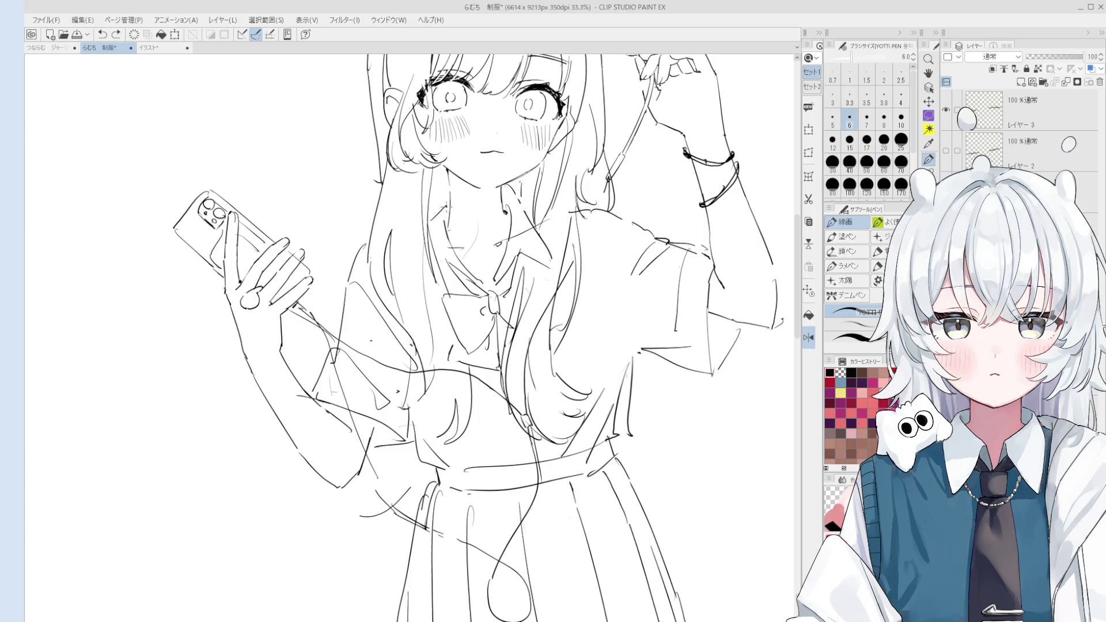
{"action": "left_click_drag", "start_coordinate": [443, 204], "coordinate": [437, 221]}
Erase the stray strokes near the collarbone with a size 70 eraser, then return to the 線画 pen.
{"action": "key", "text": "e"}
{"action": "scroll", "coordinate": [468, 253], "scroll_direction": "up", "scroll_amount": 3}
{"action": "key", "text": "bracketright"}
{"action": "key", "text": "bracketright"}
{"action": "key", "text": "bracketleft"}
{"action": "left_click_drag", "start_coordinate": [458, 248], "coordinate": [445, 222]}
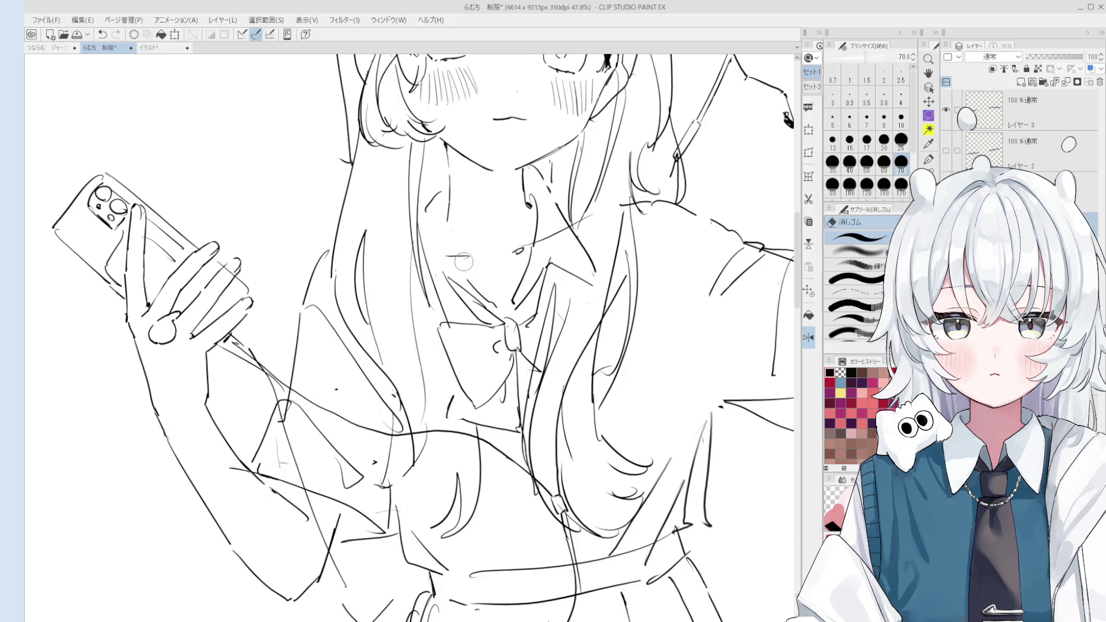
{"action": "key", "text": "ctrl+z"}
{"action": "key", "text": "o"}
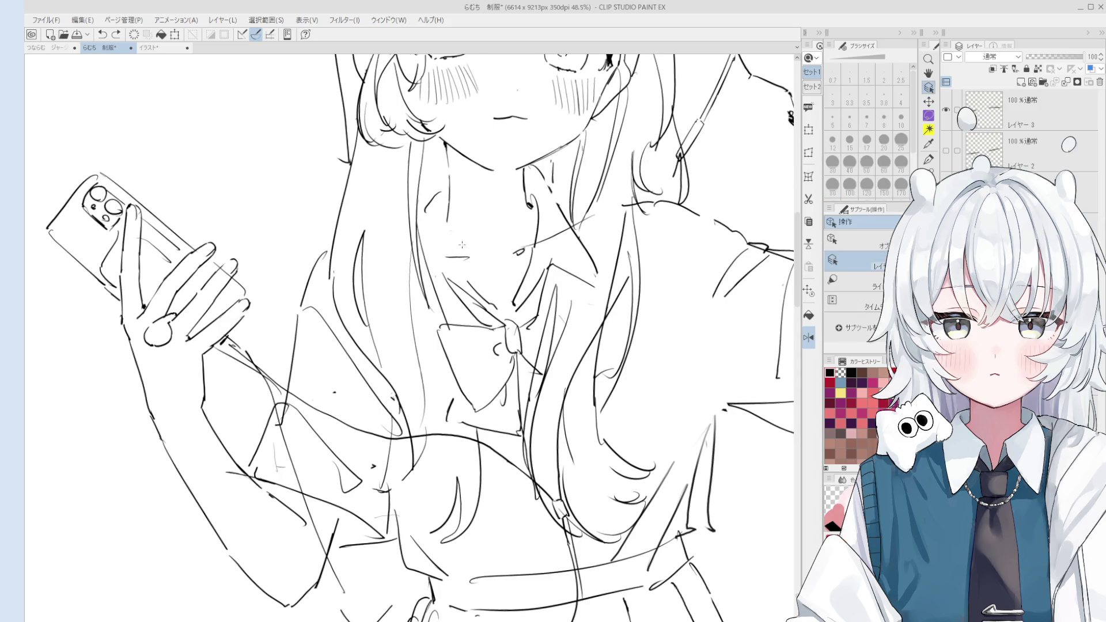
{"action": "key", "text": "e"}
{"action": "left_click_drag", "start_coordinate": [449, 245], "coordinate": [445, 222]}
{"action": "key", "text": "p"}
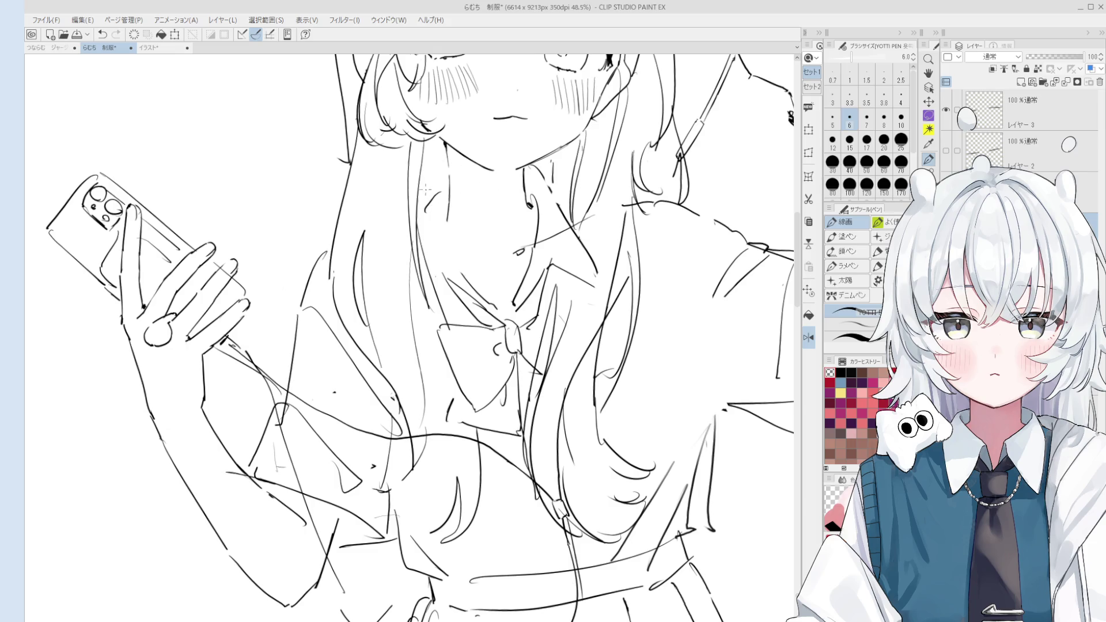
{"action": "key", "text": "o"}
{"action": "scroll", "coordinate": [425, 189], "scroll_direction": "up", "scroll_amount": 2}
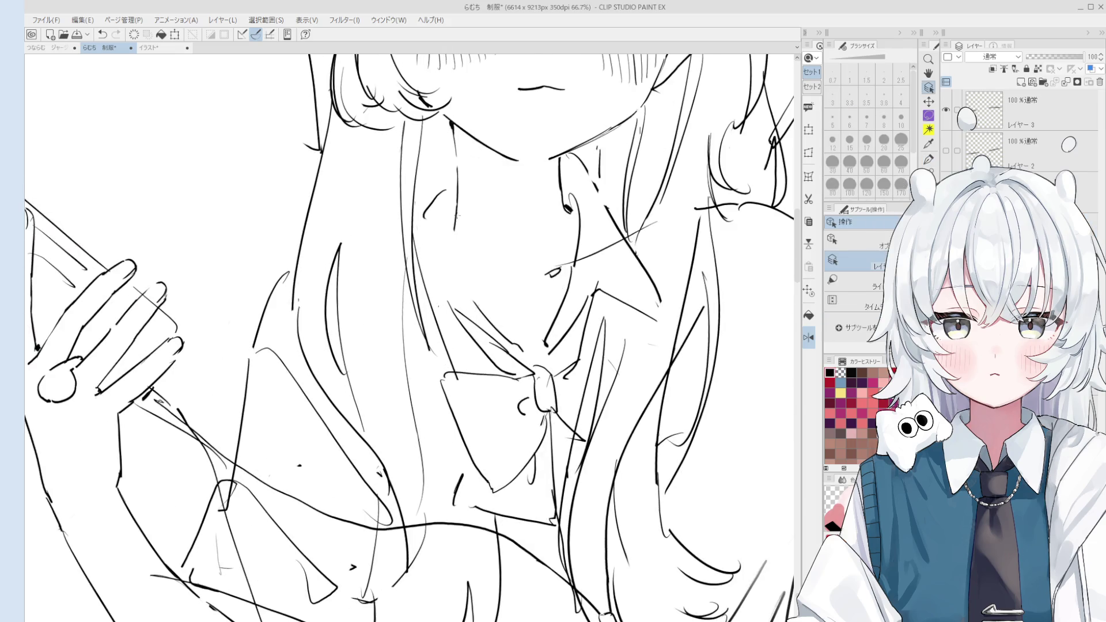
{"action": "key", "text": "p"}
{"action": "scroll", "coordinate": [483, 295], "scroll_direction": "down", "scroll_amount": 2}
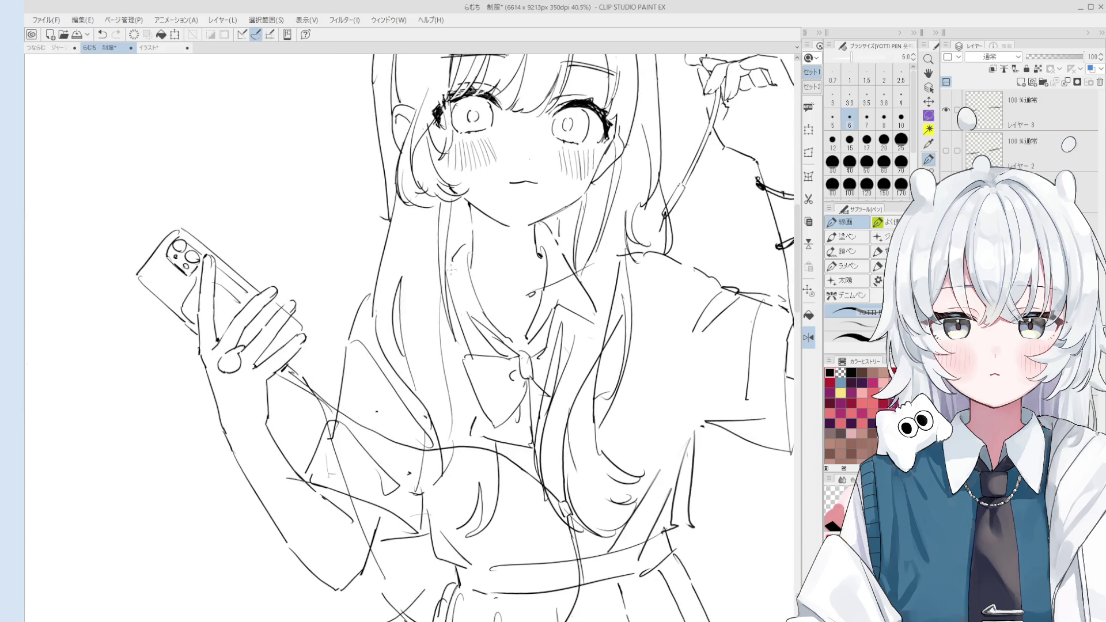